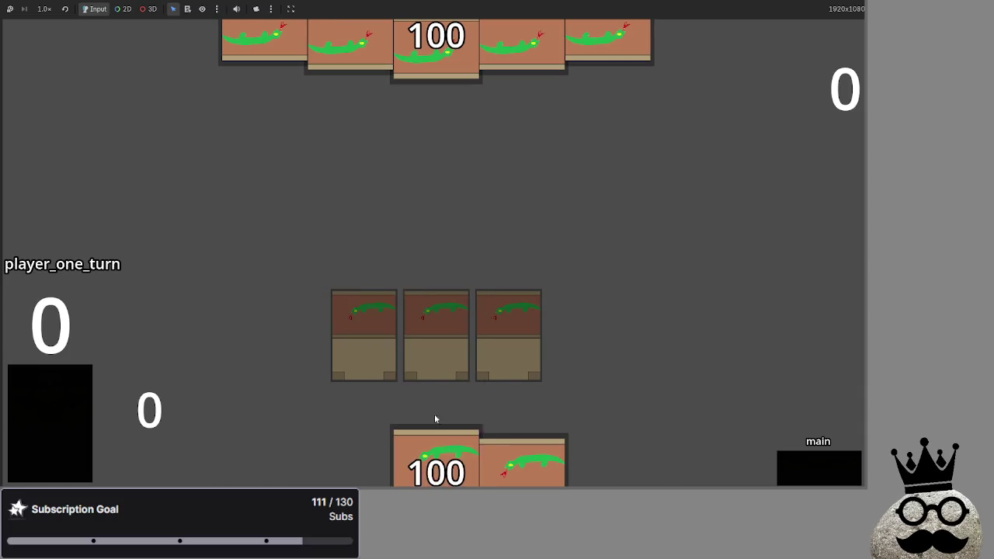
Step: Stop the running game and copy deck_two's five test_card entries in main.gd
{"action": "key", "text": "F8"}
{"action": "scroll", "coordinate": [358, 194], "scroll_direction": "up", "scroll_amount": 1}
{"action": "scroll", "coordinate": [432, 240], "scroll_direction": "down", "scroll_amount": 2}
{"action": "left_click", "coordinate": [552, 242]}
{"action": "key", "text": "shift+Home"}
{"action": "key", "text": "ctrl+c"}
Step: Paste the five test_card entries into deck_two and deck_one, giving each ten cards
{"action": "left_click", "coordinate": [555, 239]}
{"action": "key", "text": "ctrl+v"}
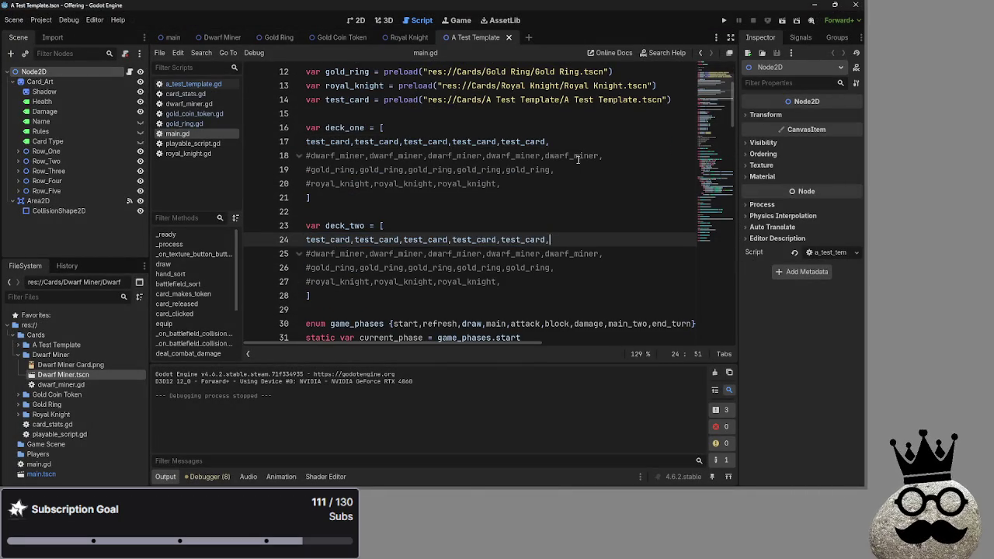
{"action": "left_click", "coordinate": [567, 143]}
{"action": "key", "text": "ctrl+v"}
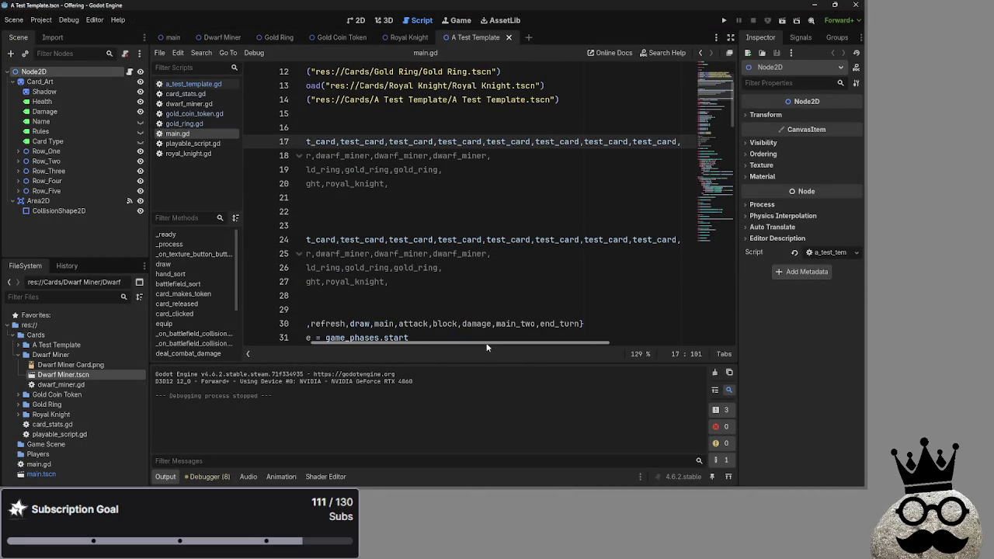
{"action": "scroll", "coordinate": [466, 248], "scroll_direction": "left", "scroll_amount": 5}
{"action": "left_click", "coordinate": [447, 227]}
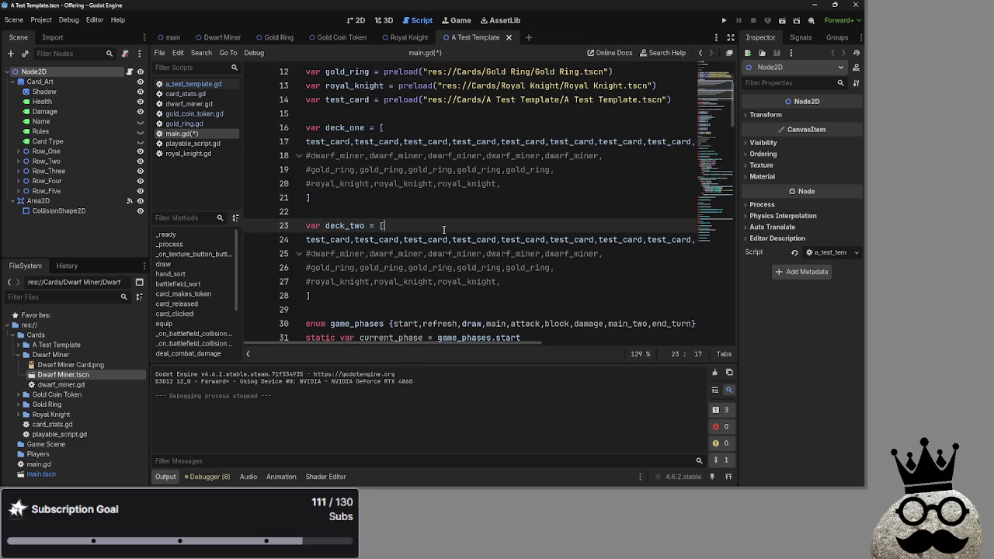
{"action": "scroll", "coordinate": [444, 229], "scroll_direction": "down", "scroll_amount": 4}
{"action": "scroll", "coordinate": [441, 222], "scroll_direction": "down", "scroll_amount": 12}
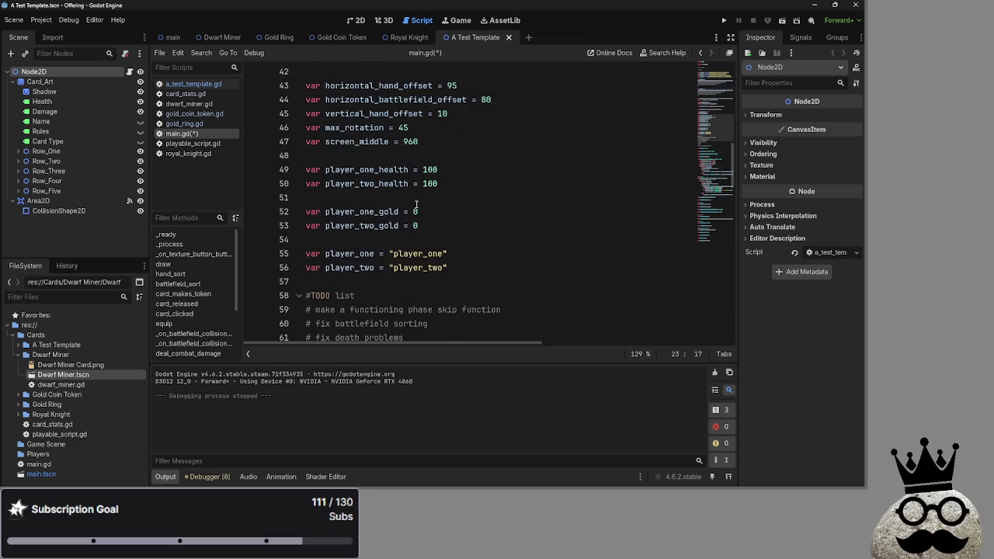
{"action": "left_click", "coordinate": [185, 94]}
{"action": "left_click", "coordinate": [194, 123]}
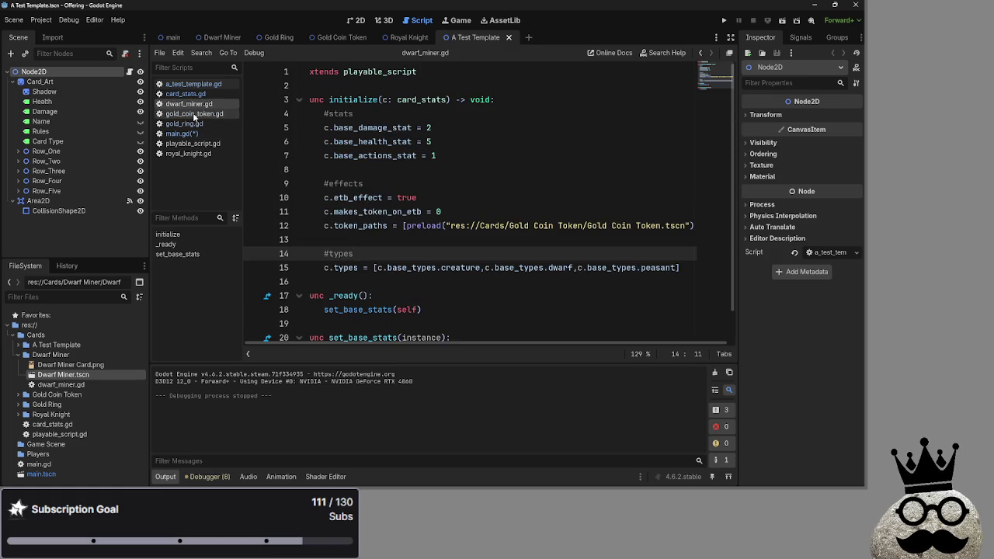
{"action": "left_click", "coordinate": [194, 114]}
{"action": "left_click", "coordinate": [195, 134]}
{"action": "left_click", "coordinate": [196, 125]}
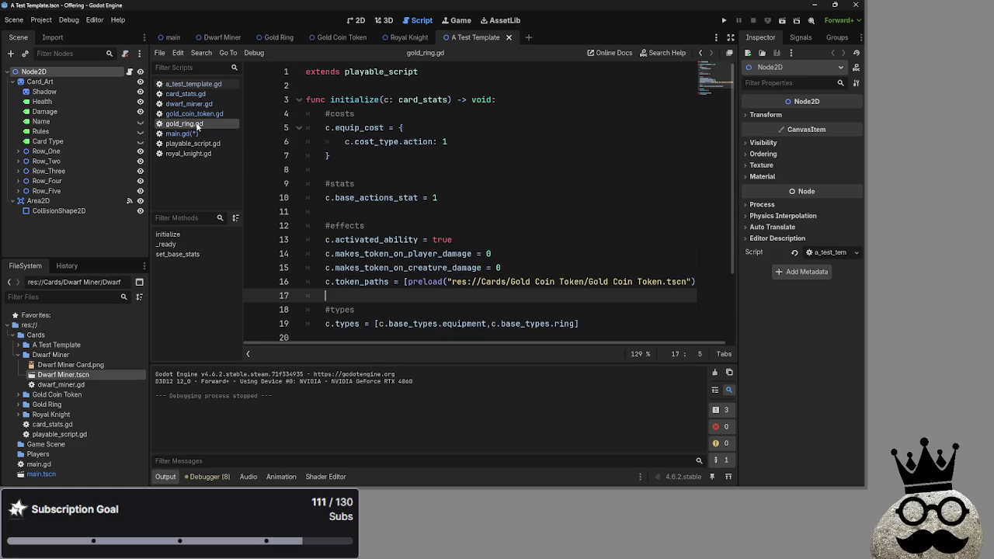
{"action": "left_click", "coordinate": [197, 134]}
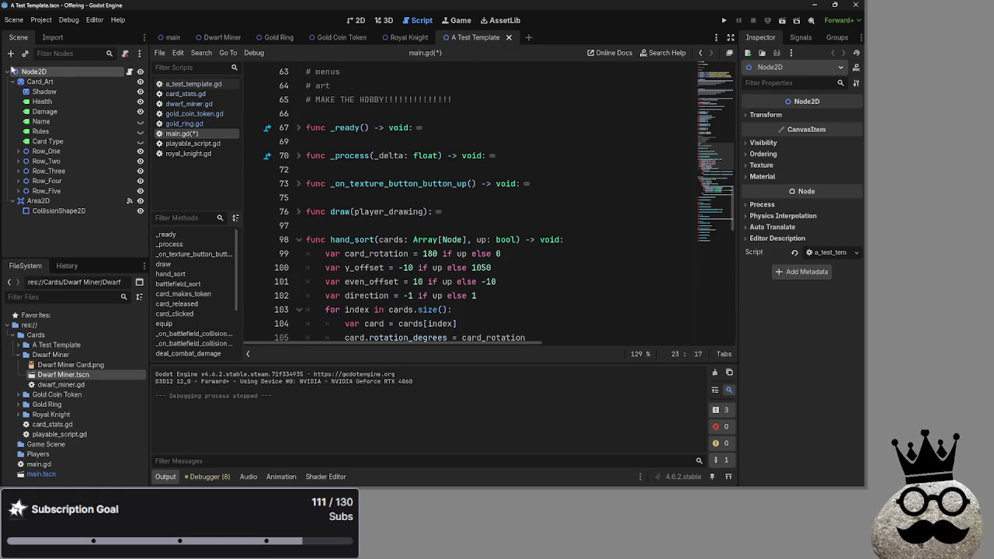
Step: Change the card template's root node type to Control
{"action": "right_click", "coordinate": [23, 70]}
{"action": "left_click", "coordinate": [89, 218]}
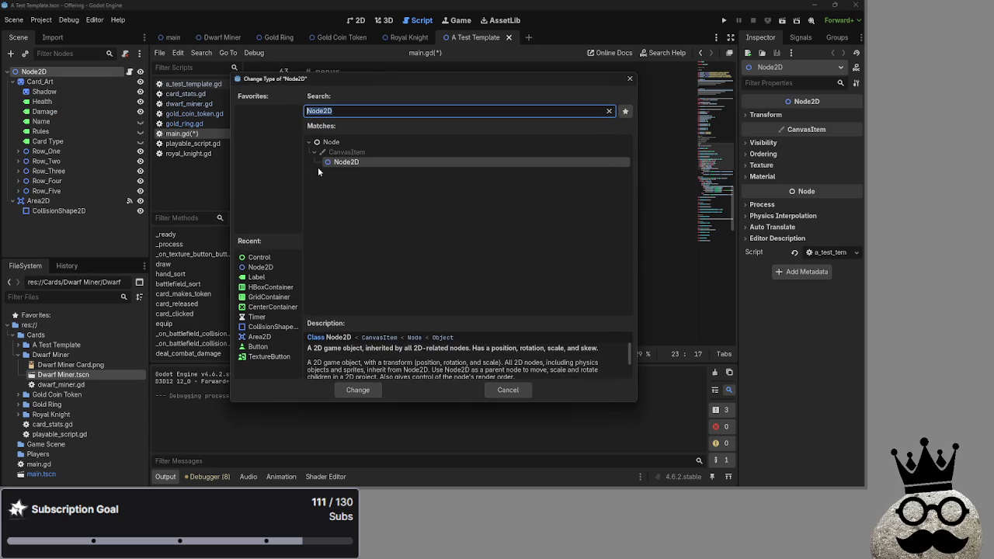
{"action": "left_click", "coordinate": [259, 257]}
{"action": "left_click", "coordinate": [359, 390]}
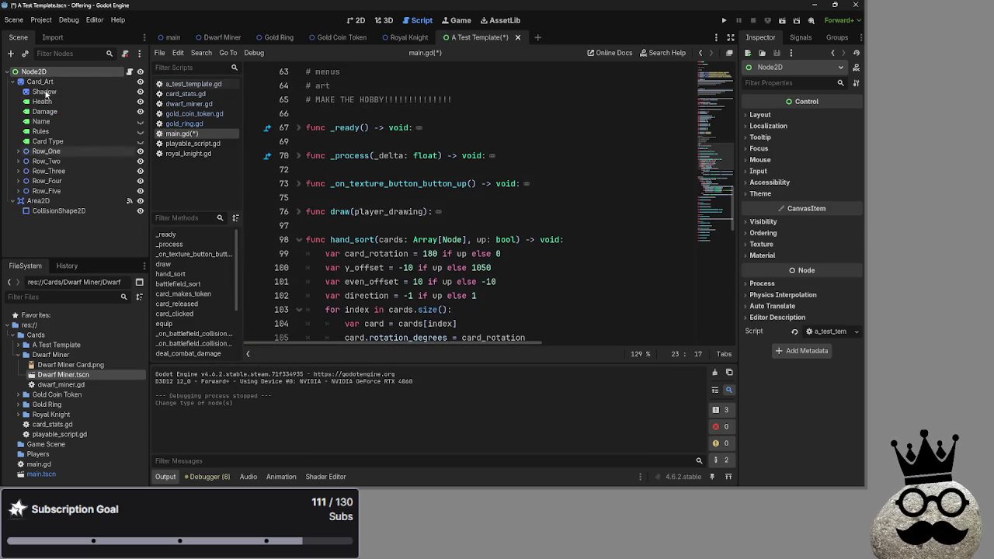
Step: Add a child Node2D, nest Card_Art and Area2D under it, and run the game
{"action": "left_click", "coordinate": [11, 55]}
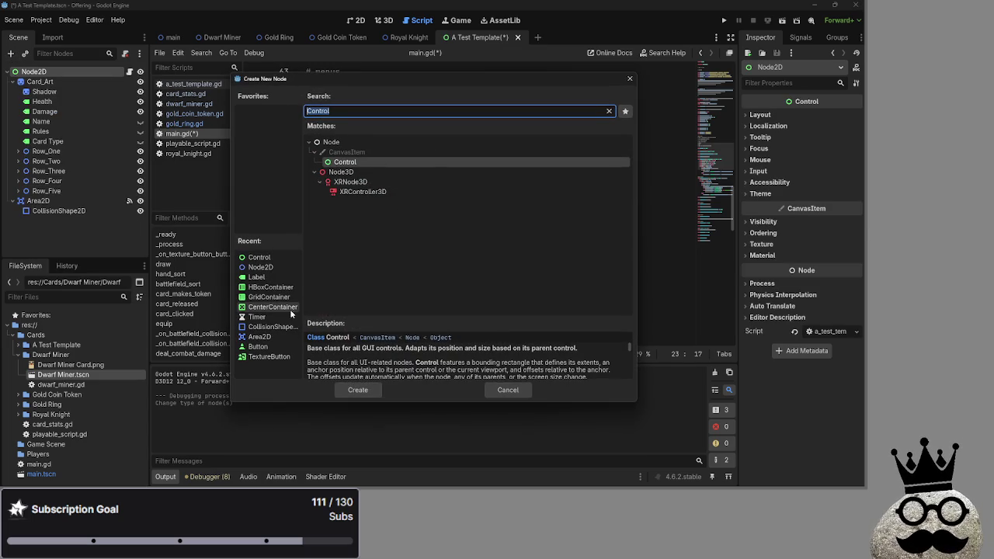
{"action": "left_click", "coordinate": [261, 267]}
{"action": "left_click", "coordinate": [358, 390]}
{"action": "mouse_move", "coordinate": [37, 221]}
{"action": "left_mouse_down"}
{"action": "mouse_move", "coordinate": [22, 66]}
{"action": "mouse_move", "coordinate": [50, 86]}
{"action": "left_mouse_up"}
{"action": "left_click", "coordinate": [46, 94]}
{"action": "left_click_drag", "start_coordinate": [45, 213], "coordinate": [46, 83]}
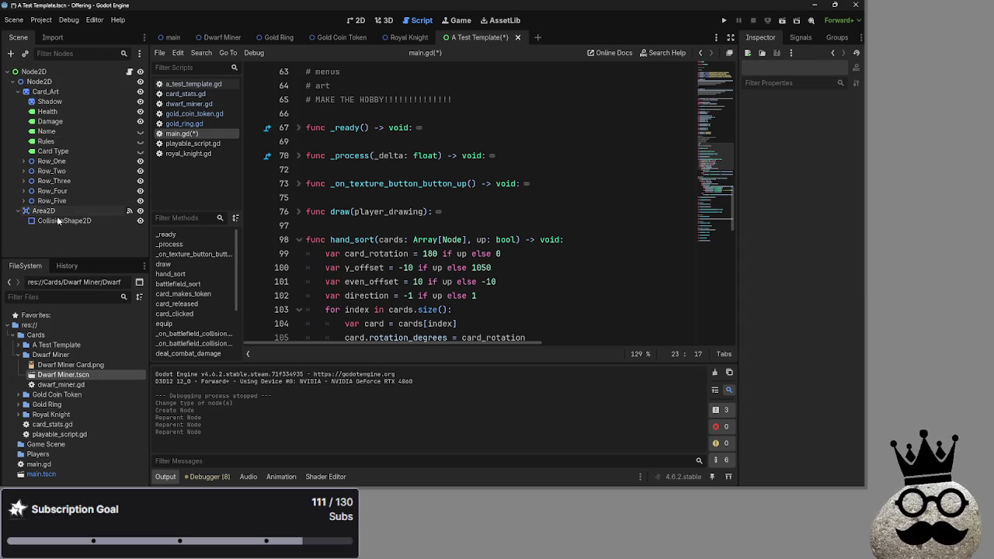
{"action": "left_click", "coordinate": [724, 21]}
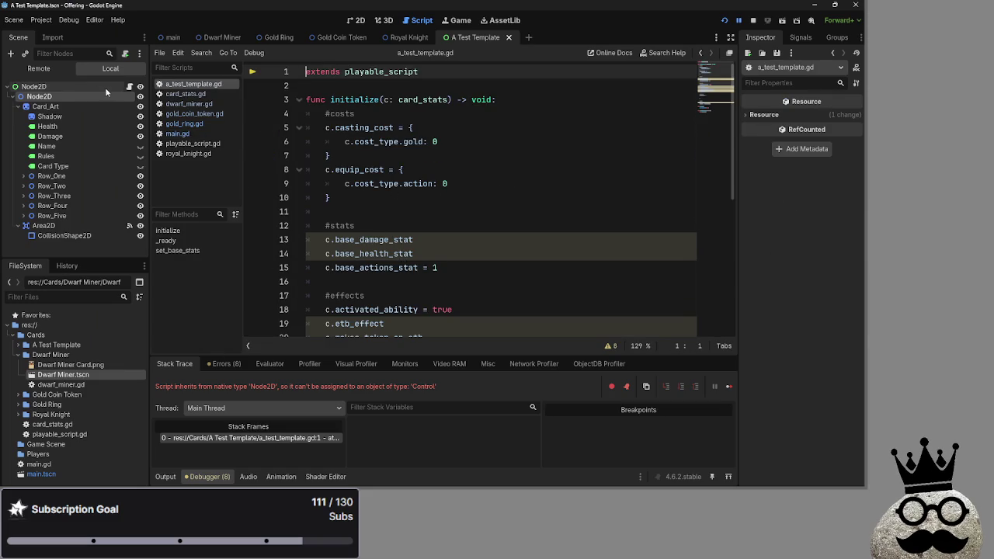
Step: Check the root node's script and select the Node2D-versus-Control type mismatch error text
{"action": "left_click", "coordinate": [100, 87]}
{"action": "left_click", "coordinate": [139, 87]}
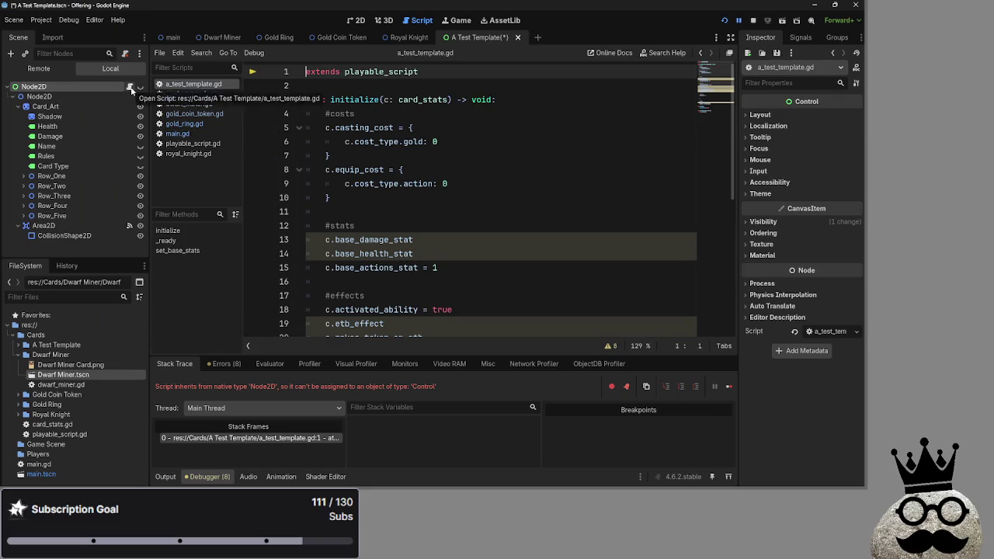
{"action": "mouse_move", "coordinate": [191, 386]}
{"action": "left_mouse_down"}
{"action": "mouse_move", "coordinate": [441, 387]}
{"action": "mouse_move", "coordinate": [209, 384]}
{"action": "left_mouse_up"}
{"action": "left_click", "coordinate": [441, 387]}
{"action": "left_click", "coordinate": [208, 384]}
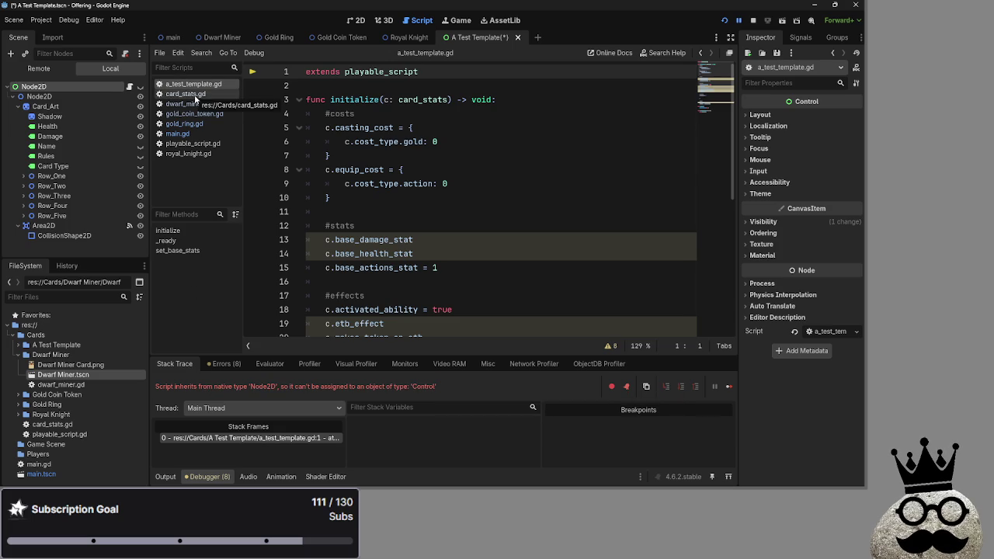
Step: Open main.gd, gold_ring.gd, then gold_coin_token.gd, and select the inner Node2D
{"action": "left_click", "coordinate": [178, 134]}
{"action": "left_click", "coordinate": [191, 123]}
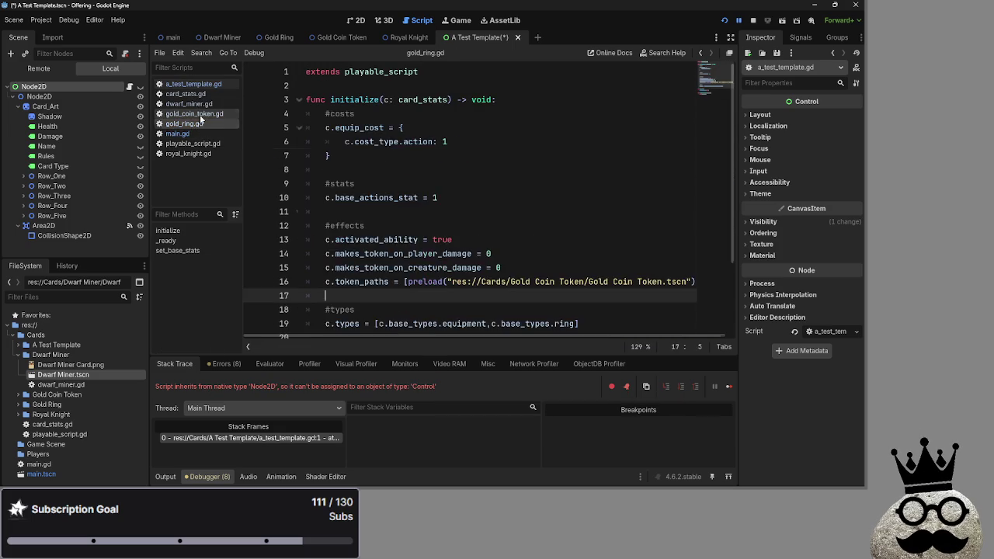
{"action": "left_click", "coordinate": [198, 114]}
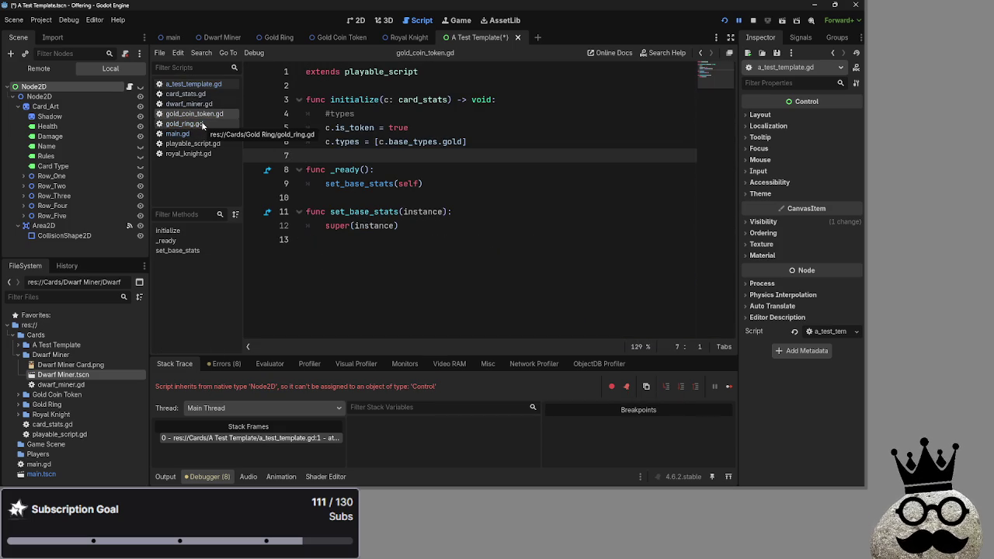
{"action": "left_click", "coordinate": [97, 95]}
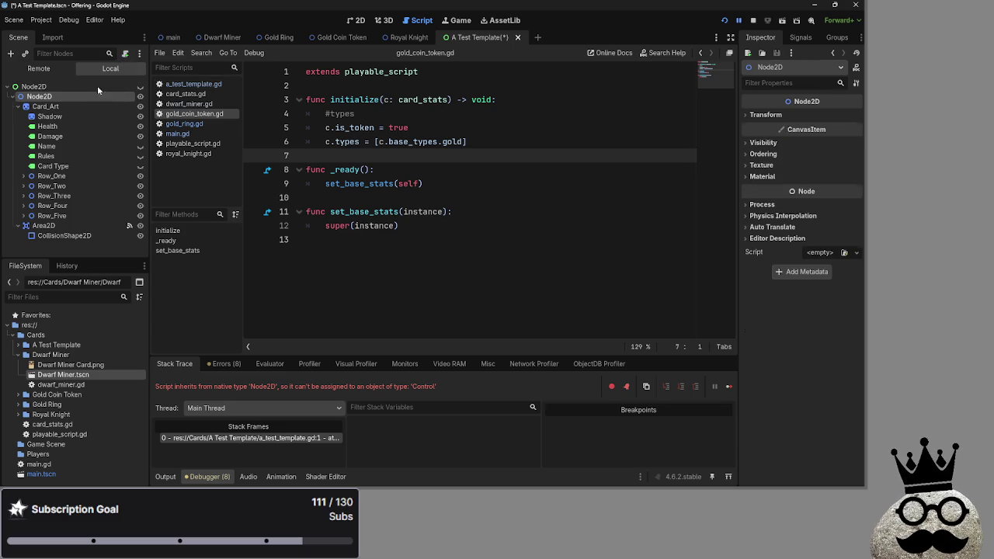
Step: Open the Attach Script dialog for the inner Node2D, keep GDScript, then cancel it
{"action": "left_click", "coordinate": [125, 54]}
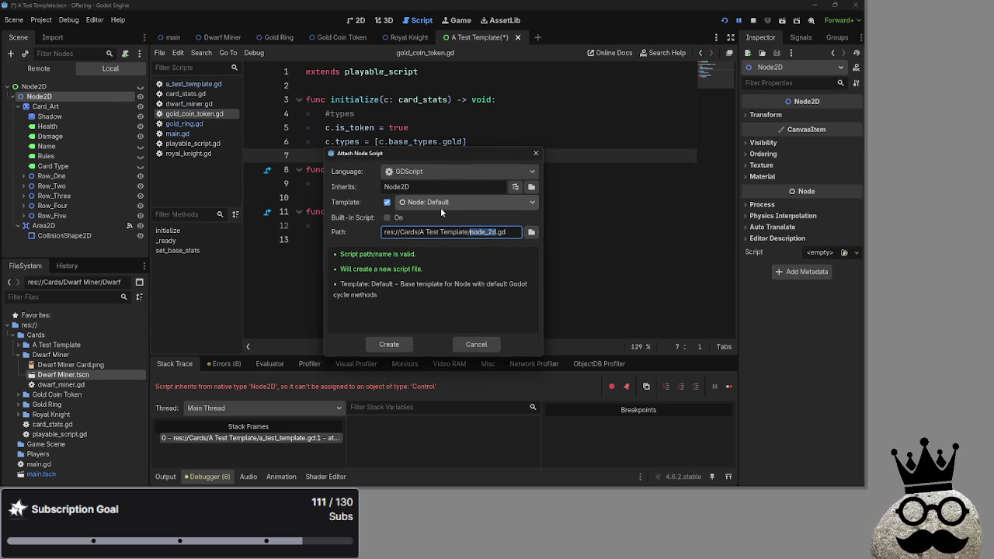
{"action": "left_click", "coordinate": [440, 171]}
{"action": "left_click", "coordinate": [440, 185]}
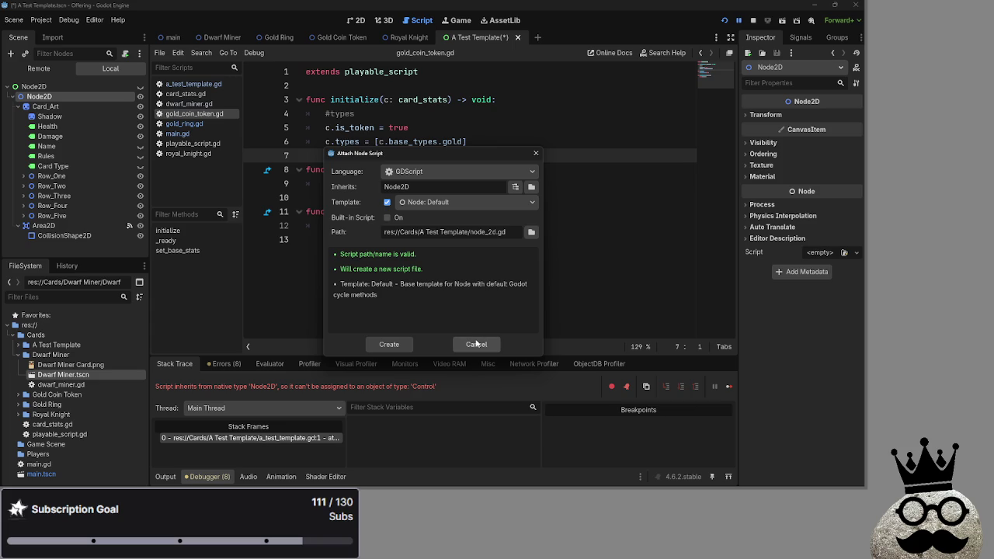
{"action": "left_click", "coordinate": [477, 344]}
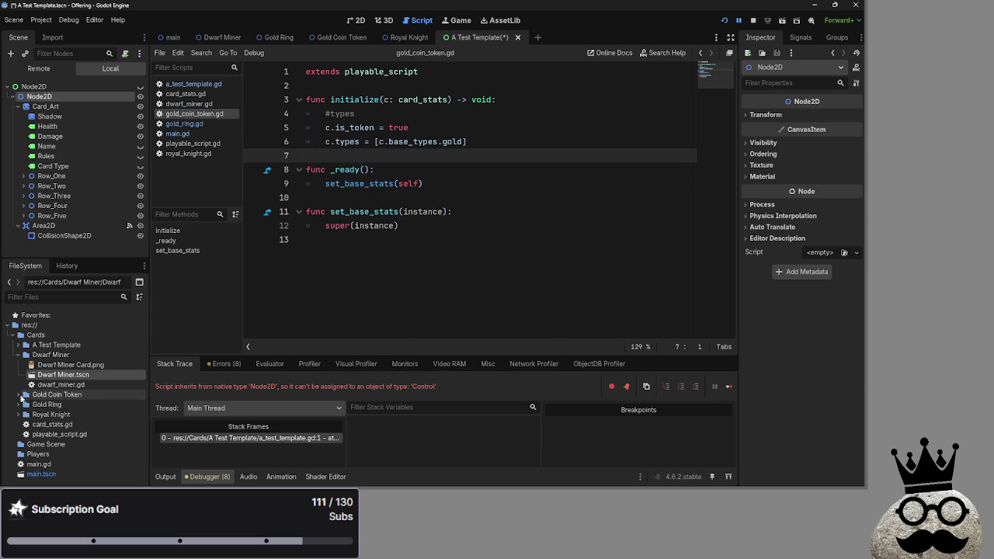
Step: Attach a_test_template.gd from the A Test Template folder to the inner Node2D and rerun
{"action": "left_click", "coordinate": [16, 415]}
{"action": "left_click", "coordinate": [18, 345]}
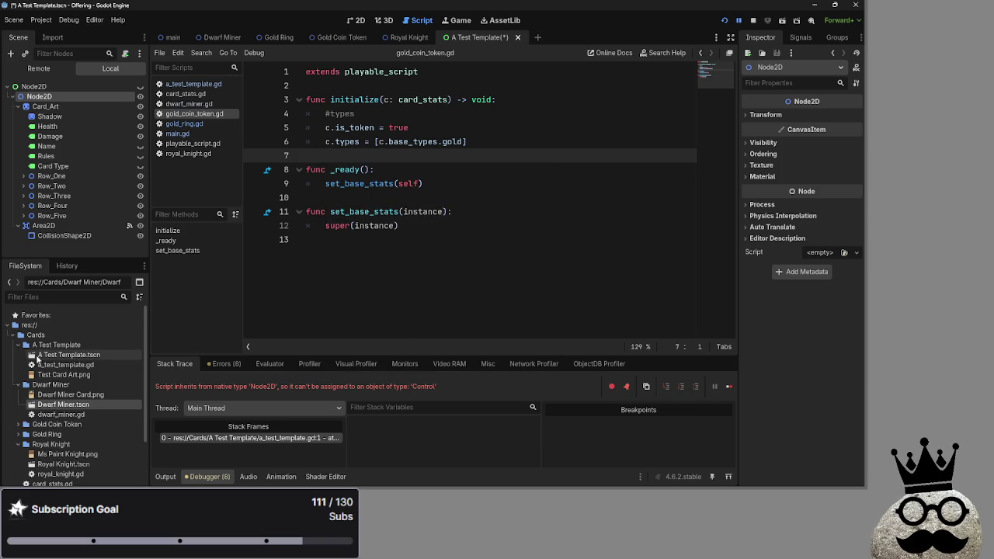
{"action": "left_click", "coordinate": [56, 365]}
{"action": "mouse_move", "coordinate": [56, 365]}
{"action": "left_mouse_down"}
{"action": "mouse_move", "coordinate": [47, 98]}
{"action": "mouse_move", "coordinate": [123, 99]}
{"action": "left_mouse_up"}
{"action": "left_click", "coordinate": [130, 96]}
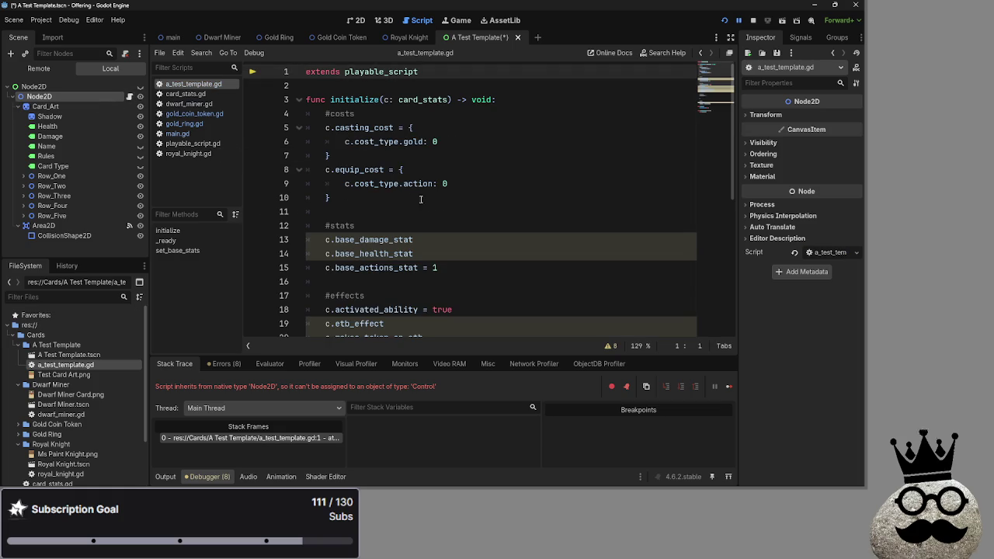
{"action": "left_click", "coordinate": [727, 21]}
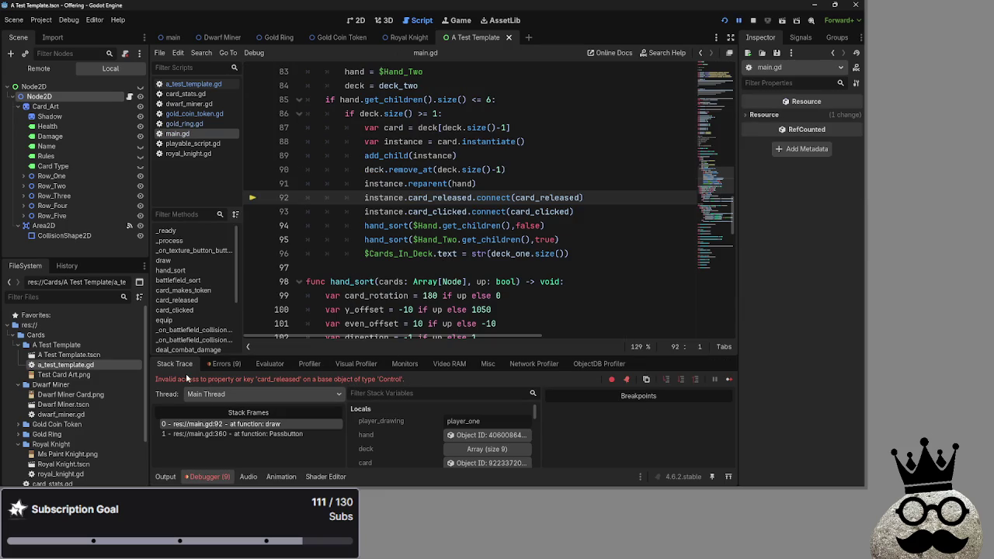
Step: Select the card_released error message and look through the inner Node2D's a_test_template.gd
{"action": "left_click_drag", "start_coordinate": [209, 379], "coordinate": [409, 382]}
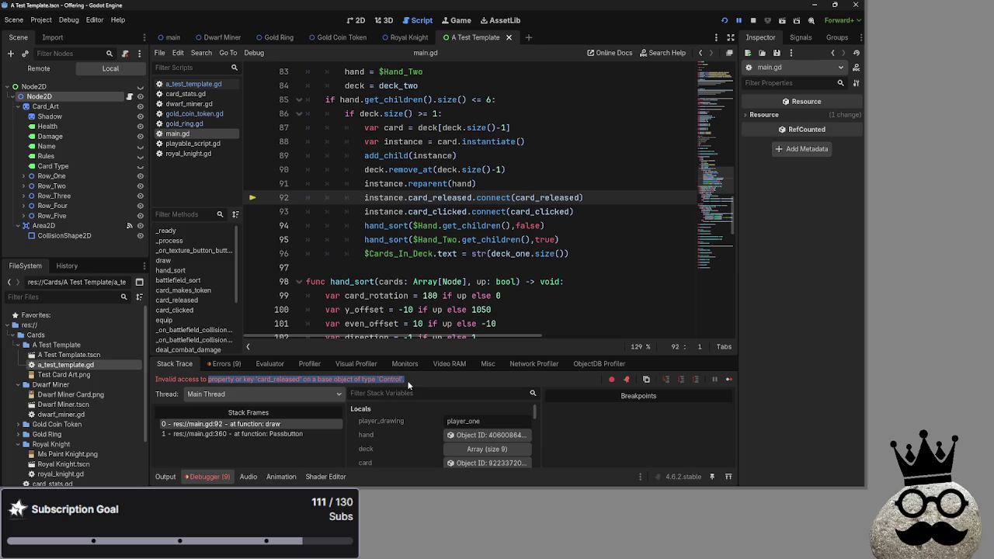
{"action": "left_click", "coordinate": [409, 382]}
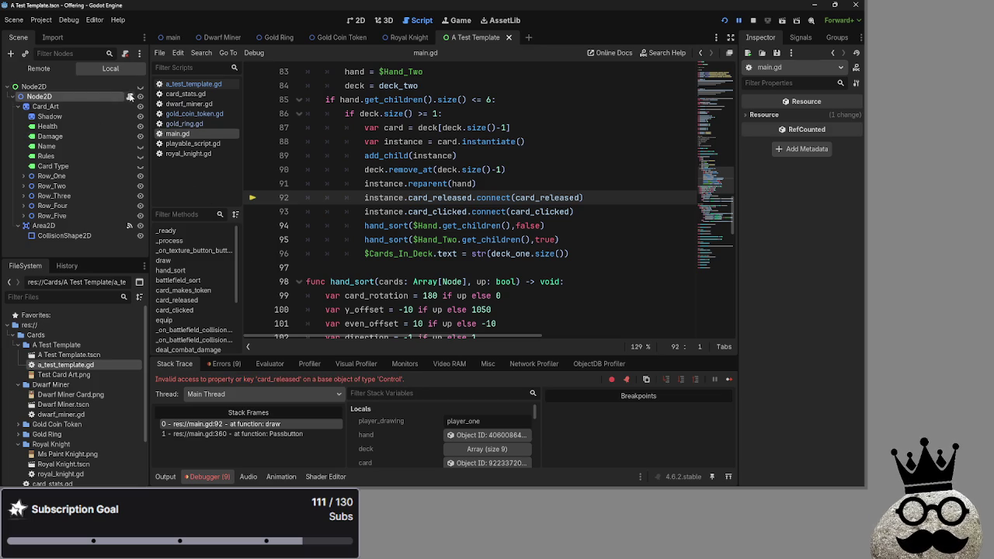
{"action": "left_click", "coordinate": [103, 107]}
{"action": "left_click", "coordinate": [101, 96]}
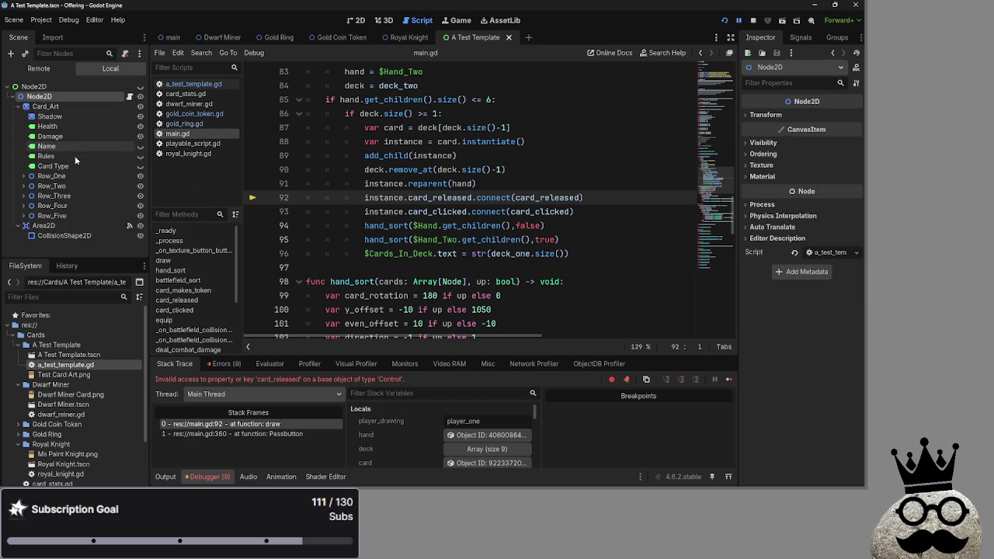
{"action": "left_click", "coordinate": [129, 97]}
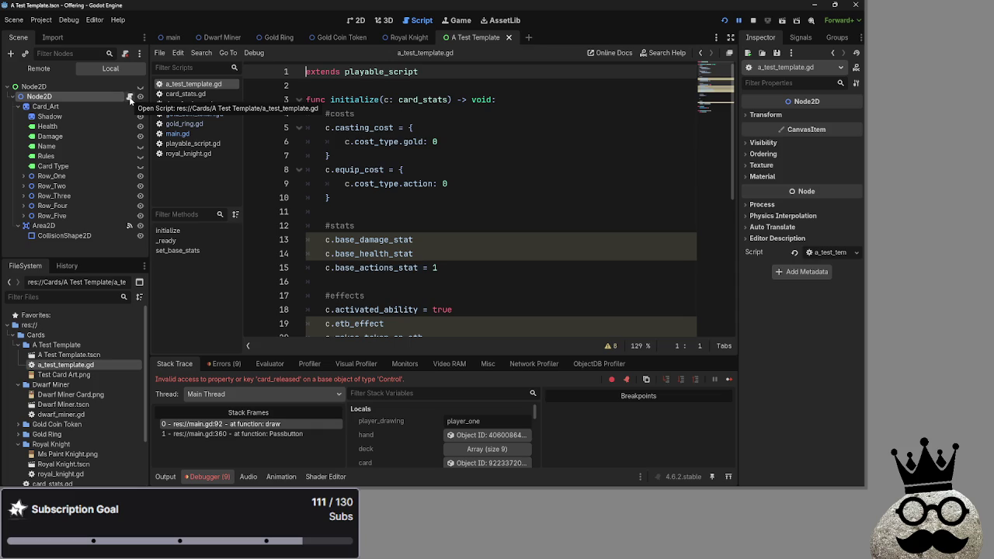
{"action": "scroll", "coordinate": [455, 199], "scroll_direction": "down", "scroll_amount": 6}
{"action": "scroll", "coordinate": [454, 199], "scroll_direction": "down", "scroll_amount": 1}
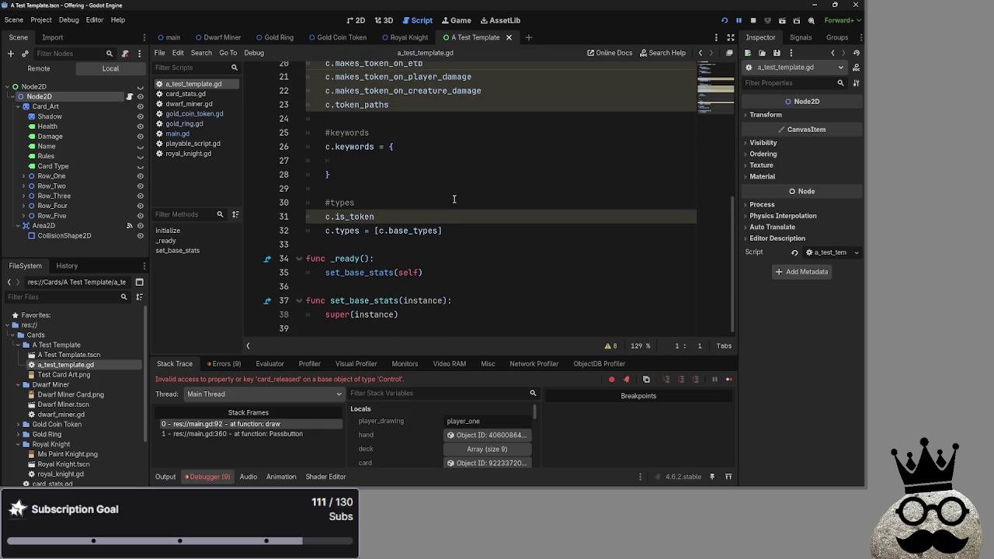
{"action": "scroll", "coordinate": [402, 267], "scroll_direction": "up", "scroll_amount": 7}
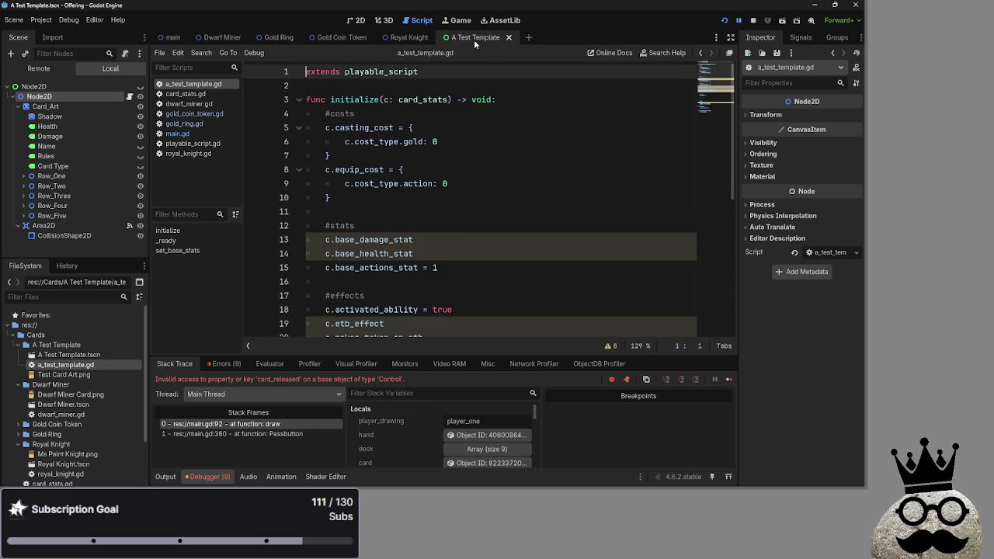
Step: Open playable_script.gd from the A Test Template folder at its extends line
{"action": "left_click", "coordinate": [56, 346]}
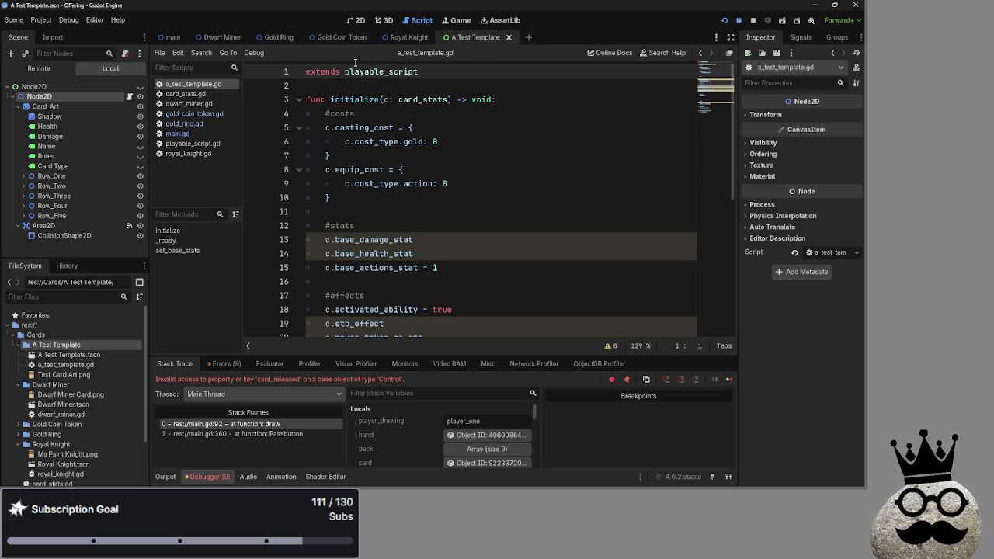
{"action": "left_click", "coordinate": [188, 145]}
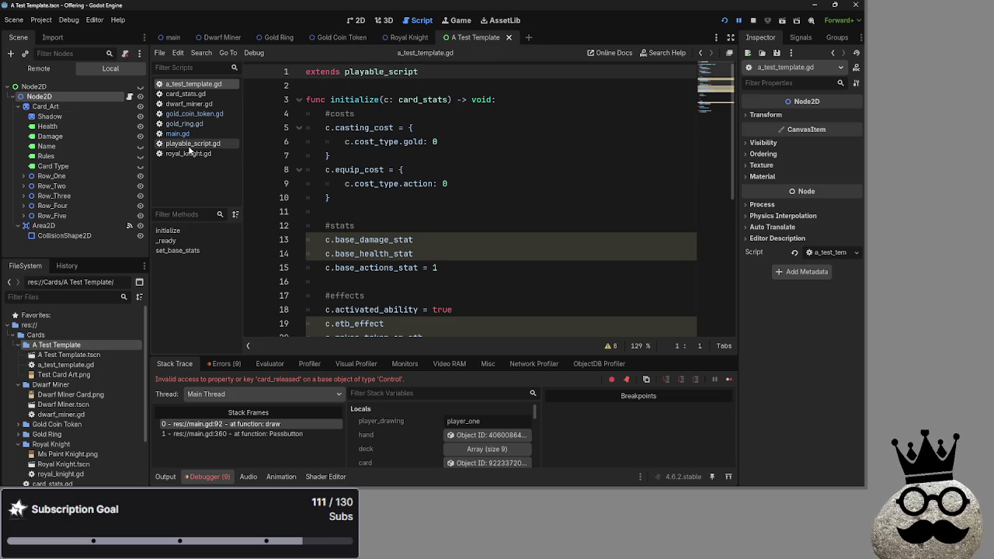
{"action": "left_click", "coordinate": [400, 71]}
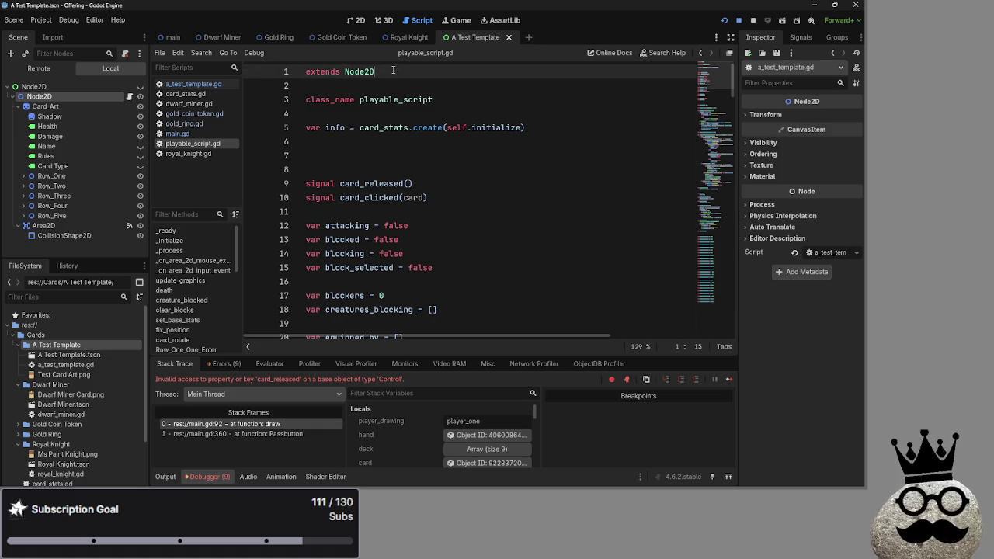
Step: Make playable_script.gd extend Control and run the game to test it
{"action": "mouse_move", "coordinate": [345, 73]}
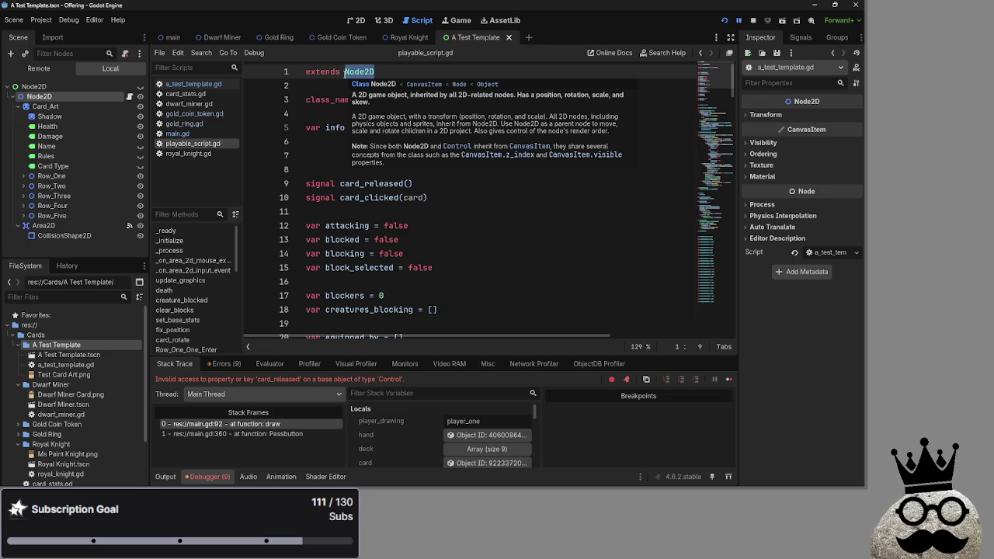
{"action": "type", "text": "Control"}
{"action": "key", "text": "Escape"}
{"action": "key", "text": "Down"}
{"action": "left_click", "coordinate": [724, 20]}
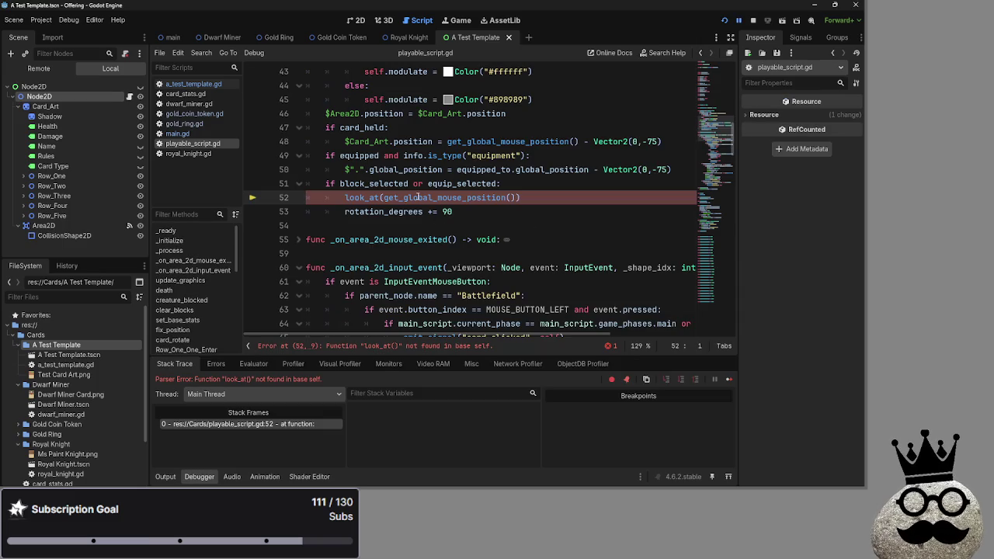
Step: Restore 'extends Node2D' after the look_at() error and review the fix_position() code
{"action": "scroll", "coordinate": [337, 198], "scroll_direction": "up", "scroll_amount": 15}
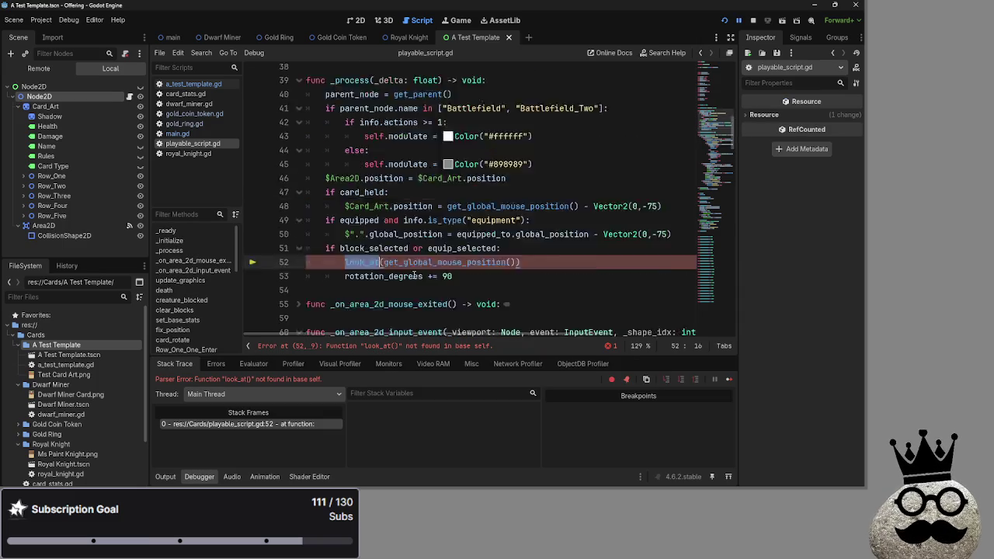
{"action": "left_click", "coordinate": [378, 71]}
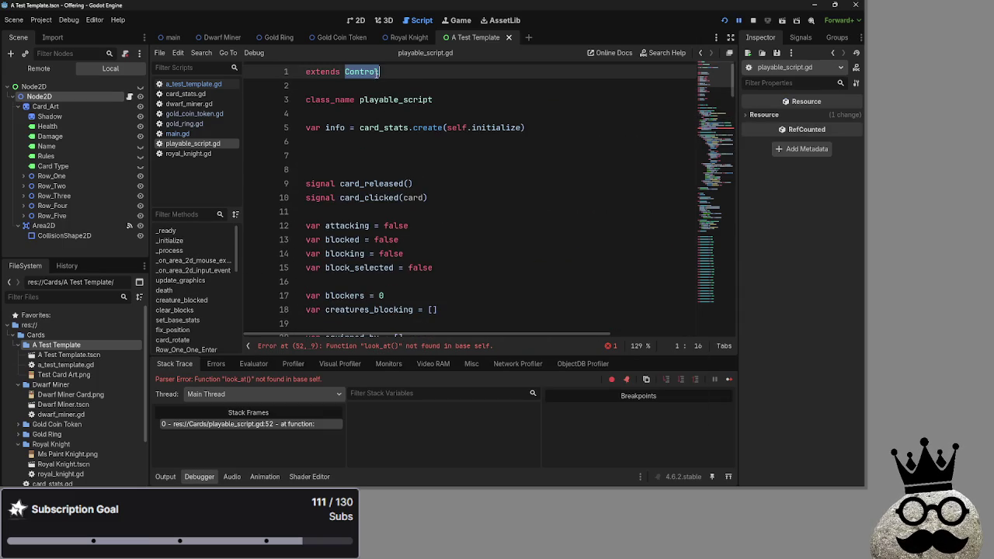
{"action": "type", "text": "de"}
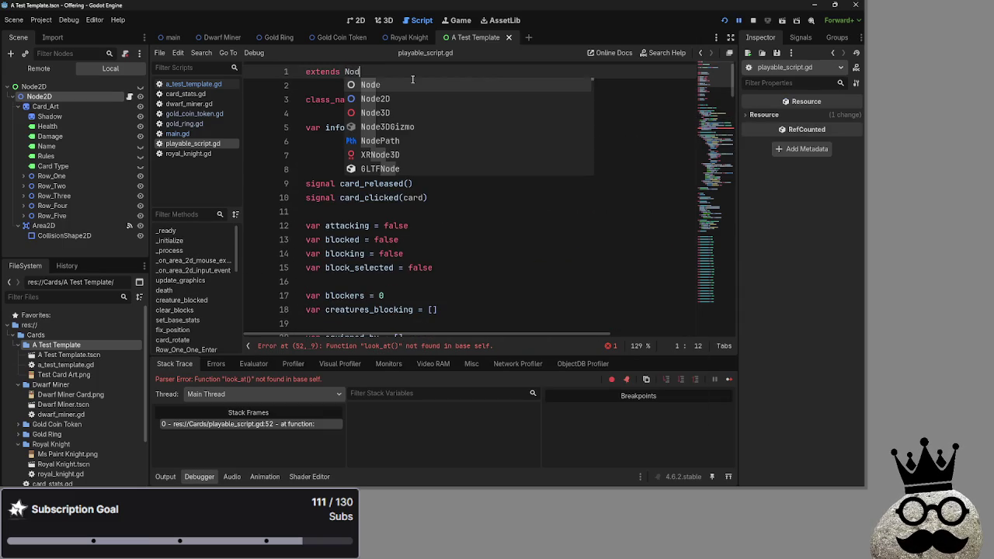
{"action": "key", "text": "Down"}
{"action": "key", "text": "Return"}
{"action": "key", "text": "Down"}
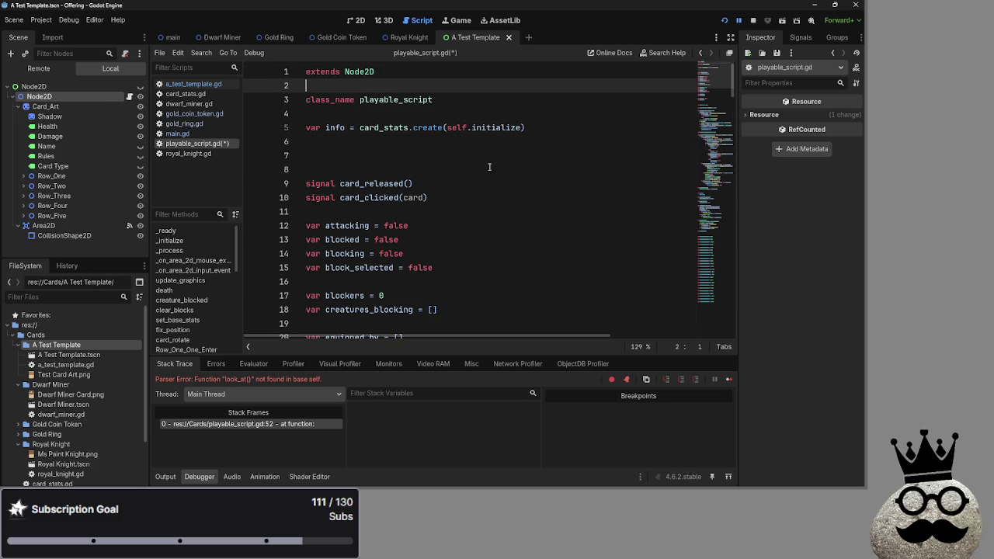
{"action": "scroll", "coordinate": [466, 156], "scroll_direction": "down", "scroll_amount": 15}
{"action": "scroll", "coordinate": [481, 168], "scroll_direction": "down", "scroll_amount": 10}
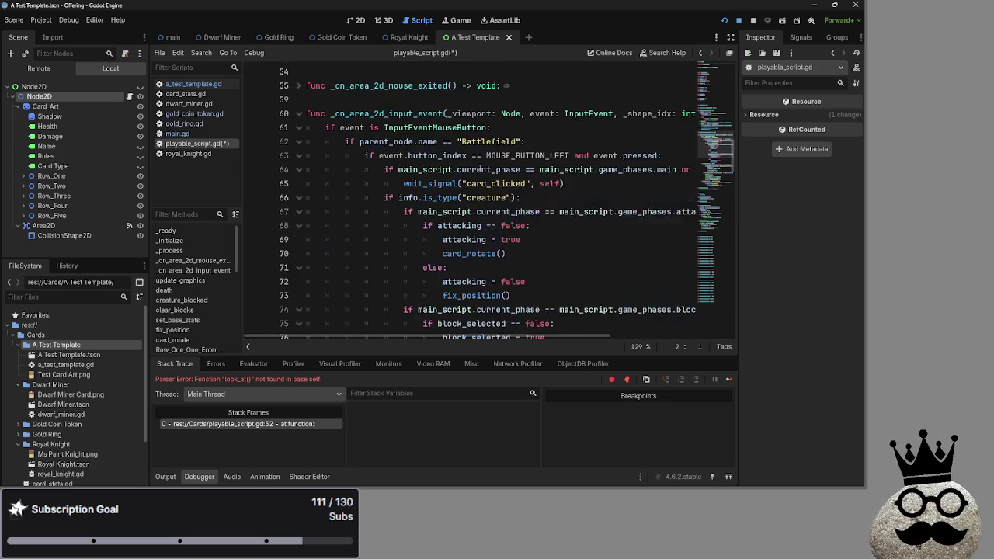
{"action": "left_click", "coordinate": [472, 141]}
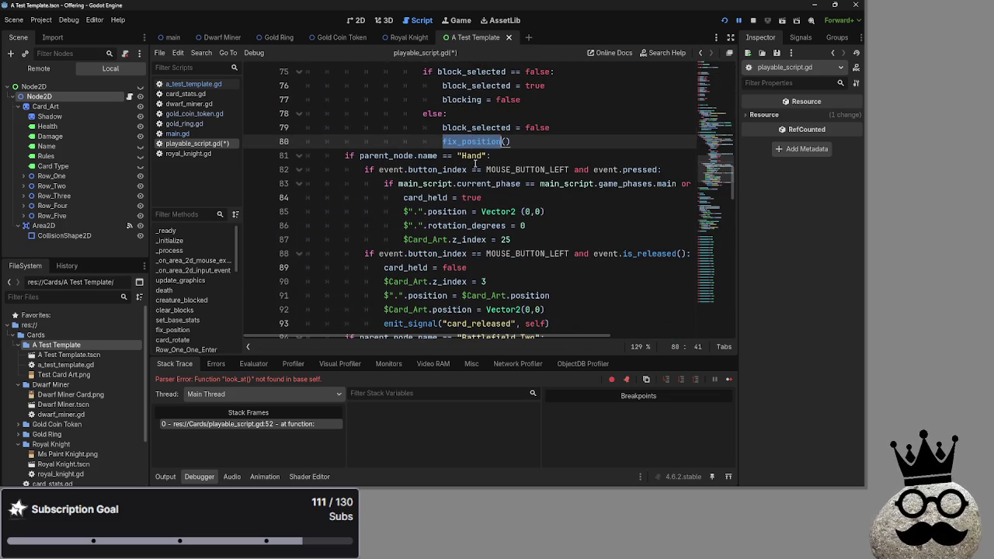
{"action": "scroll", "coordinate": [474, 163], "scroll_direction": "down", "scroll_amount": 2}
{"action": "left_click", "coordinate": [474, 167]}
{"action": "scroll", "coordinate": [474, 167], "scroll_direction": "down", "scroll_amount": 6}
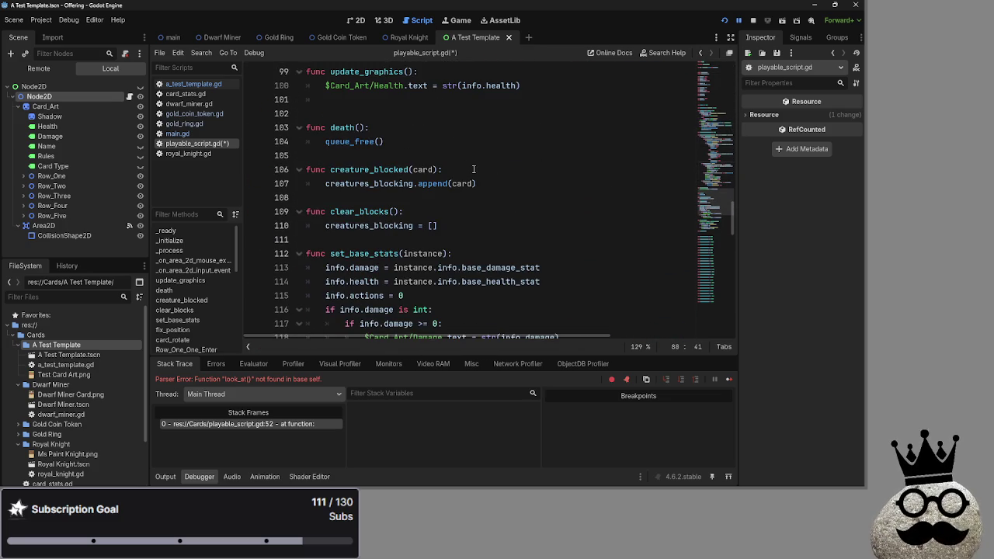
{"action": "left_click", "coordinate": [35, 86]}
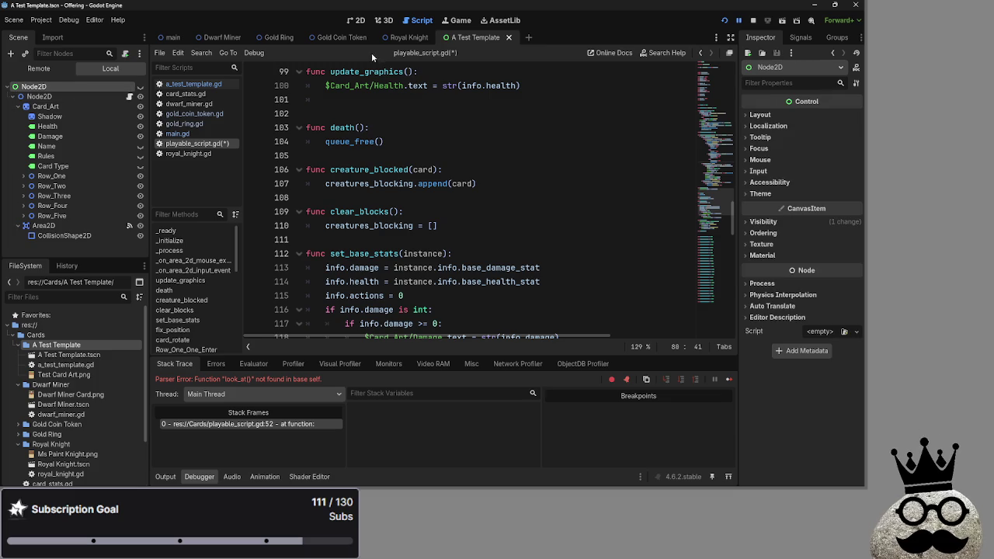
Step: Zoom around the card template in the 2D view, then switch to the main scene
{"action": "left_click", "coordinate": [358, 19]}
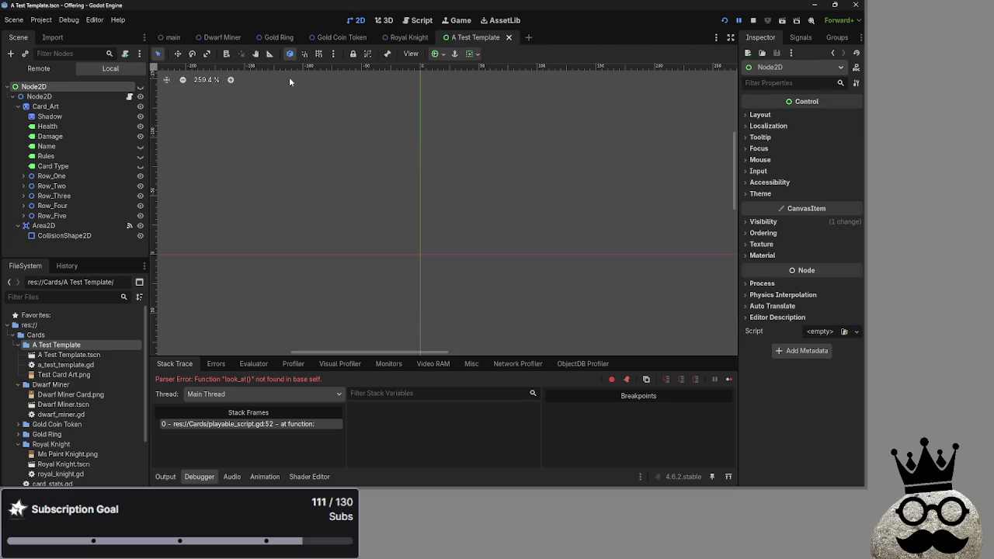
{"action": "scroll", "coordinate": [403, 281], "scroll_direction": "down", "scroll_amount": 5}
{"action": "scroll", "coordinate": [403, 281], "scroll_direction": "up", "scroll_amount": 3}
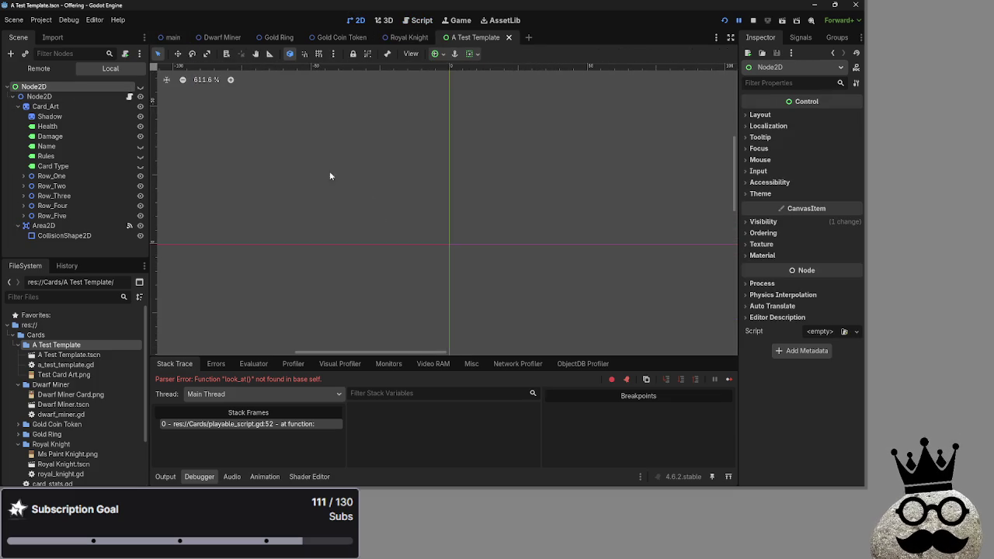
{"action": "scroll", "coordinate": [404, 192], "scroll_direction": "down", "scroll_amount": 6}
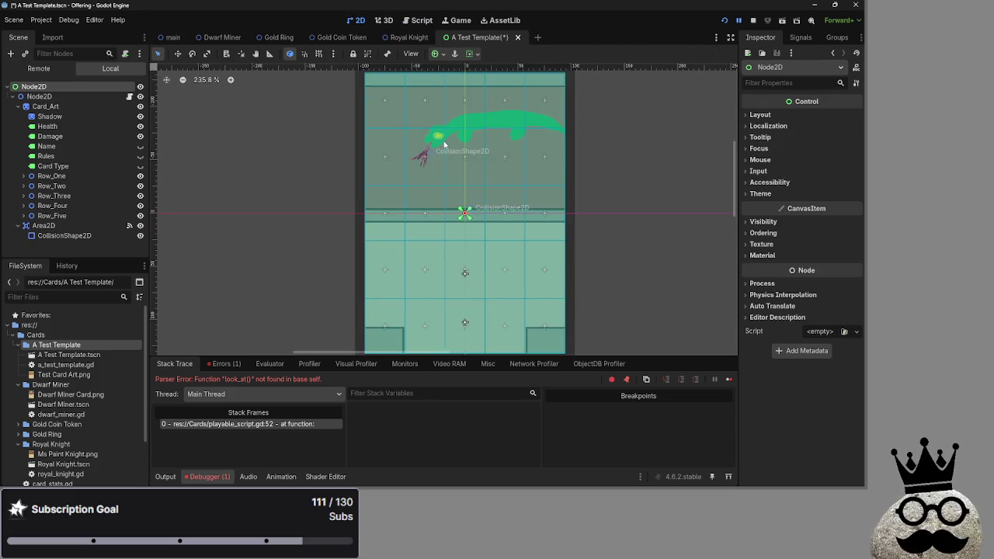
{"action": "scroll", "coordinate": [404, 192], "scroll_direction": "down", "scroll_amount": 2}
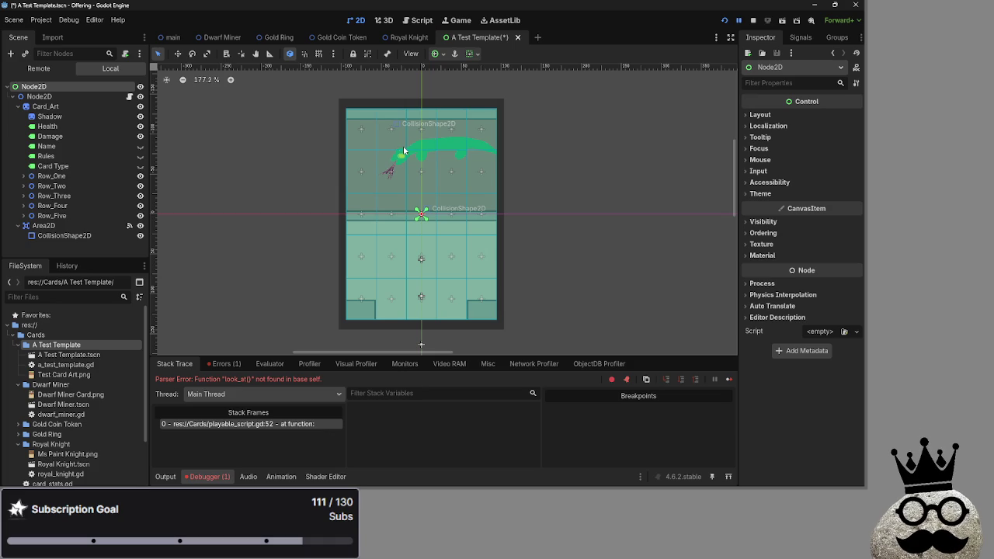
{"action": "left_click", "coordinate": [169, 37]}
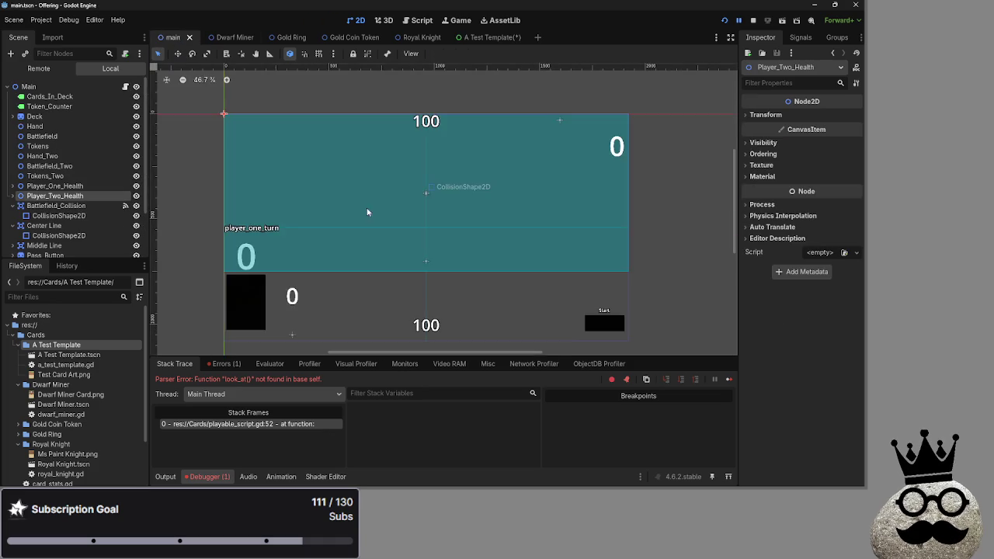
Step: Switch back to the A Test Template scene and open its script in the editor
{"action": "scroll", "coordinate": [409, 237], "scroll_direction": "up", "scroll_amount": 3}
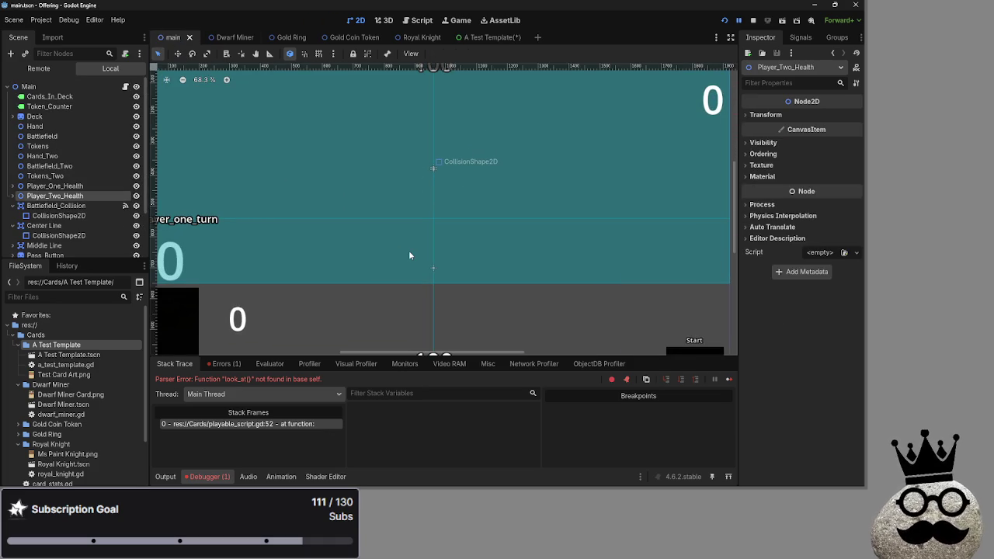
{"action": "scroll", "coordinate": [410, 255], "scroll_direction": "down", "scroll_amount": 1}
{"action": "scroll", "coordinate": [382, 261], "scroll_direction": "down", "scroll_amount": 1}
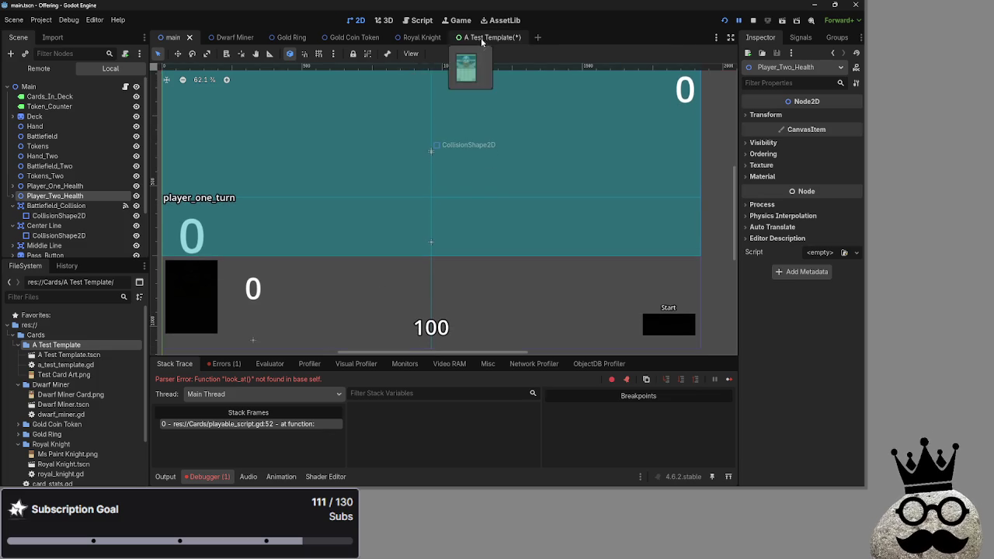
{"action": "left_click", "coordinate": [483, 37]}
{"action": "scroll", "coordinate": [302, 248], "scroll_direction": "down", "scroll_amount": 5}
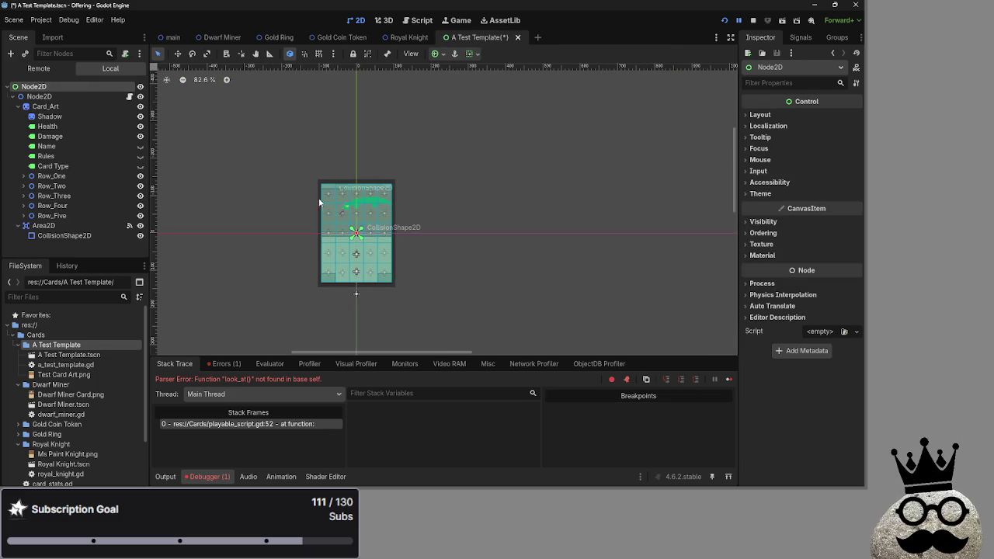
{"action": "left_click", "coordinate": [408, 23]}
Step: Scroll playable_script.gd to the look_at() call in _process() and select the root Node2D
{"action": "scroll", "coordinate": [445, 247], "scroll_direction": "down", "scroll_amount": 8}
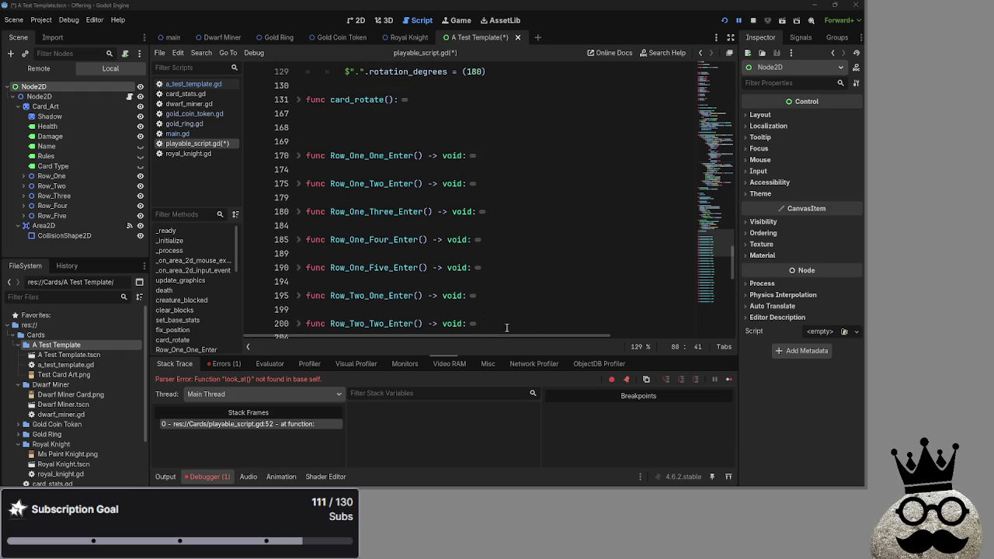
{"action": "scroll", "coordinate": [432, 188], "scroll_direction": "up", "scroll_amount": 10}
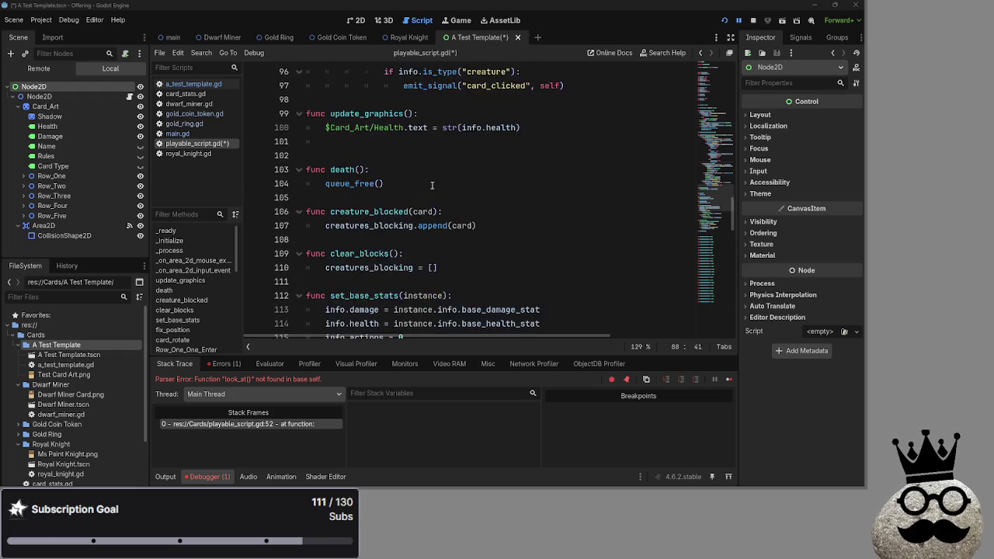
{"action": "scroll", "coordinate": [433, 188], "scroll_direction": "up", "scroll_amount": 20}
{"action": "left_click", "coordinate": [46, 94]}
{"action": "left_click", "coordinate": [46, 87]}
{"action": "left_click", "coordinate": [44, 93]}
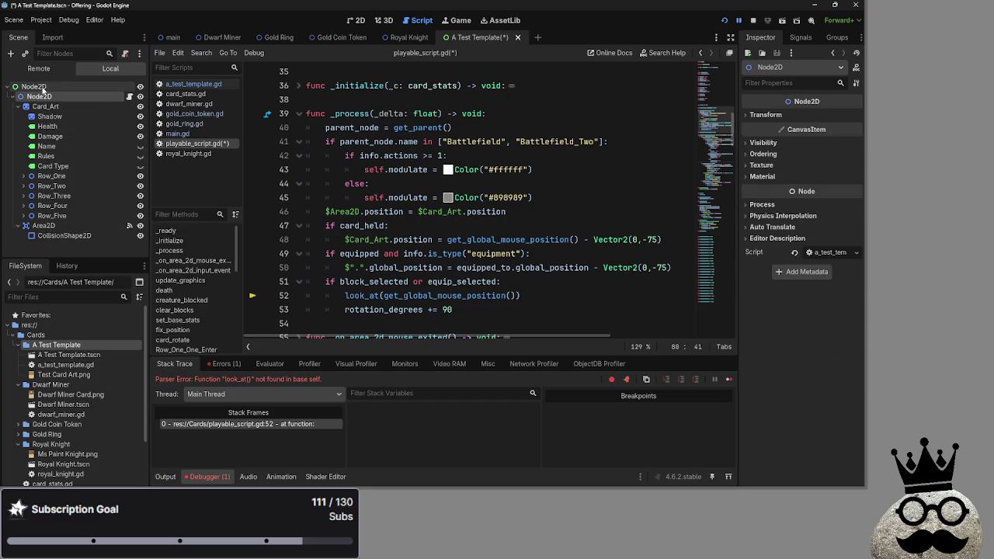
Step: Change the card template's root node type to Node2D
{"action": "right_click", "coordinate": [42, 90]}
{"action": "left_click", "coordinate": [106, 203]}
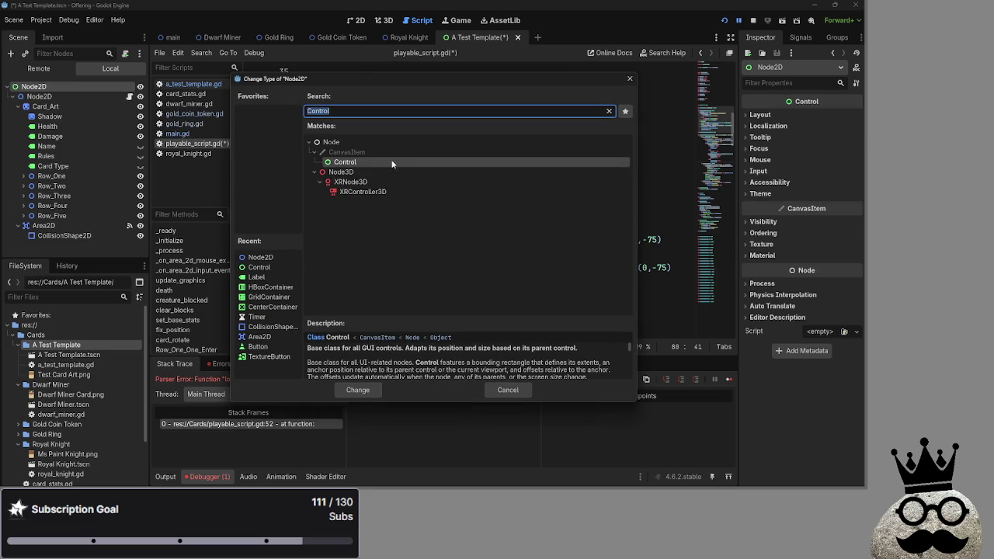
{"action": "left_click", "coordinate": [261, 257]}
{"action": "left_click", "coordinate": [358, 389]}
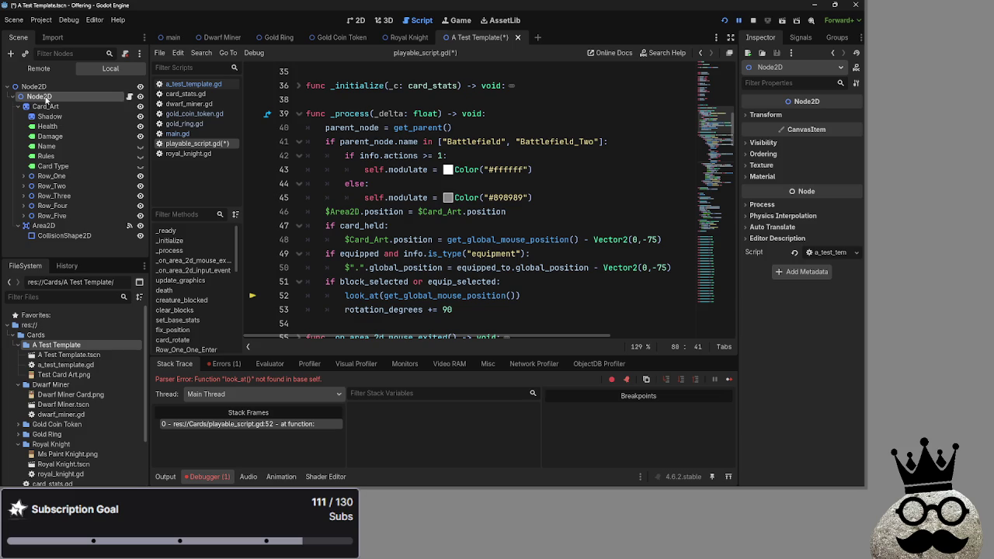
Step: Move Card_Art up, remove the inner Node2D layer, and run the game with F5
{"action": "left_click_drag", "start_coordinate": [44, 107], "coordinate": [39, 89]}
{"action": "right_click", "coordinate": [29, 96]}
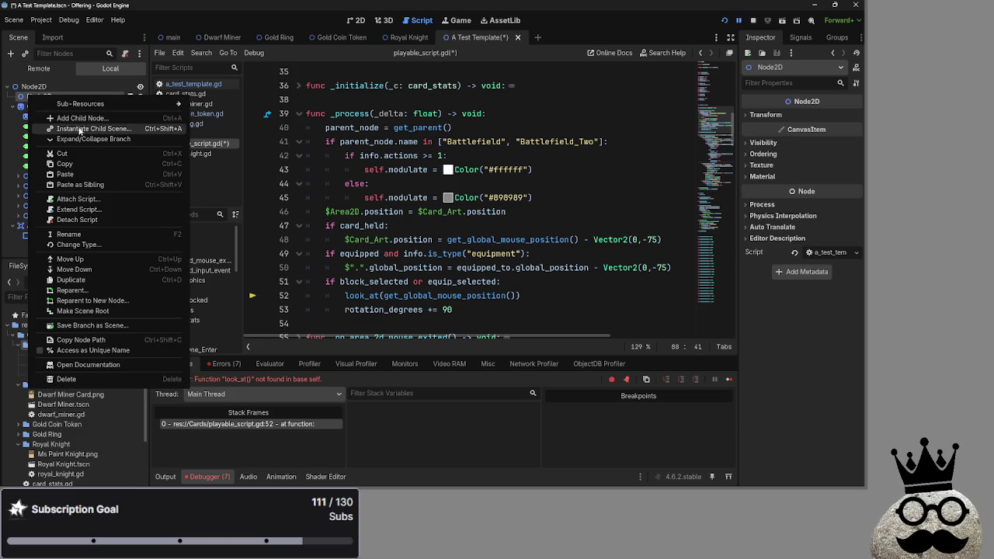
{"action": "left_click", "coordinate": [77, 153]}
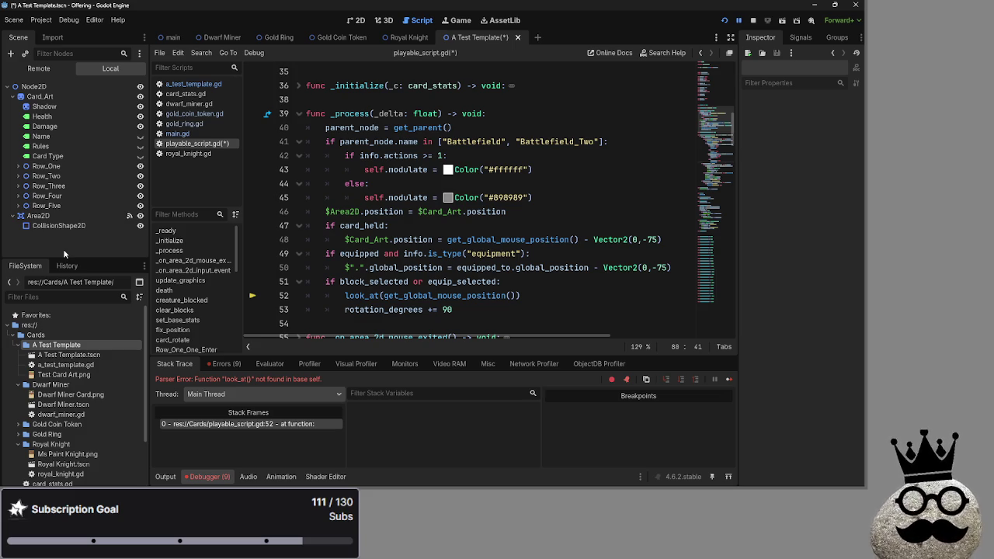
{"action": "key", "text": "F5"}
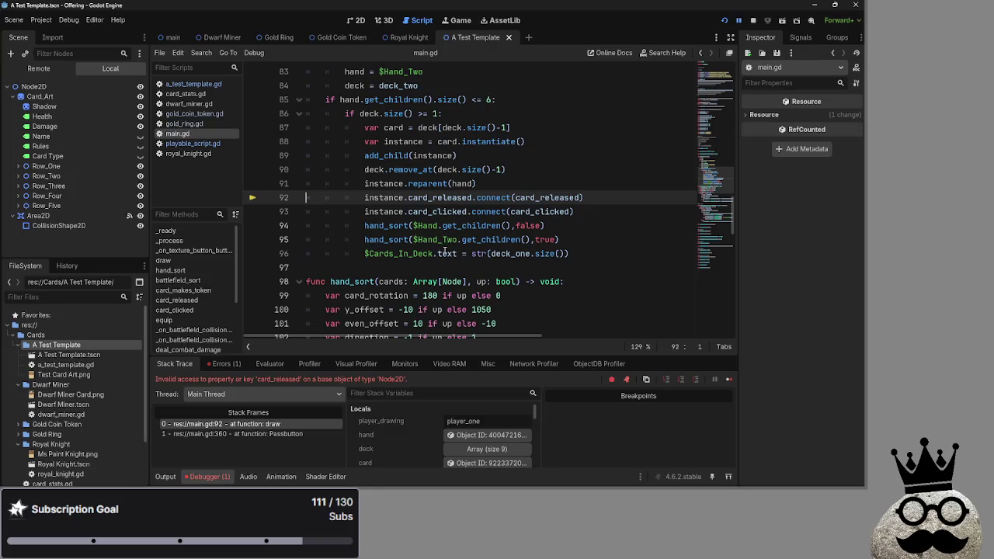
Step: Drag a_test_template.gd onto the card's root Node2D and run the game again
{"action": "left_click", "coordinate": [62, 86]}
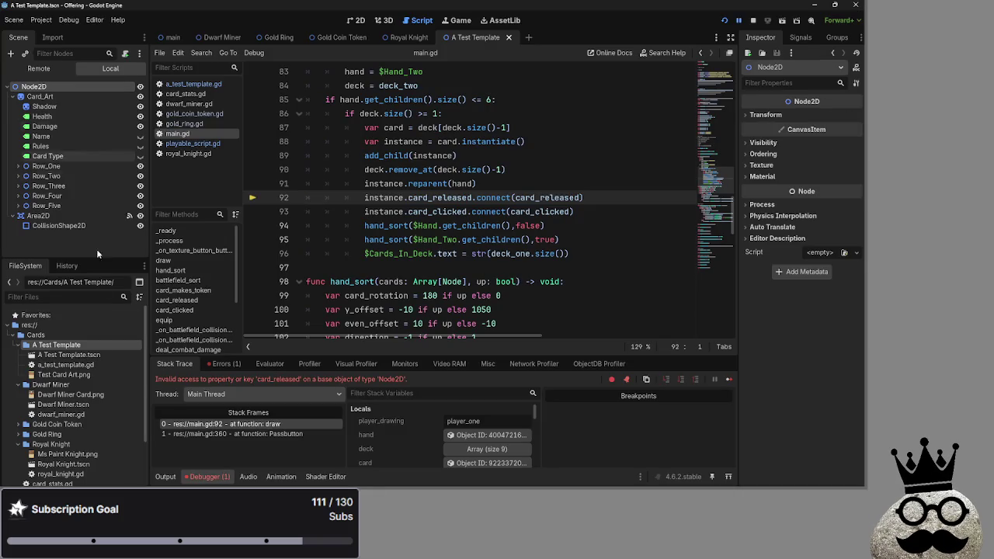
{"action": "mouse_move", "coordinate": [64, 365]}
{"action": "left_mouse_down"}
{"action": "mouse_move", "coordinate": [91, 92]}
{"action": "mouse_move", "coordinate": [70, 87]}
{"action": "left_mouse_up"}
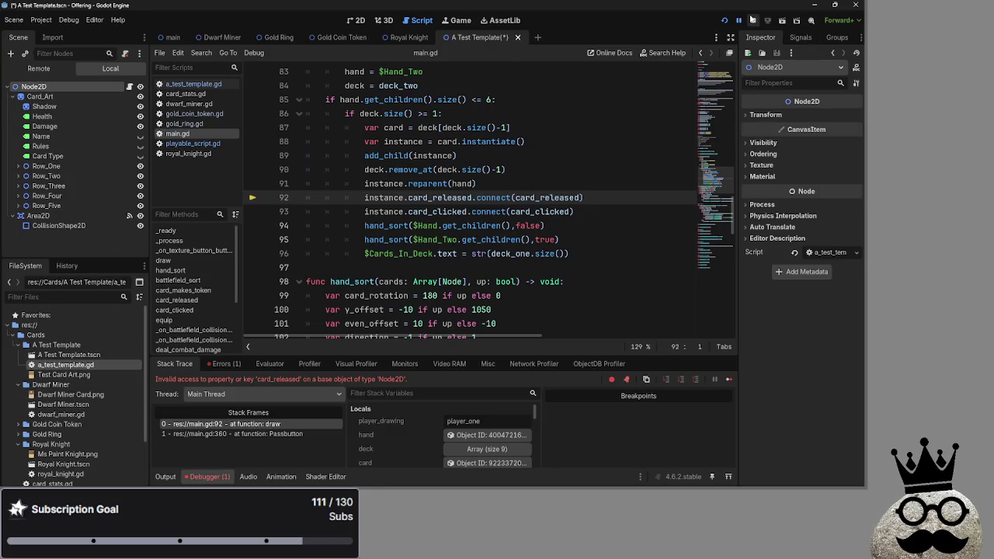
{"action": "left_click", "coordinate": [725, 20]}
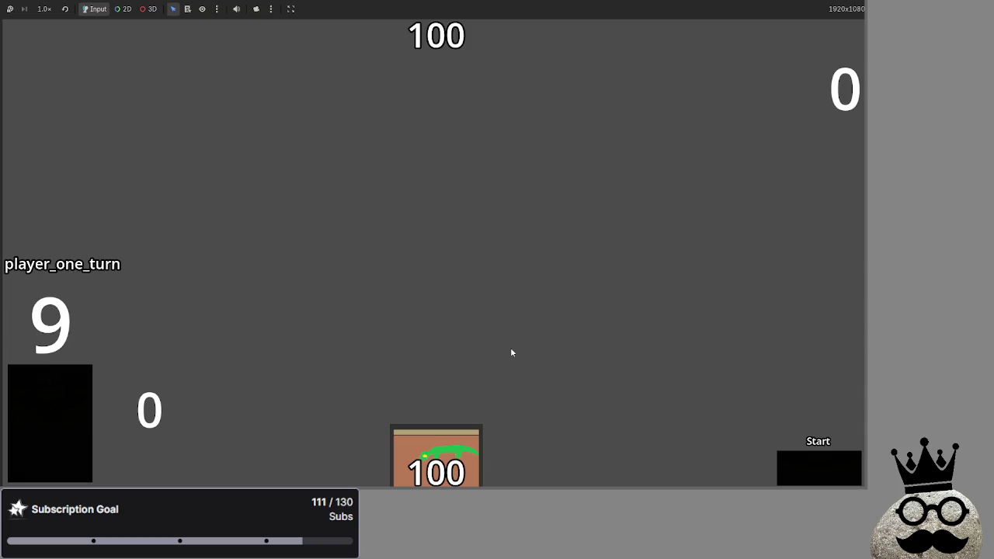
Step: Play a creature card onto the table and draw the last cards from the deck
{"action": "left_click", "coordinate": [459, 455]}
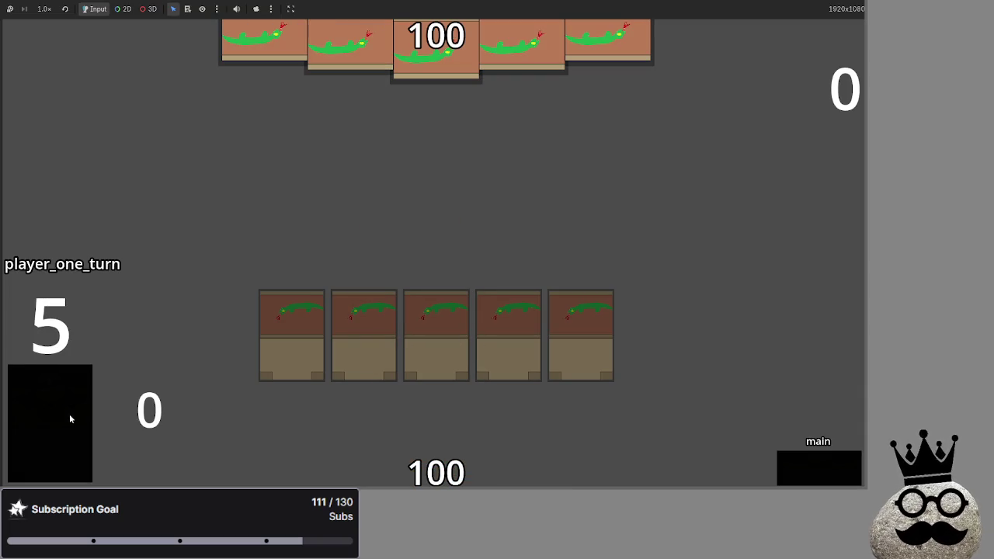
{"action": "left_click", "coordinate": [30, 416]}
{"action": "left_click", "coordinate": [31, 417]}
{"action": "left_click", "coordinate": [437, 458]}
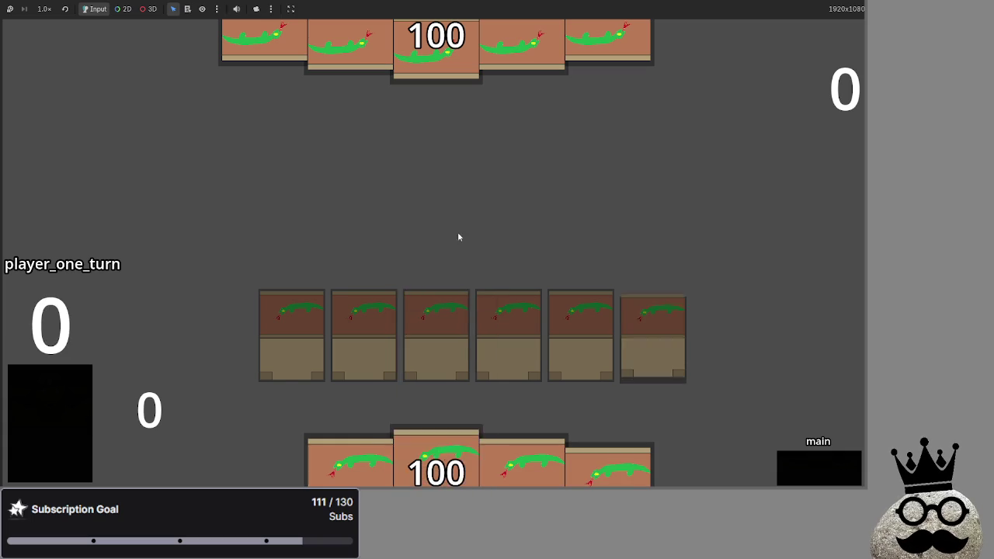
Step: Play the remaining two hand cards, then stop the game and return to card_stats.gd
{"action": "left_click", "coordinate": [434, 447]}
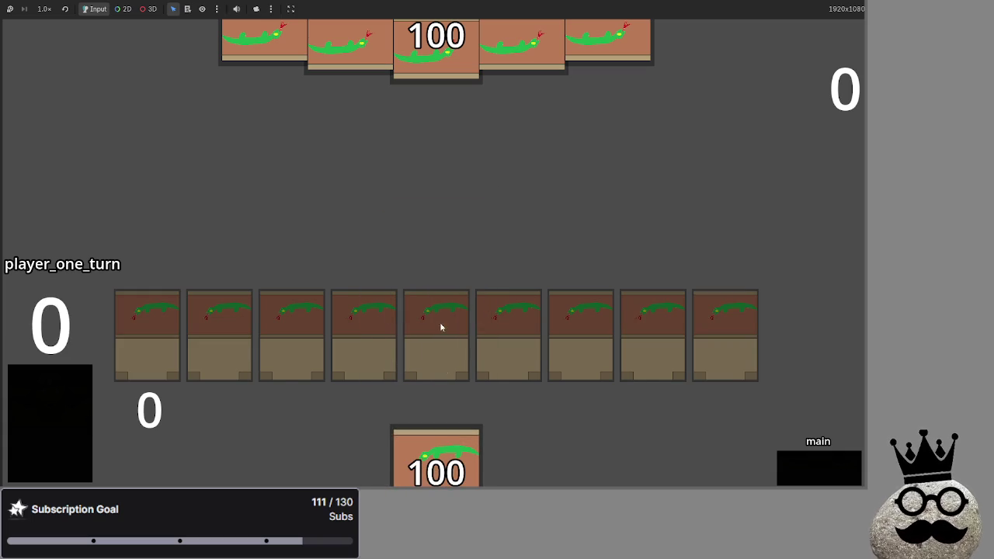
{"action": "left_click", "coordinate": [455, 457]}
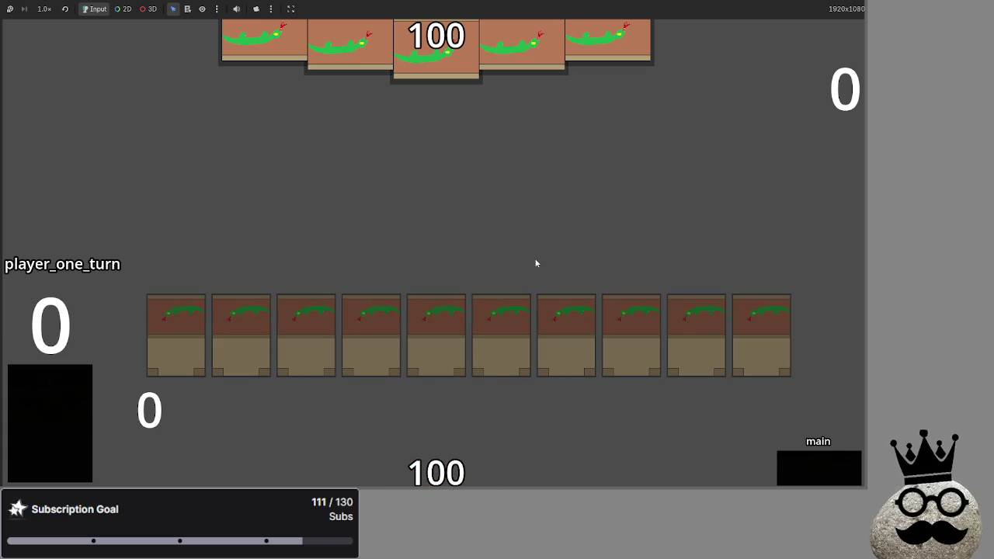
{"action": "key", "text": "F8"}
{"action": "left_click", "coordinate": [185, 94]}
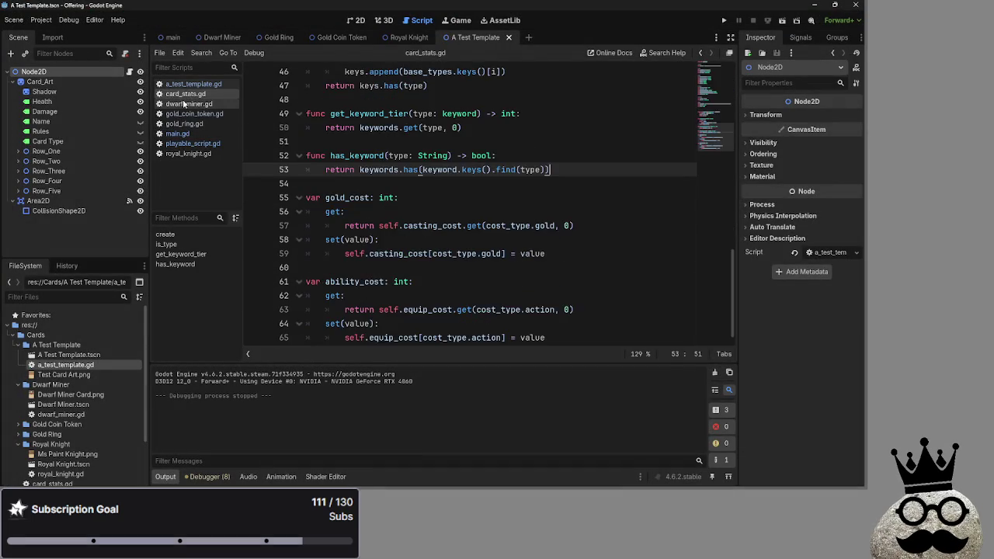
Step: In main.gd, extend deck_one on line 17 with more test_card entries
{"action": "left_click", "coordinate": [184, 104]}
{"action": "left_click", "coordinate": [177, 134]}
{"action": "scroll", "coordinate": [502, 203], "scroll_direction": "up", "scroll_amount": 15}
{"action": "scroll", "coordinate": [502, 204], "scroll_direction": "up", "scroll_amount": 10}
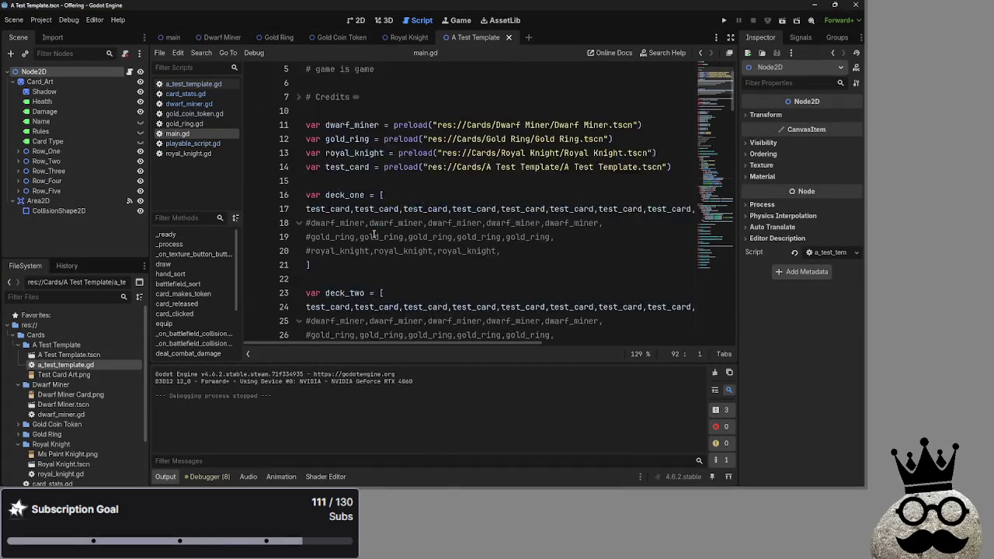
{"action": "mouse_move", "coordinate": [308, 183]}
{"action": "left_mouse_down"}
{"action": "mouse_move", "coordinate": [651, 193]}
{"action": "mouse_move", "coordinate": [699, 184]}
{"action": "left_mouse_up"}
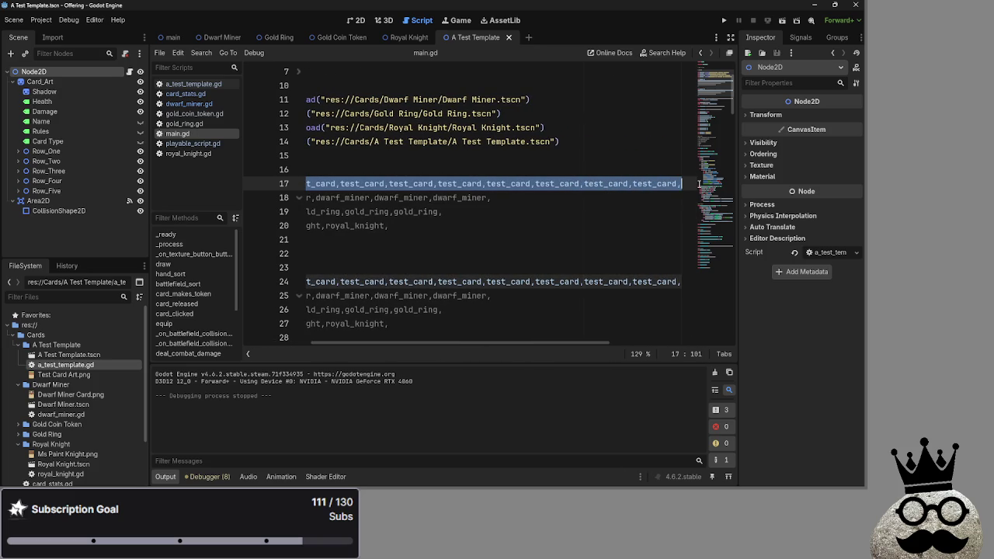
{"action": "key", "text": "End"}
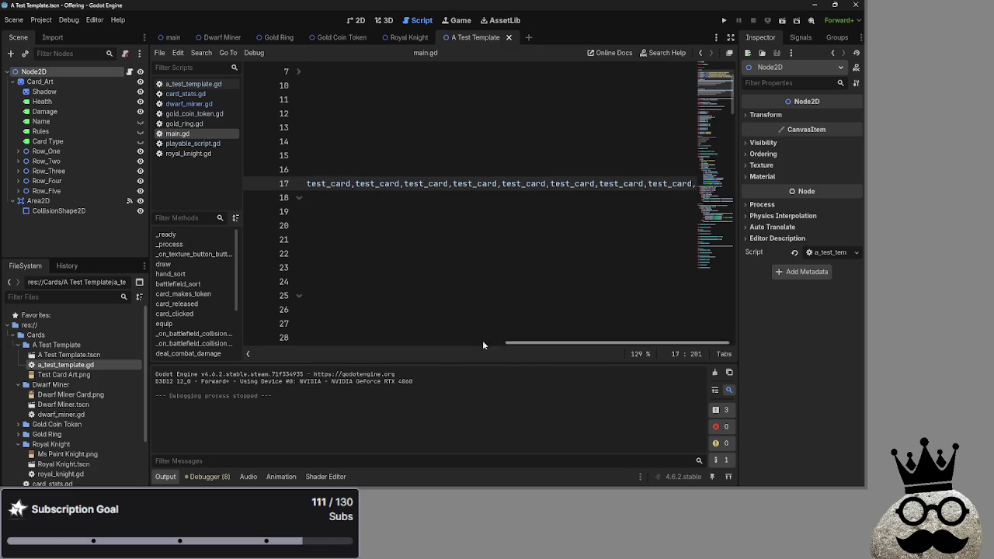
Step: Paste the extra test_card entries into deck_two and run the game with F5
{"action": "left_click_drag", "start_coordinate": [509, 344], "coordinate": [409, 341]}
{"action": "left_click", "coordinate": [508, 285]}
{"action": "key", "text": "ctrl+v"}
{"action": "key", "text": "F5"}
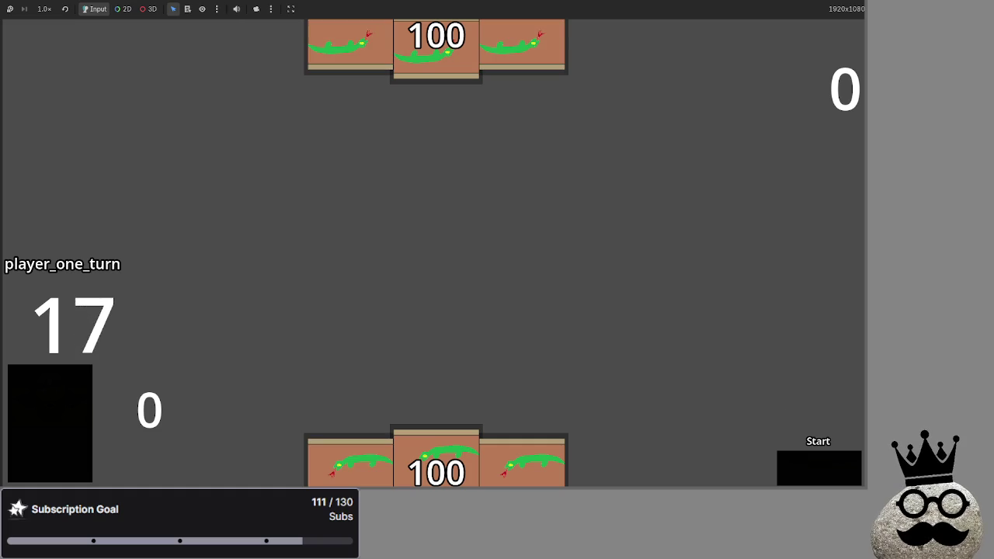
Step: Play the centre hand card onto the table row, then Alt+Tab toward another window
{"action": "left_click", "coordinate": [454, 432]}
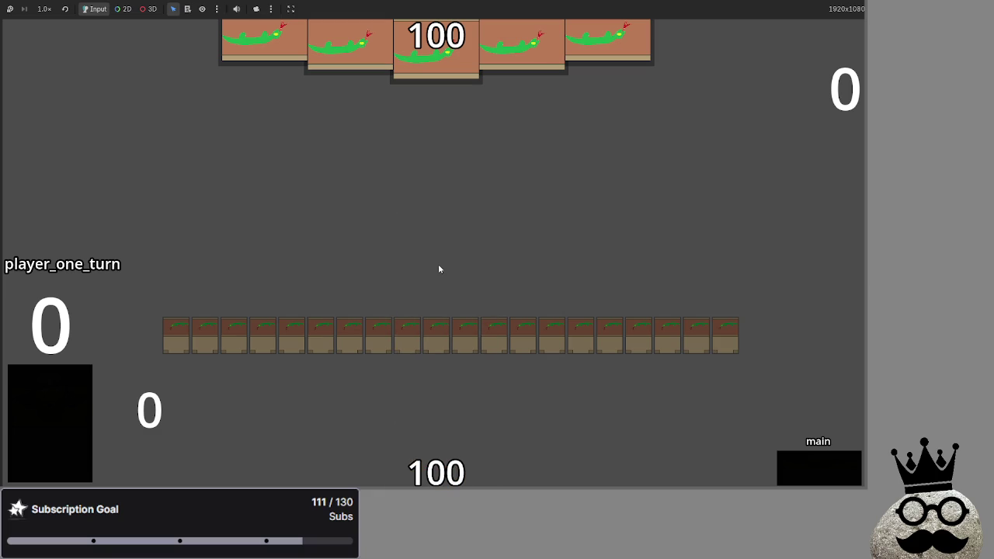
{"action": "key", "text": "alt+Tab"}
{"action": "key", "text": "Tab"}
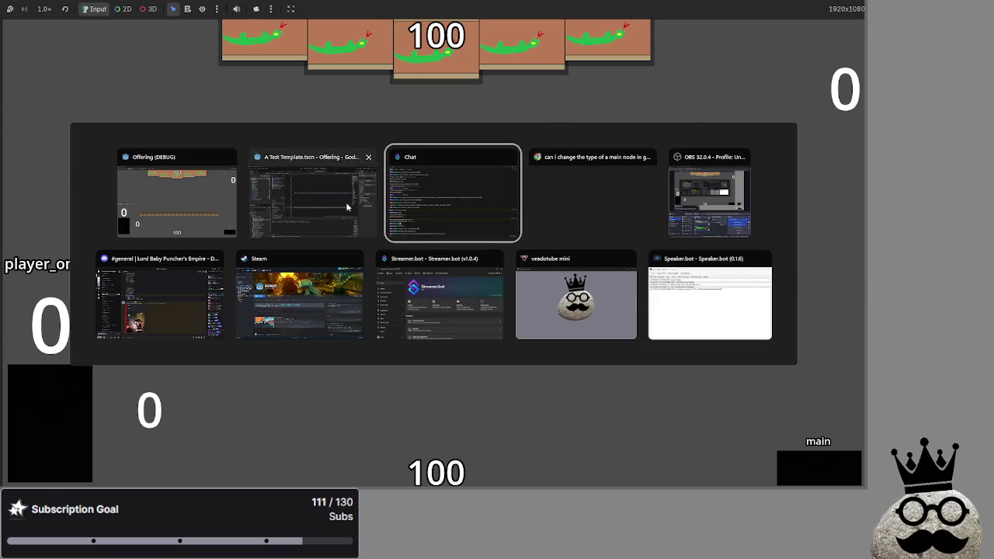
Step: Bring the Godot editor forward and scroll main.gd down to the draw function
{"action": "left_click", "coordinate": [351, 208]}
{"action": "left_click_drag", "start_coordinate": [512, 338], "coordinate": [250, 343]}
{"action": "scroll", "coordinate": [359, 203], "scroll_direction": "down", "scroll_amount": 4}
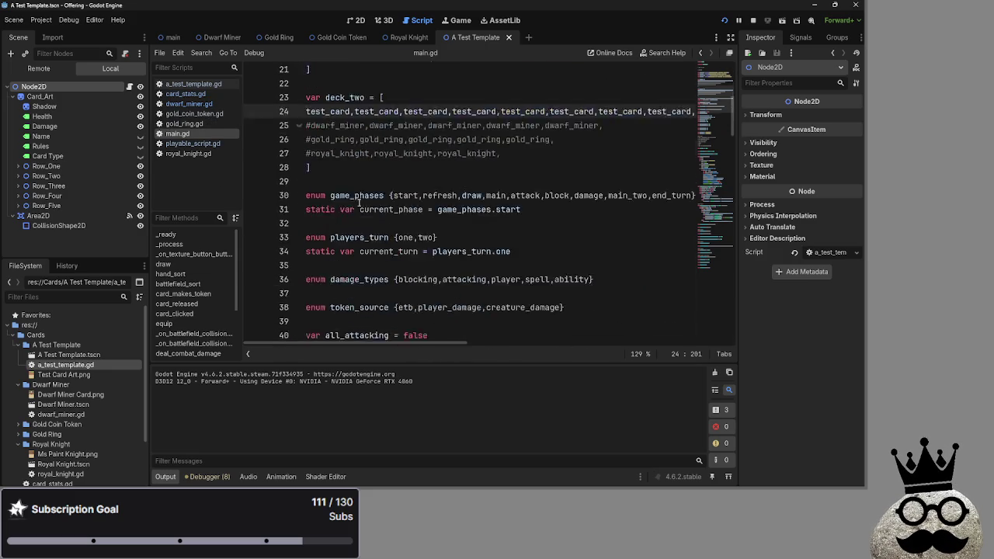
{"action": "scroll", "coordinate": [359, 203], "scroll_direction": "down", "scroll_amount": 15}
{"action": "scroll", "coordinate": [359, 202], "scroll_direction": "down", "scroll_amount": 2}
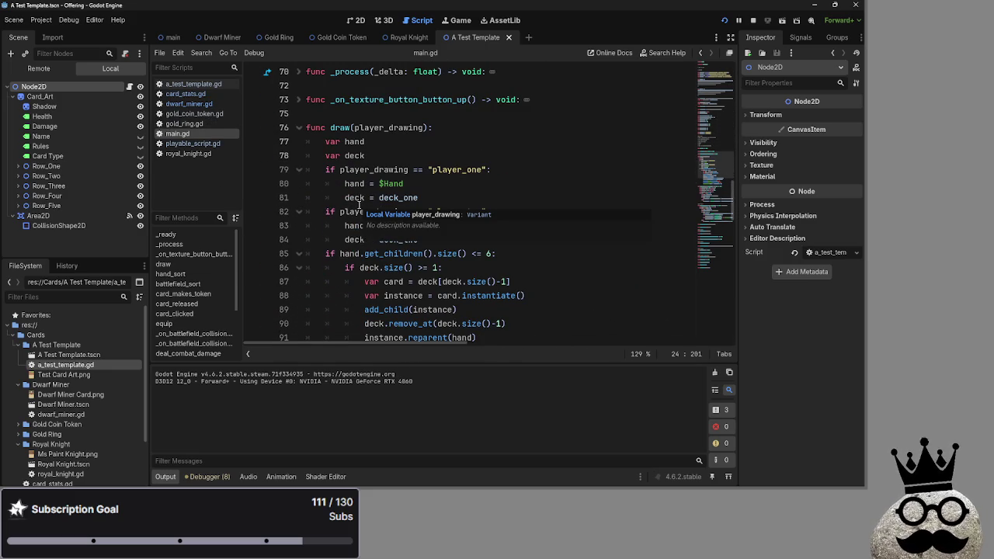
Step: Switch to the YouTube browser, maximise its window and mute the video
{"action": "key", "text": "alt+Tab"}
{"action": "key", "text": "alt+Tab"}
{"action": "key", "text": "alt+Tab"}
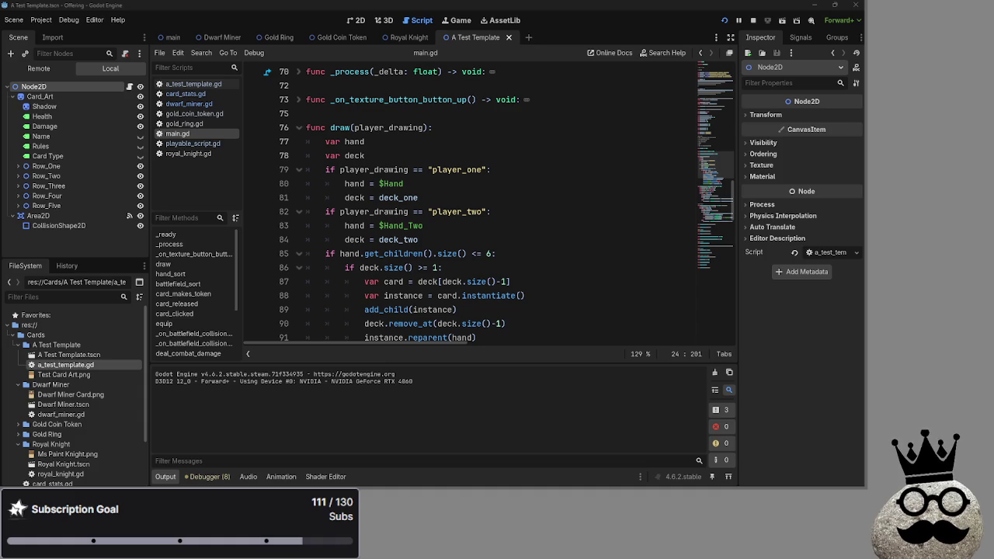
{"action": "key", "text": "alt+Tab"}
{"action": "left_click_drag", "start_coordinate": [678, 197], "coordinate": [484, 161]}
{"action": "double_click", "coordinate": [484, 160]}
{"action": "left_click", "coordinate": [45, 396]}
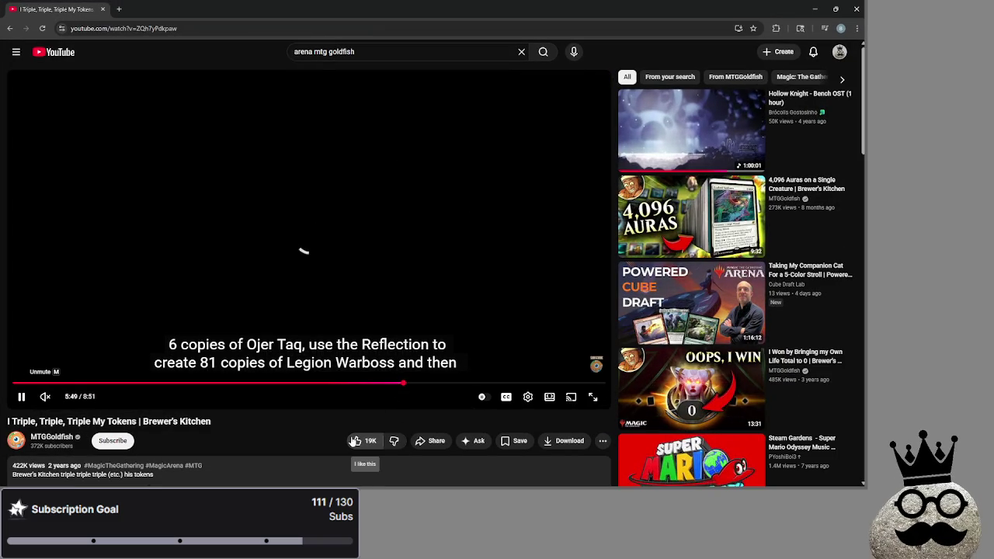
Step: Pause the YouTube video and rewind it five seconds with the Left arrow
{"action": "key", "text": "alt+Tab"}
{"action": "key", "text": "alt+Tab"}
{"action": "key", "text": "alt+Tab"}
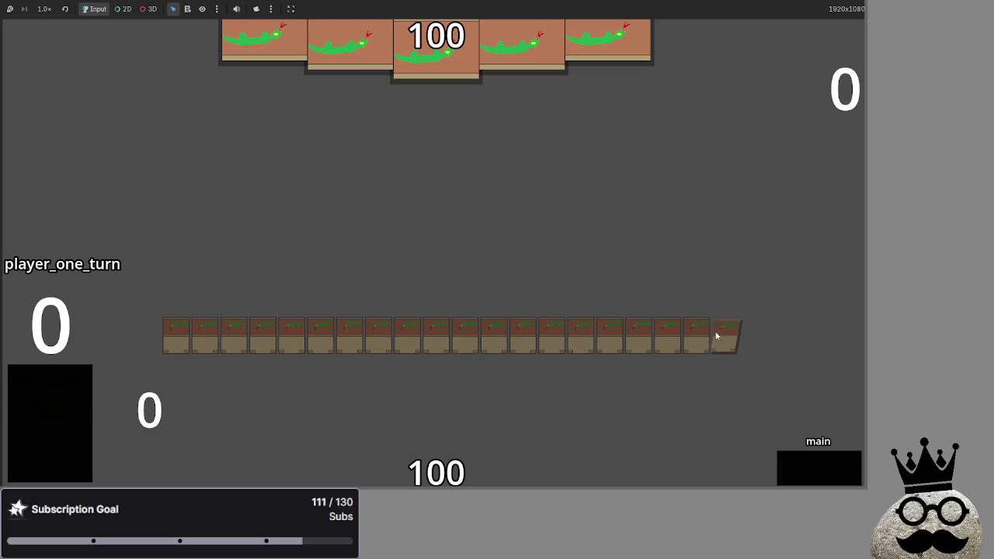
{"action": "key", "text": "alt+Tab"}
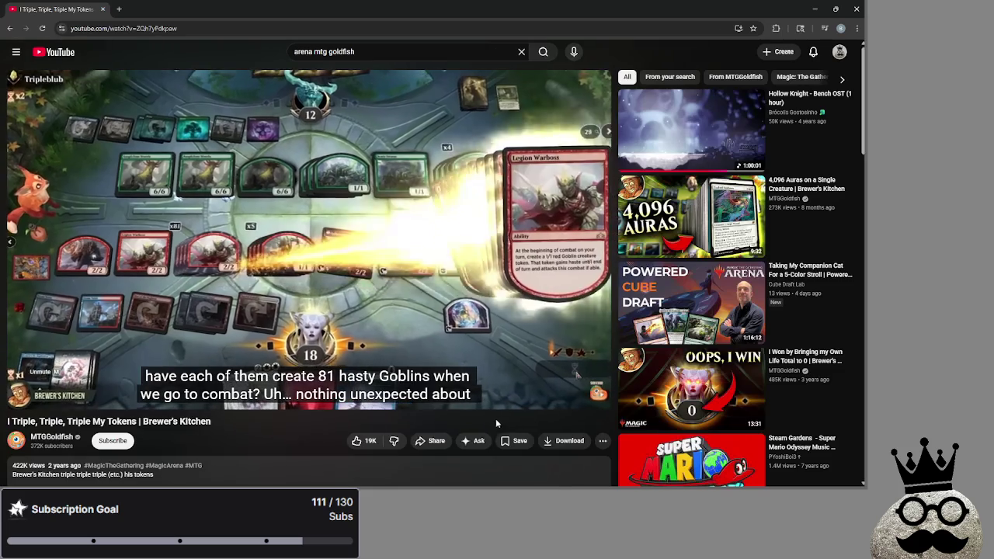
{"action": "left_click", "coordinate": [572, 375]}
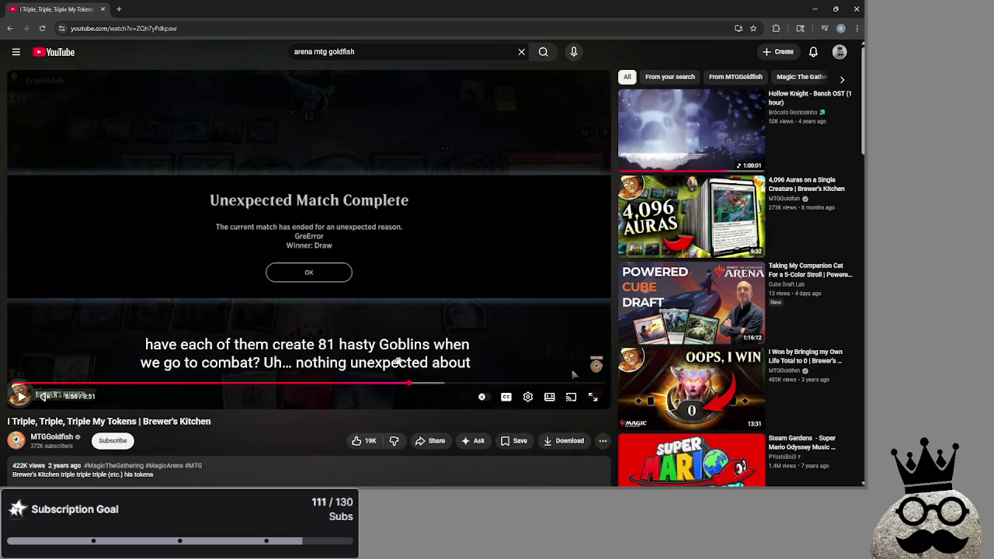
{"action": "key", "text": "Left"}
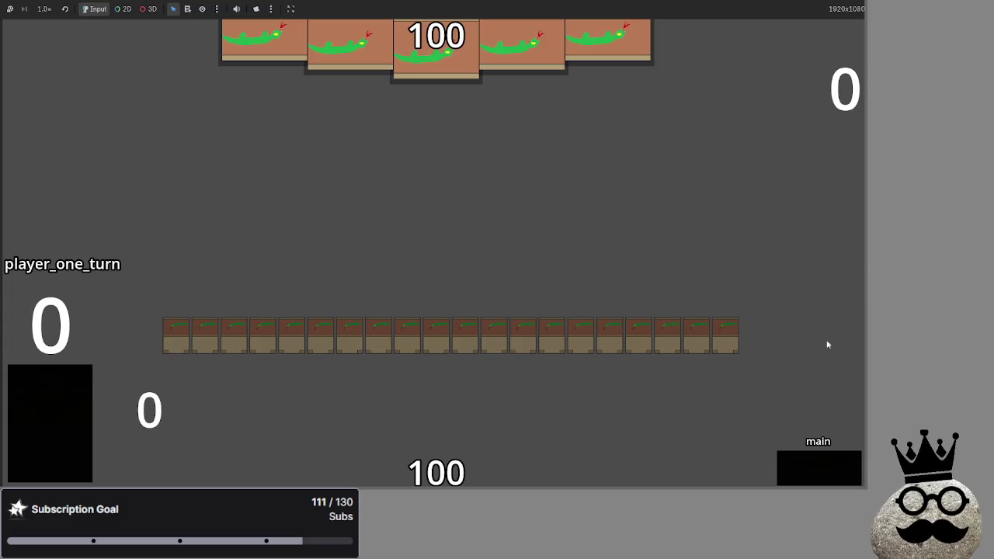
Step: Alt+Tab between the running card game and the browser, ending on the YouTube video
{"action": "key", "text": "alt+Tab"}
{"action": "key", "text": "alt+Tab"}
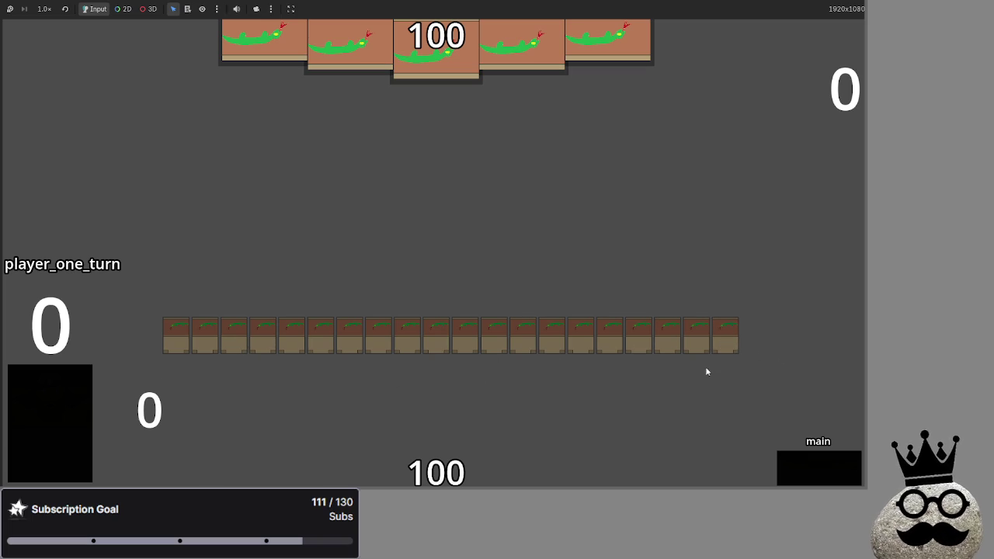
{"action": "key", "text": "alt+Tab"}
{"action": "key", "text": "alt+Tab"}
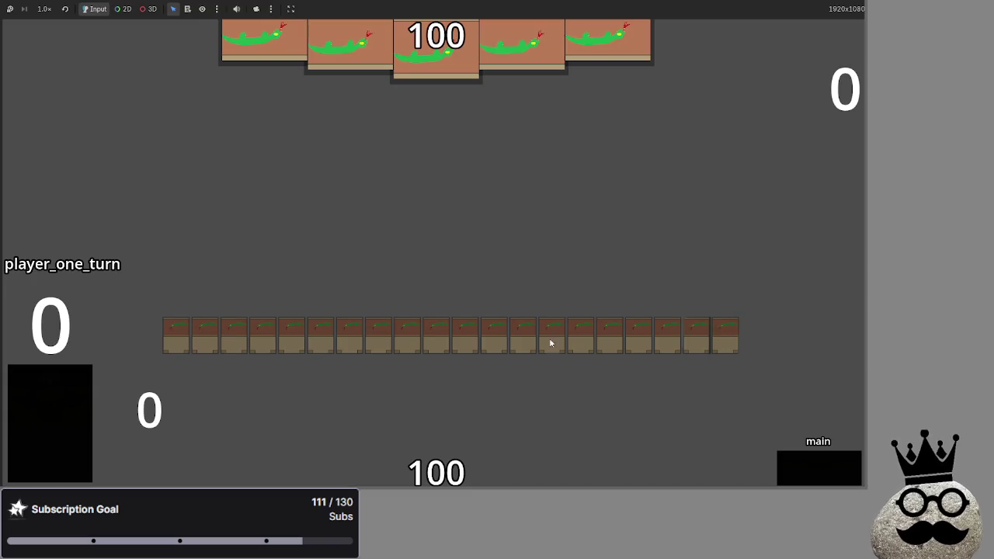
{"action": "key", "text": "alt+Tab"}
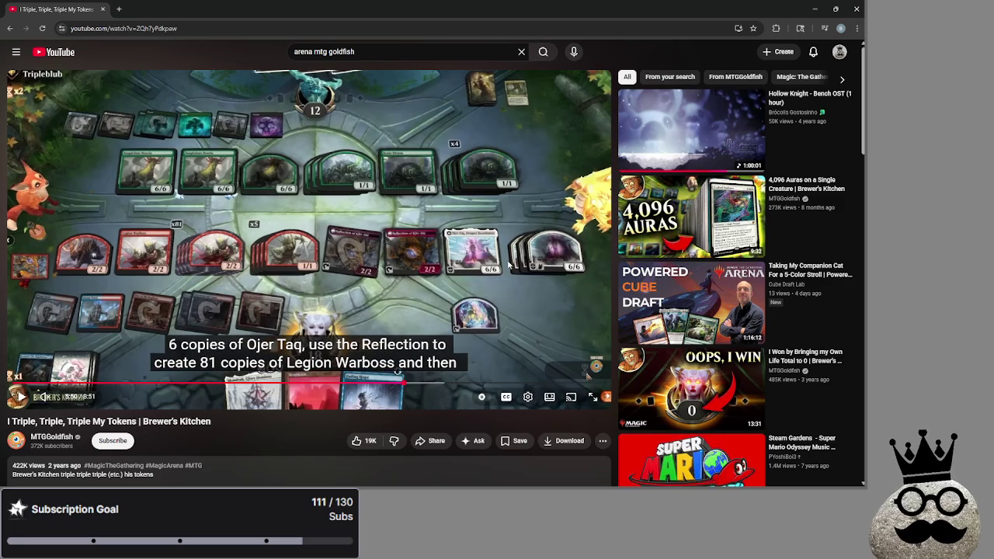
Step: Stop the running game with F8, close the browser window, and open gold_ring.gd
{"action": "key", "text": "alt+Tab"}
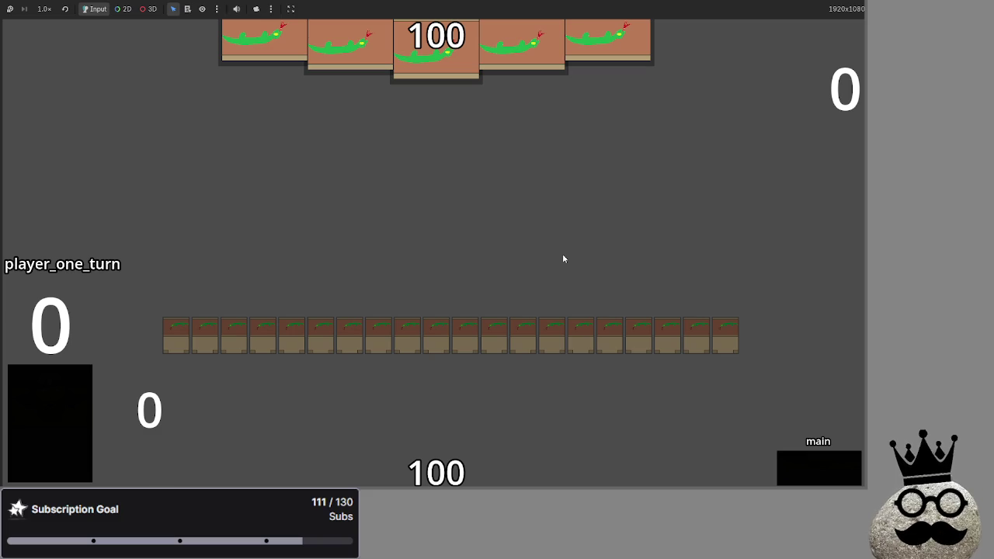
{"action": "key", "text": "F8"}
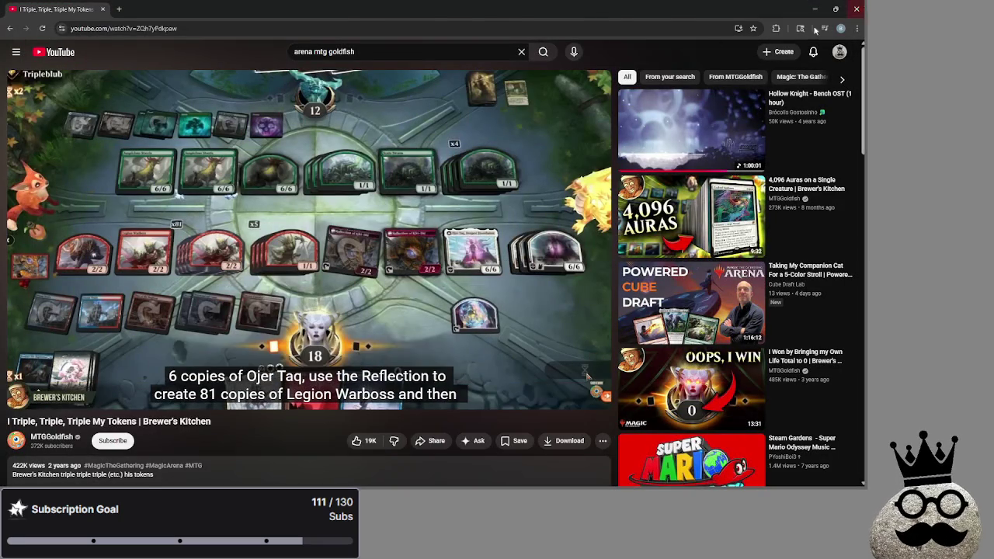
{"action": "left_click", "coordinate": [850, 10]}
{"action": "left_click", "coordinate": [184, 124]}
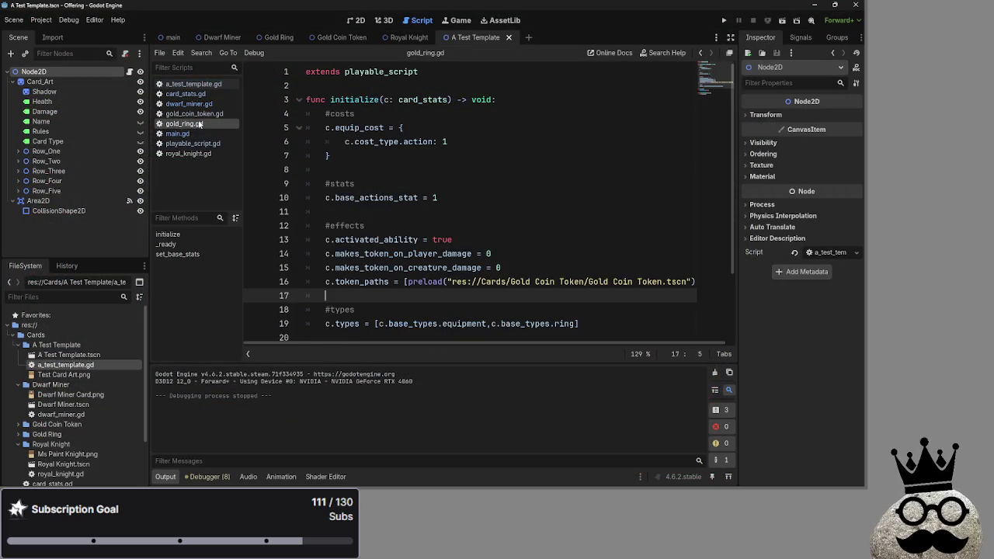
Step: In main.gd, fold draw and hand_sort, then delete and restore the #TODO rework comment
{"action": "left_click", "coordinate": [177, 133]}
{"action": "scroll", "coordinate": [386, 201], "scroll_direction": "down", "scroll_amount": 2}
{"action": "scroll", "coordinate": [386, 201], "scroll_direction": "down", "scroll_amount": 4}
{"action": "scroll", "coordinate": [321, 169], "scroll_direction": "up", "scroll_amount": 7}
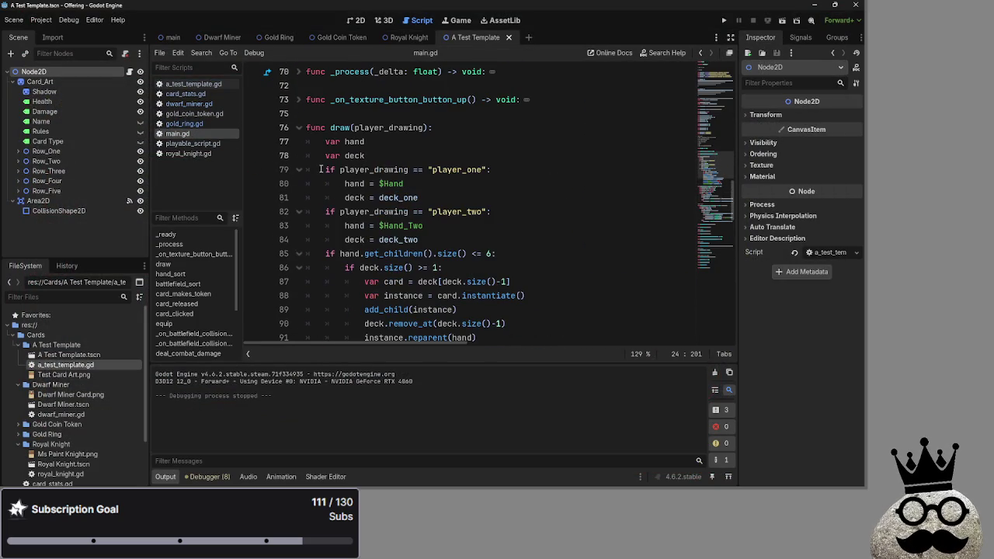
{"action": "left_click", "coordinate": [300, 127]}
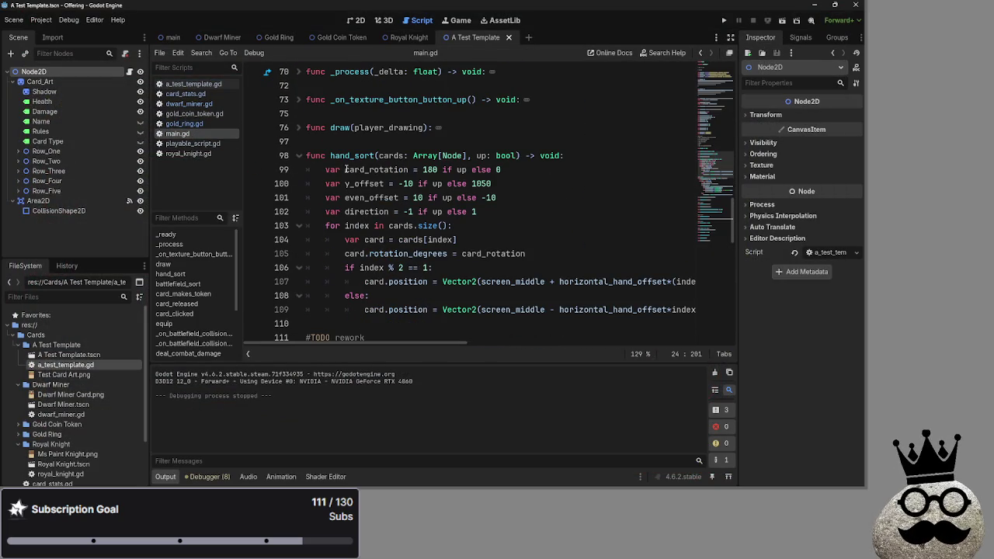
{"action": "left_click", "coordinate": [299, 156]}
{"action": "left_click_drag", "start_coordinate": [365, 184], "coordinate": [303, 184]}
{"action": "key", "text": "BackSpace"}
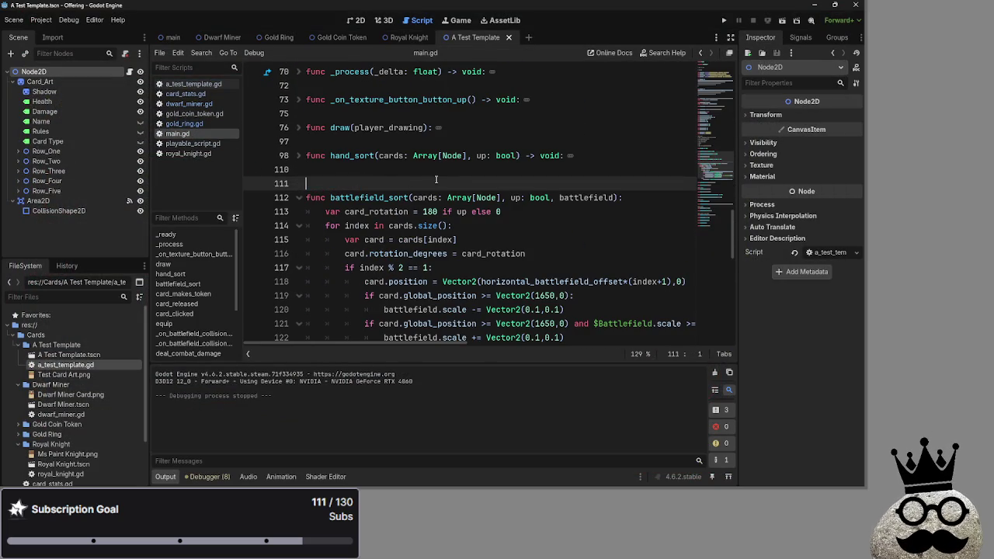
{"action": "key", "text": "BackSpace"}
{"action": "key", "text": "ctrl+z"}
{"action": "key", "text": "ctrl+z"}
Step: Select and inspect the battlefield_sort code
{"action": "scroll", "coordinate": [342, 191], "scroll_direction": "down", "scroll_amount": 1}
{"action": "mouse_move", "coordinate": [326, 169]}
{"action": "left_mouse_down"}
{"action": "mouse_move", "coordinate": [466, 173]}
{"action": "mouse_move", "coordinate": [617, 281]}
{"action": "left_mouse_up"}
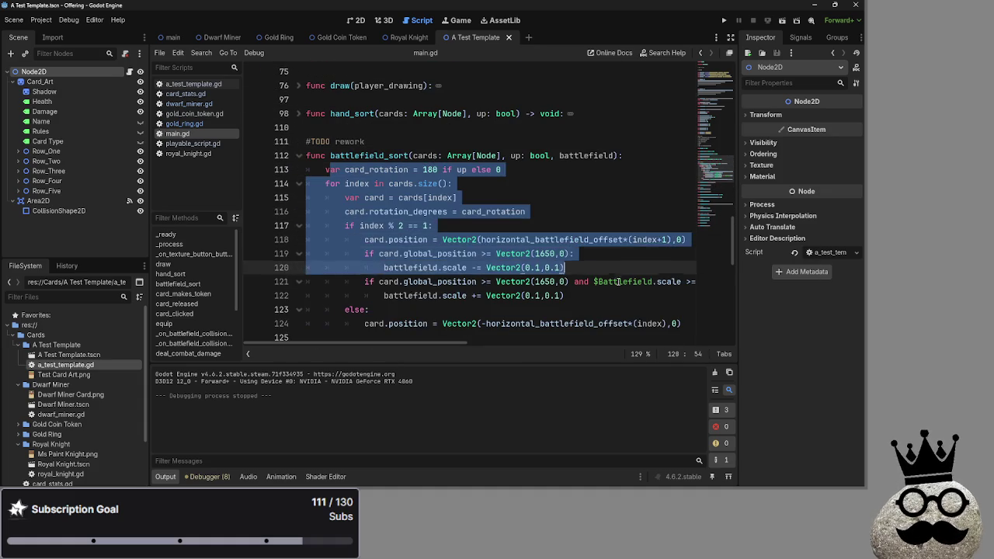
{"action": "scroll", "coordinate": [619, 282], "scroll_direction": "down", "scroll_amount": 1}
{"action": "left_click", "coordinate": [680, 284]}
{"action": "left_click_drag", "start_coordinate": [447, 337], "coordinate": [499, 228]}
{"action": "scroll", "coordinate": [477, 294], "scroll_direction": "up", "scroll_amount": 4}
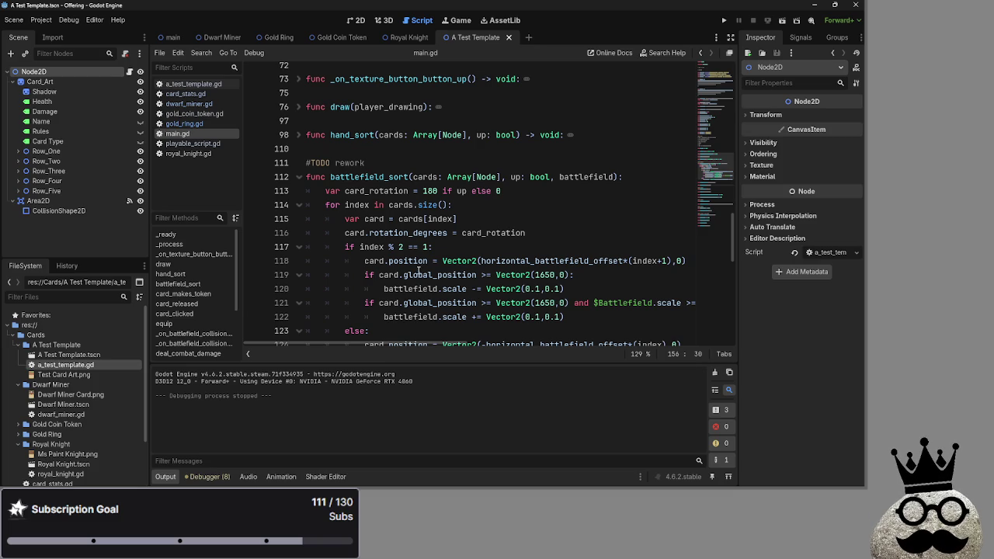
Step: Flip through a_test_template.gd, card_stats.gd and gold_coin_token.gd, ending back on main.gd
{"action": "left_click", "coordinate": [193, 84]}
{"action": "left_click", "coordinate": [190, 94]}
{"action": "left_click", "coordinate": [193, 85]}
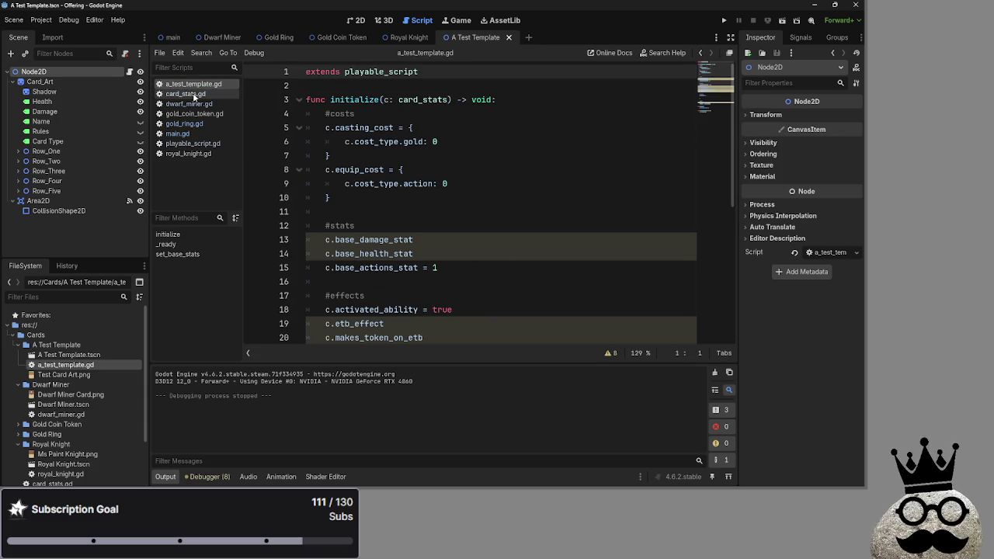
{"action": "left_click", "coordinate": [193, 94]}
{"action": "left_click", "coordinate": [194, 114]}
{"action": "left_click", "coordinate": [186, 94]}
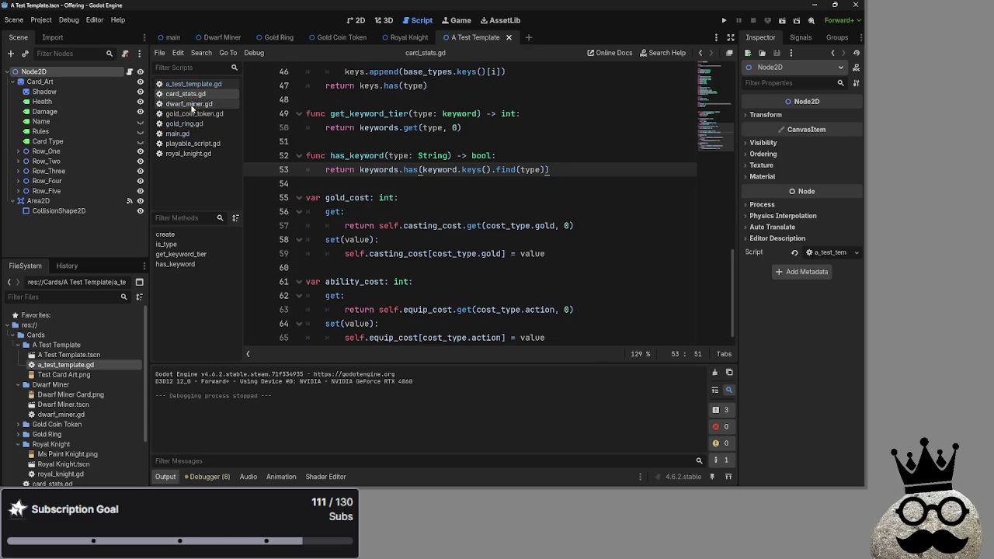
{"action": "left_click", "coordinate": [177, 134]}
{"action": "scroll", "coordinate": [399, 247], "scroll_direction": "up", "scroll_amount": 15}
Step: Uncomment the gold_ring entries in deck_two and deck_one with Ctrl+K
{"action": "scroll", "coordinate": [398, 247], "scroll_direction": "up", "scroll_amount": 10}
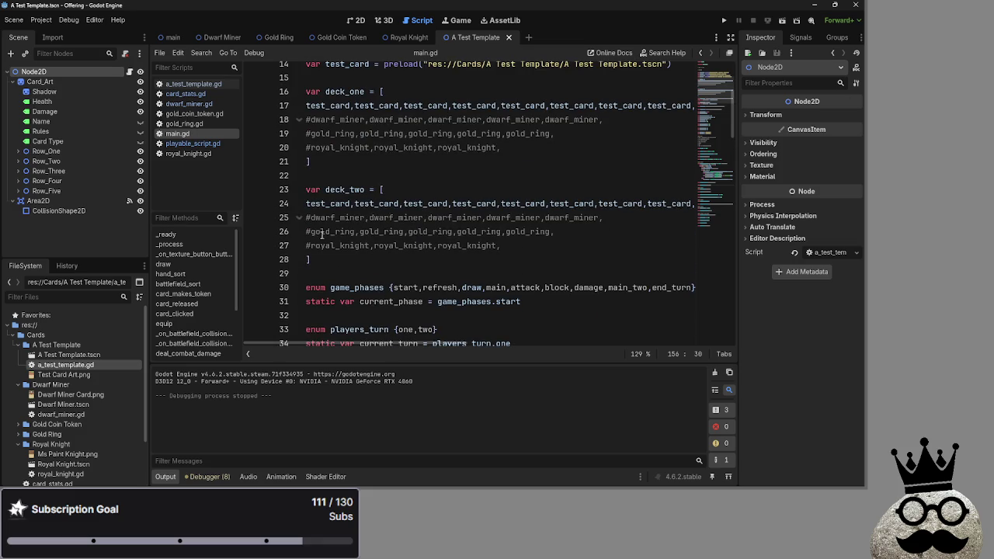
{"action": "left_click", "coordinate": [308, 232]}
{"action": "key", "text": "ctrl+k"}
{"action": "left_click", "coordinate": [309, 133]}
{"action": "key", "text": "ctrl+k"}
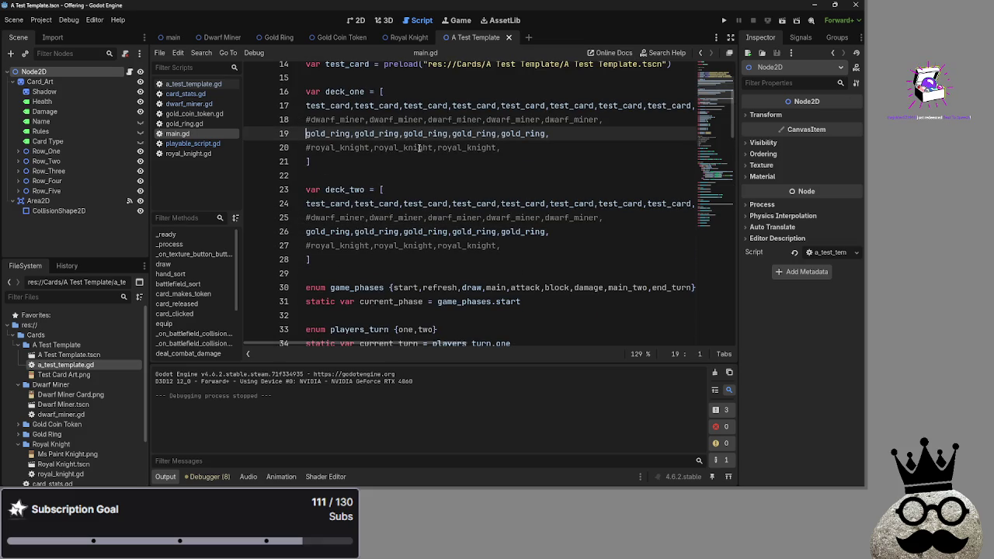
Step: Copy deck_one's gold_ring entries and paste them into both decks to double the gold rings
{"action": "left_click_drag", "start_coordinate": [550, 134], "coordinate": [359, 134]}
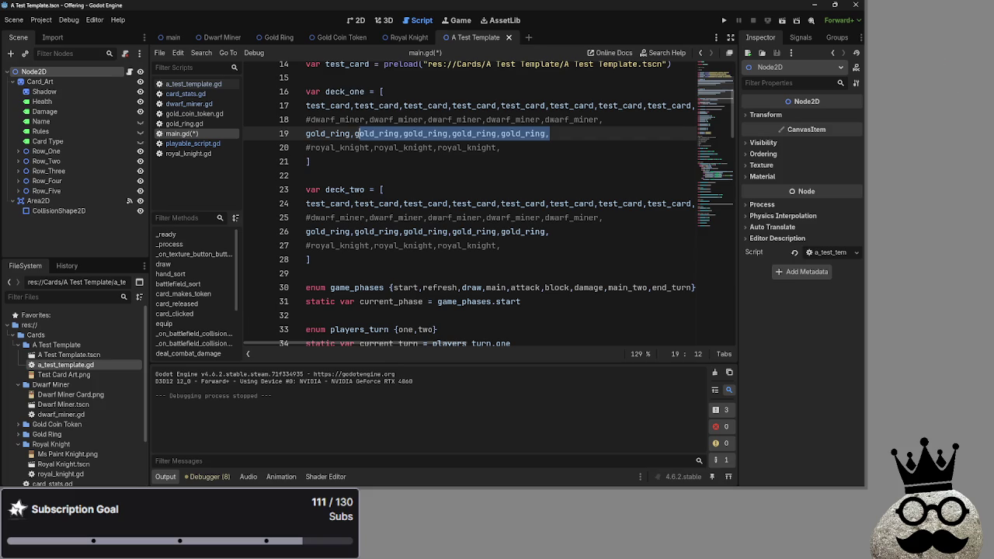
{"action": "left_click_drag", "start_coordinate": [550, 134], "coordinate": [297, 133]}
{"action": "key", "text": "ctrl+c"}
{"action": "key", "text": "ctrl+v"}
{"action": "key", "text": "ctrl+v"}
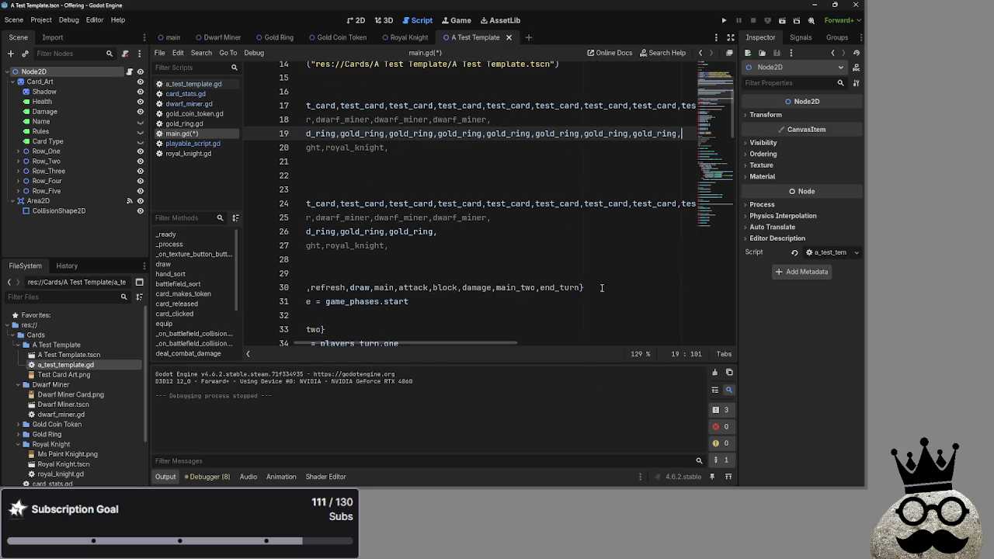
{"action": "left_click", "coordinate": [438, 231]}
{"action": "key", "text": "ctrl+v"}
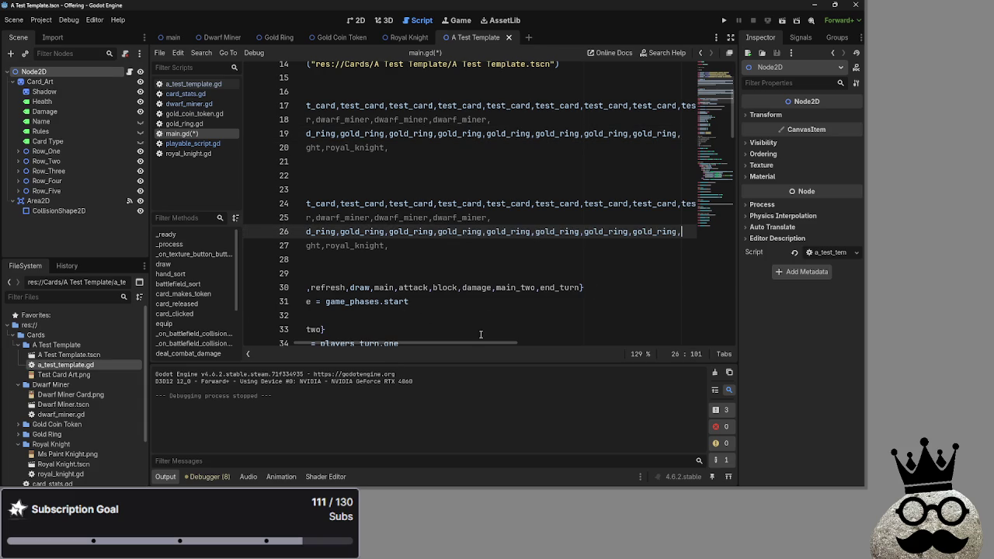
{"action": "mouse_move", "coordinate": [489, 343]}
{"action": "left_mouse_down"}
{"action": "mouse_move", "coordinate": [551, 341]}
{"action": "mouse_move", "coordinate": [474, 343]}
{"action": "mouse_move", "coordinate": [742, 341]}
{"action": "mouse_move", "coordinate": [298, 331]}
{"action": "left_mouse_up"}
Step: Run the project and play a hand card until the debugger halts in is_type at card_stats.gd line 46
{"action": "left_click", "coordinate": [721, 21]}
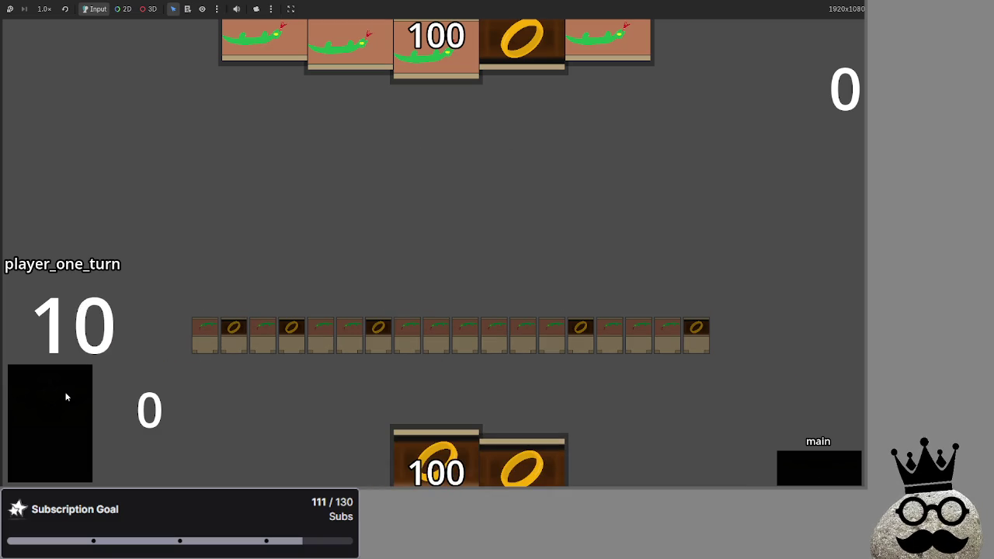
{"action": "left_click", "coordinate": [452, 466]}
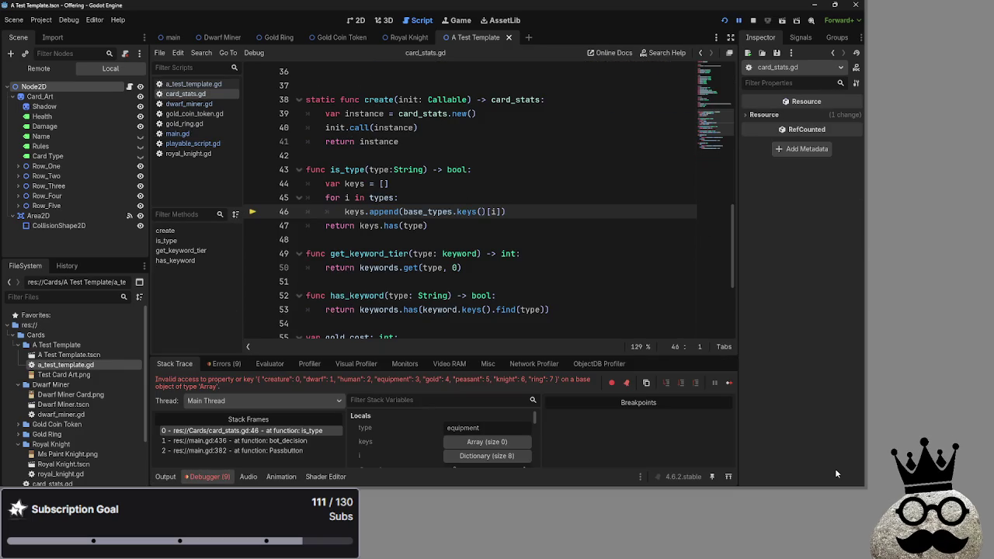
Step: After reading the error, change line 32 to c.types = [c.base_types.creature] and rerun the game
{"action": "left_click_drag", "start_coordinate": [156, 381], "coordinate": [270, 390]}
{"action": "left_click", "coordinate": [270, 393]}
{"action": "left_click", "coordinate": [191, 85]}
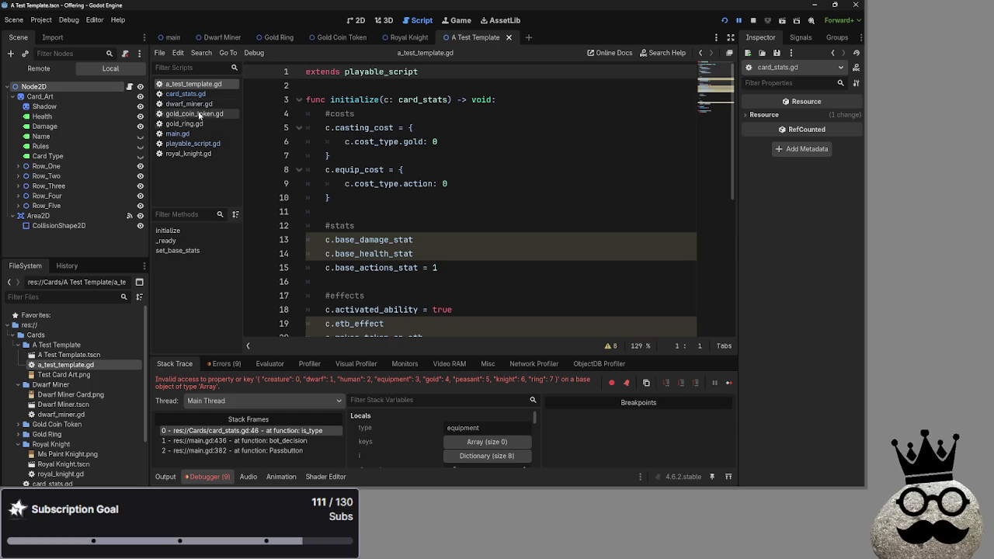
{"action": "scroll", "coordinate": [440, 254], "scroll_direction": "down", "scroll_amount": 6}
{"action": "left_click", "coordinate": [440, 254]}
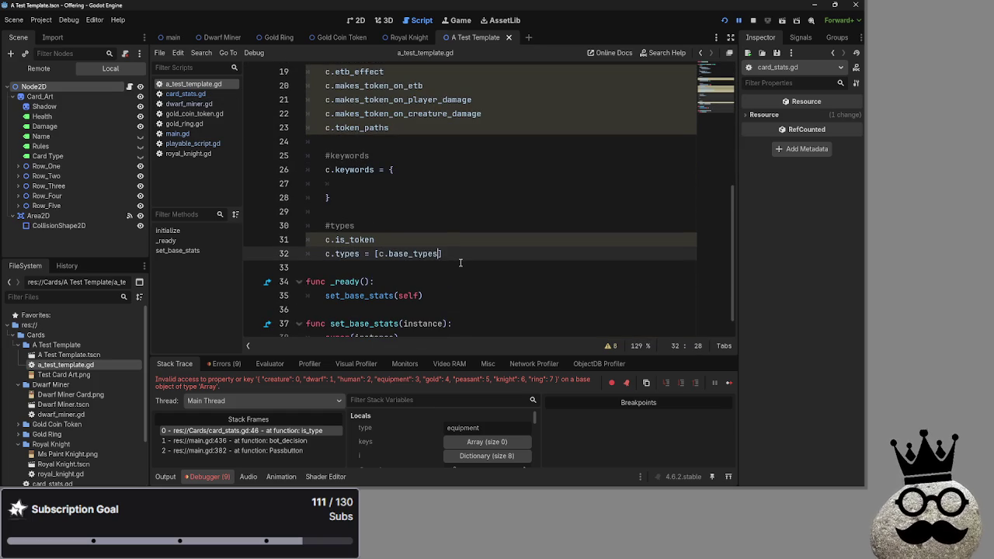
{"action": "type", "text": ".creature"}
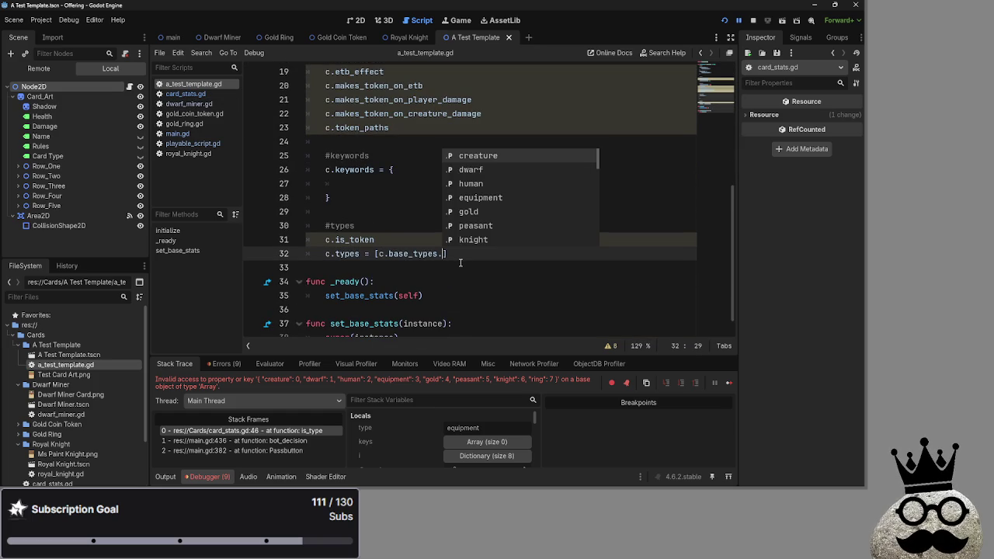
{"action": "key", "text": "Return"}
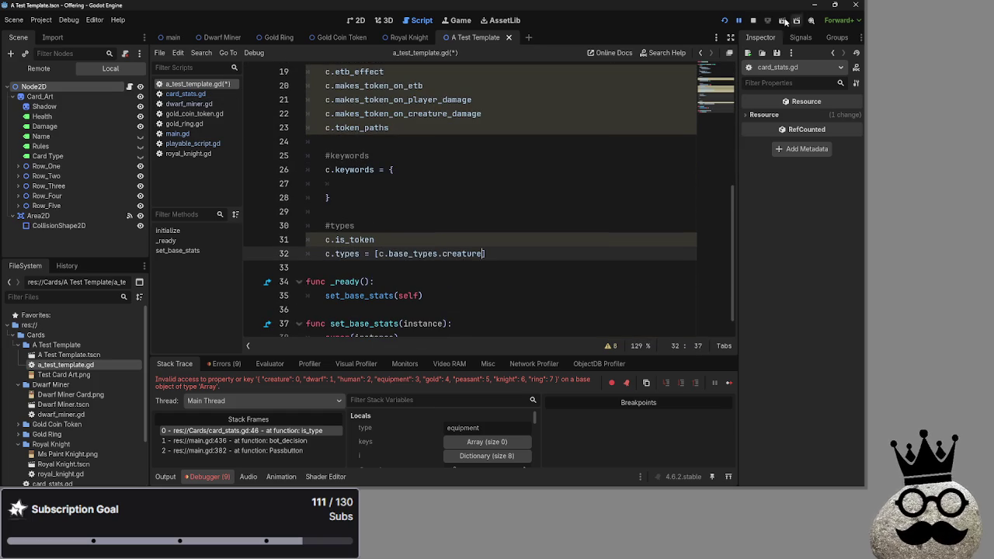
{"action": "key", "text": "F5"}
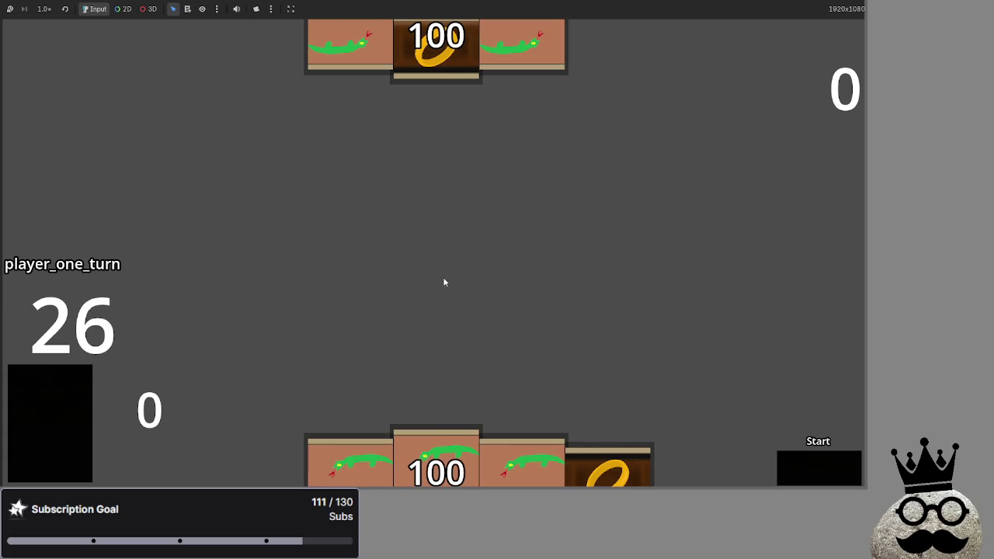
Step: Draw several hands from the deck, then pass the turn to the opponent
{"action": "mouse_move", "coordinate": [443, 448]}
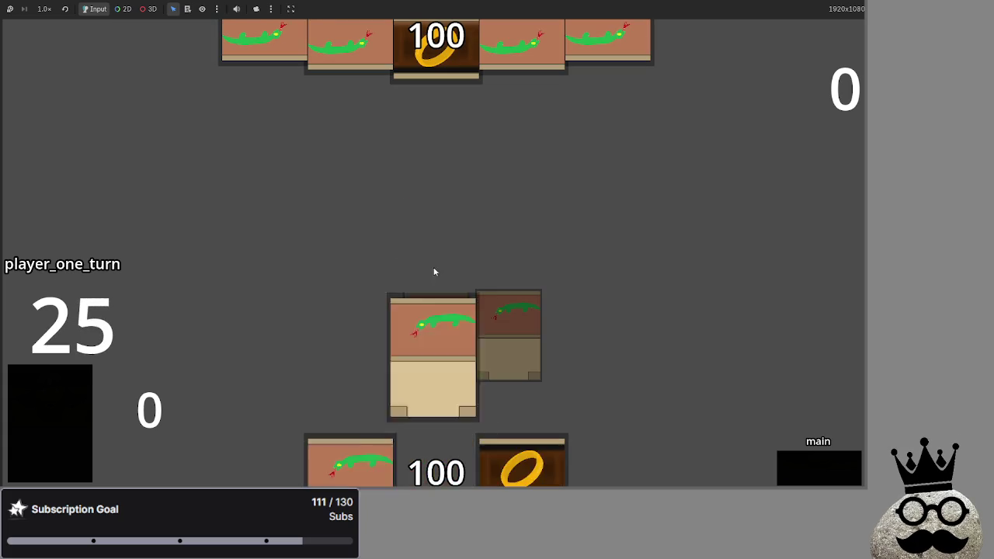
{"action": "left_click", "coordinate": [67, 400]}
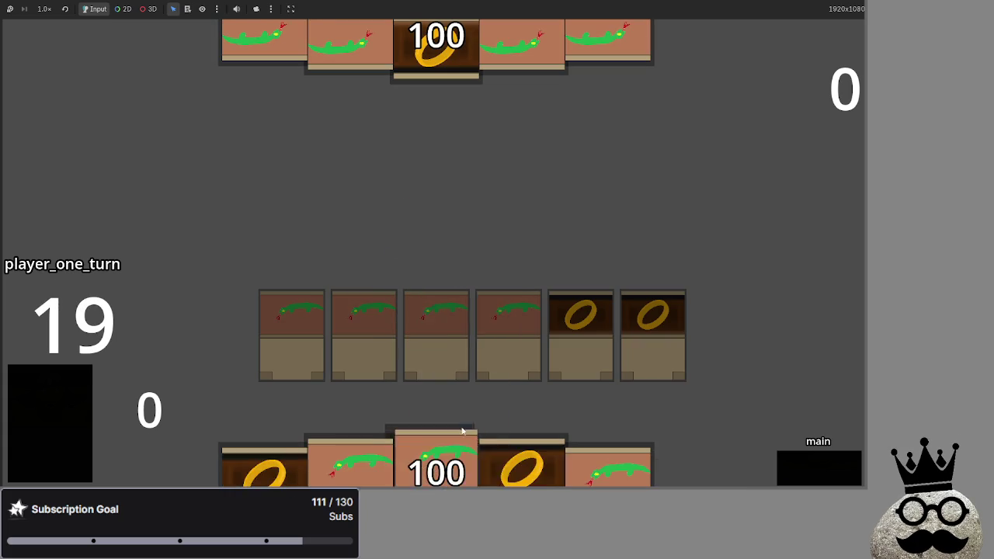
{"action": "left_click", "coordinate": [26, 383]}
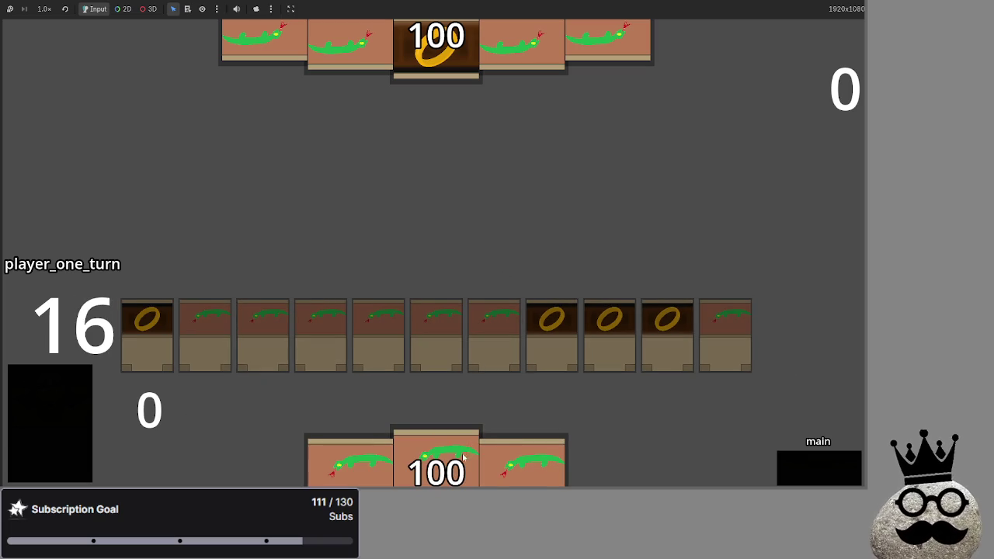
{"action": "left_click", "coordinate": [47, 400]}
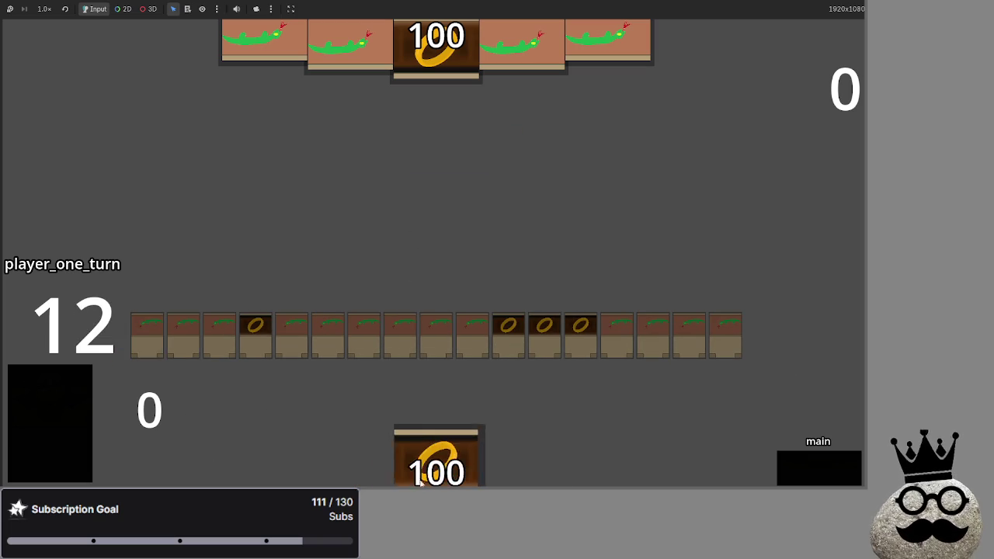
{"action": "left_click", "coordinate": [65, 433]}
{"action": "left_click", "coordinate": [64, 430]}
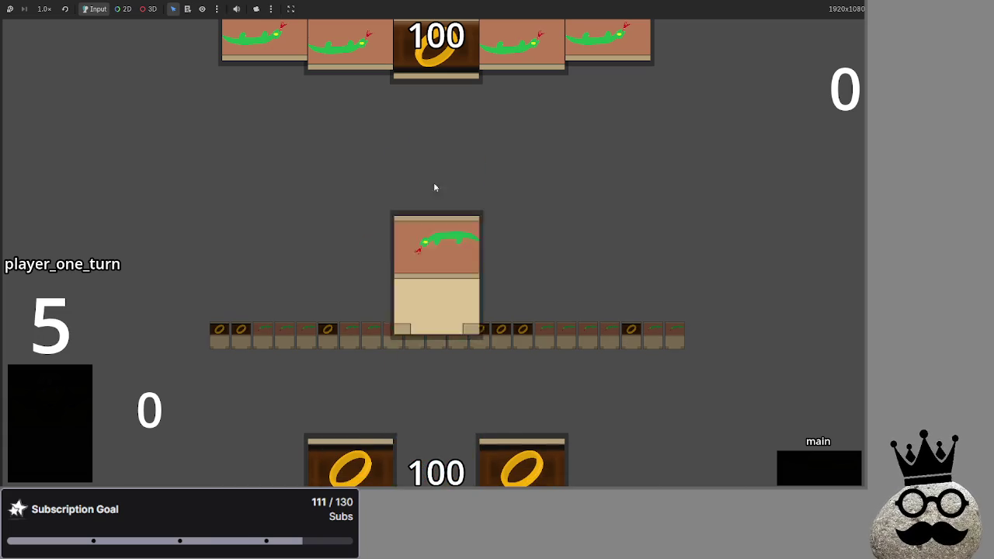
{"action": "left_click", "coordinate": [59, 399]}
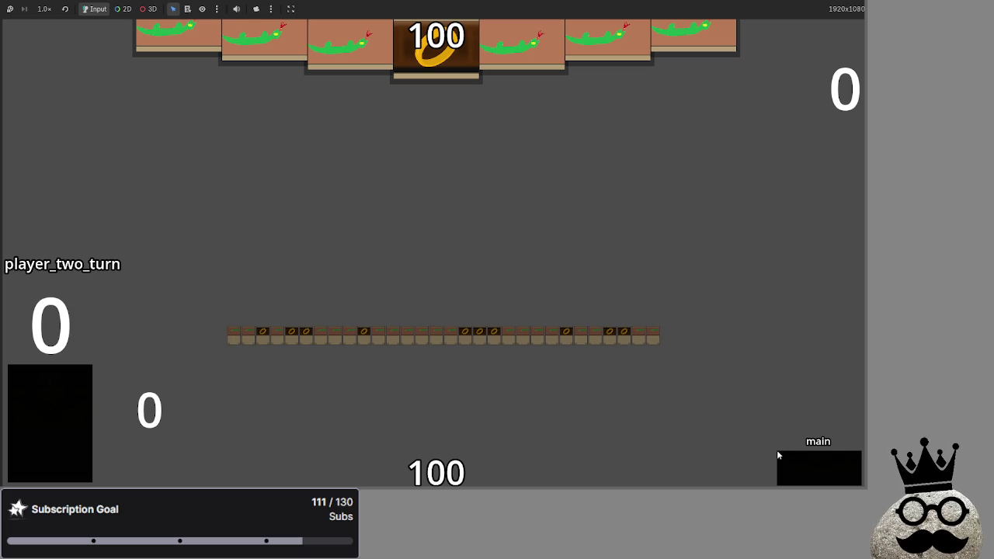
{"action": "left_click", "coordinate": [795, 472]}
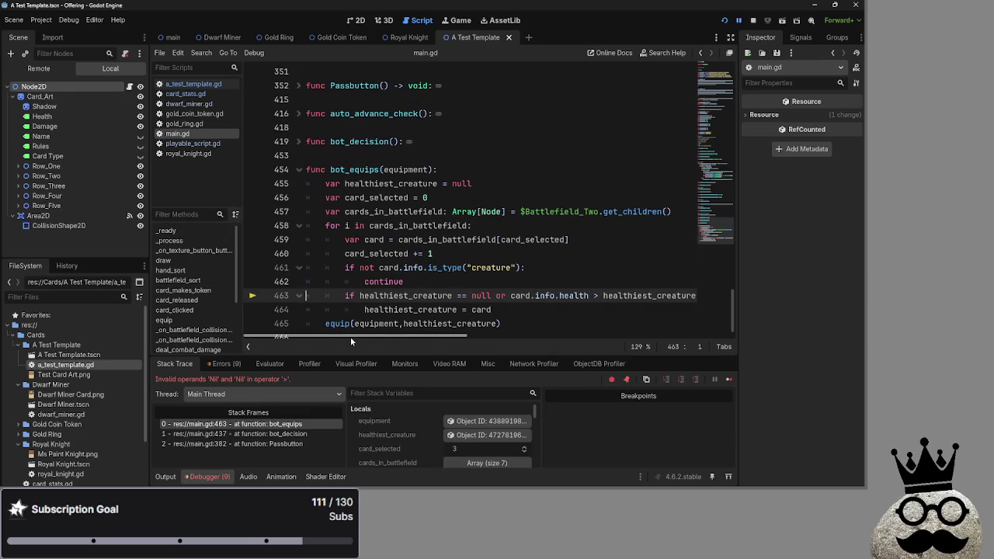
Step: In a_test_template.gd, set base_damage_stat and base_health_stat to 1
{"action": "mouse_move", "coordinate": [367, 339]}
{"action": "left_mouse_down"}
{"action": "mouse_move", "coordinate": [447, 342]}
{"action": "mouse_move", "coordinate": [351, 342]}
{"action": "left_mouse_up"}
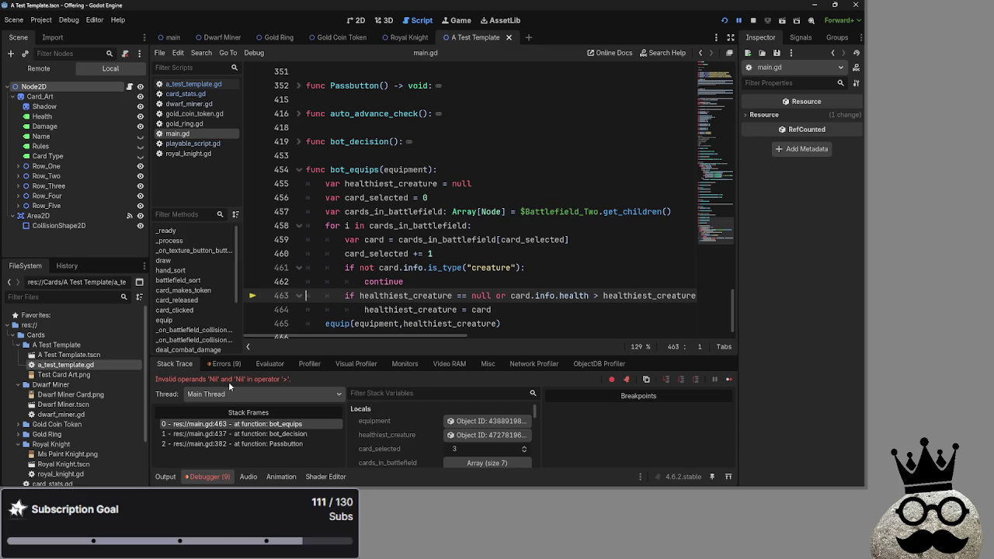
{"action": "left_click", "coordinate": [193, 84]}
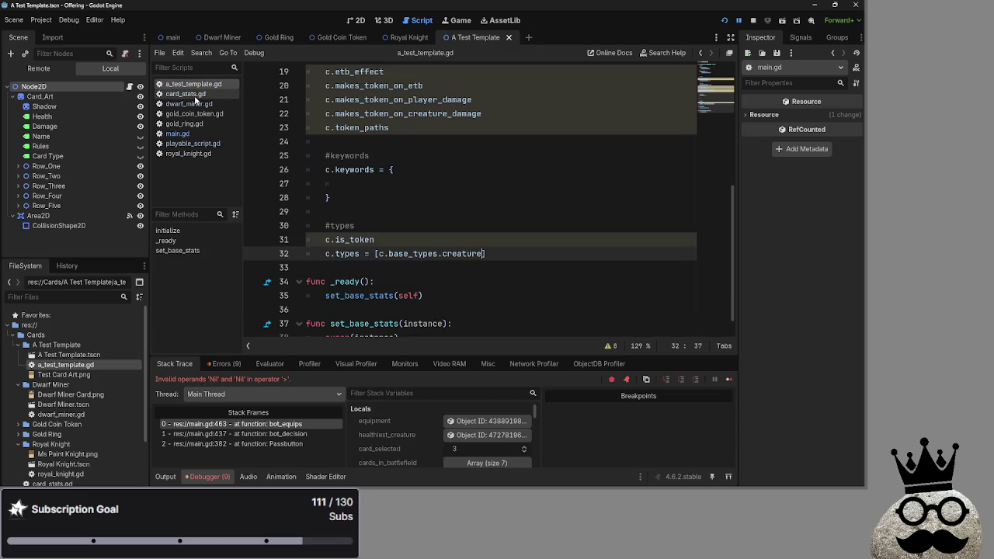
{"action": "scroll", "coordinate": [467, 193], "scroll_direction": "up", "scroll_amount": 1}
{"action": "scroll", "coordinate": [467, 194], "scroll_direction": "up", "scroll_amount": 5}
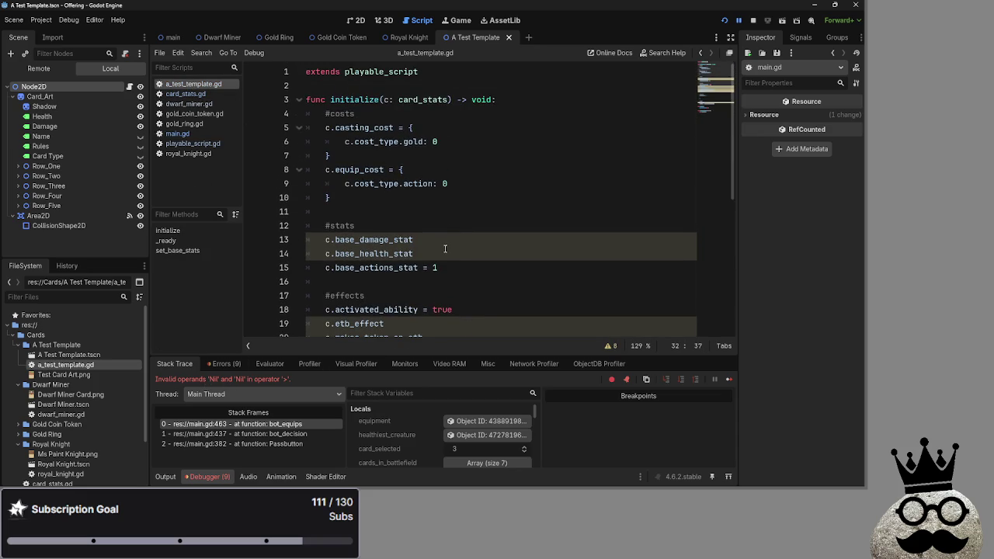
{"action": "left_click", "coordinate": [448, 239]}
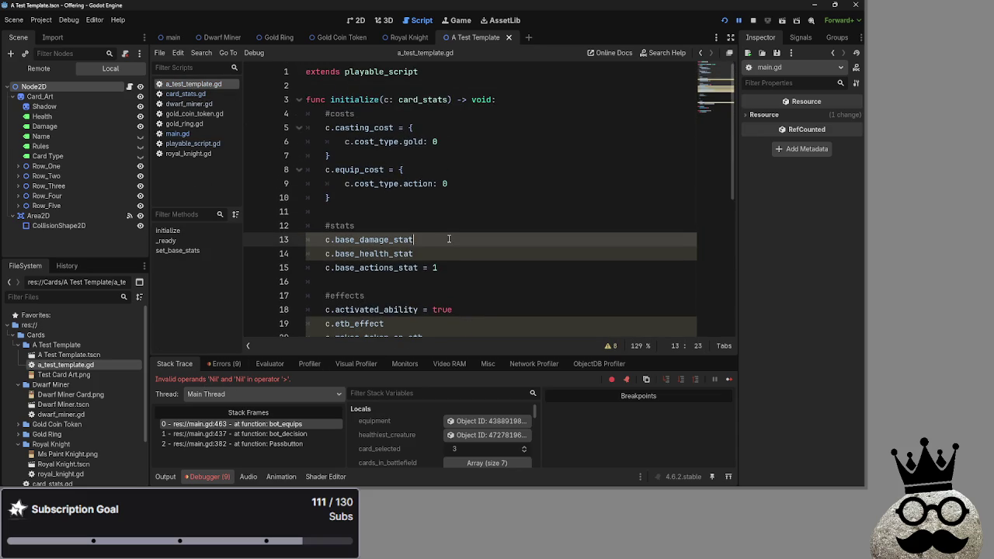
{"action": "type", "text": "=1"}
{"action": "left_click", "coordinate": [473, 249]}
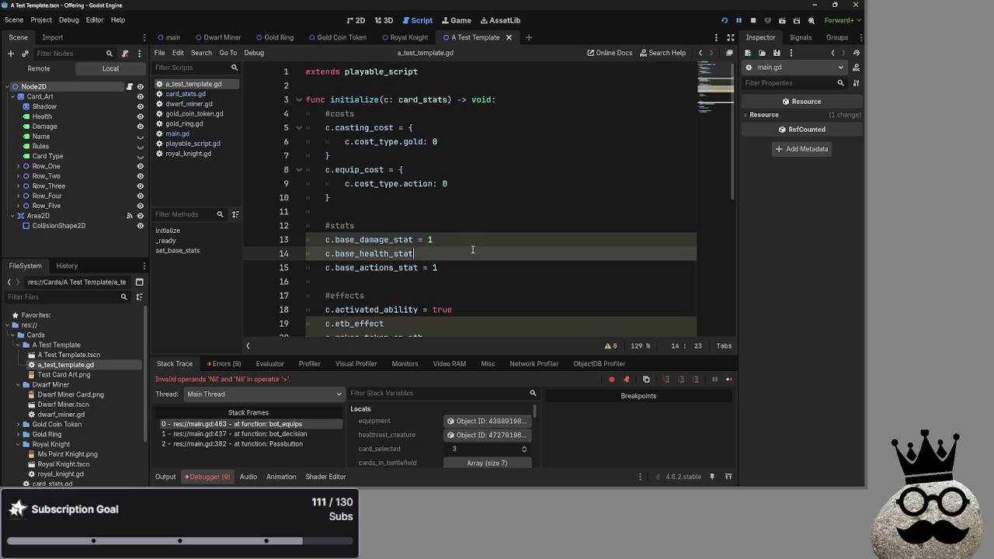
{"action": "type", "text": " = 1"}
Step: Comment out the five effect lines from c.etb_effect through token_paths
{"action": "scroll", "coordinate": [472, 249], "scroll_direction": "down", "scroll_amount": 3}
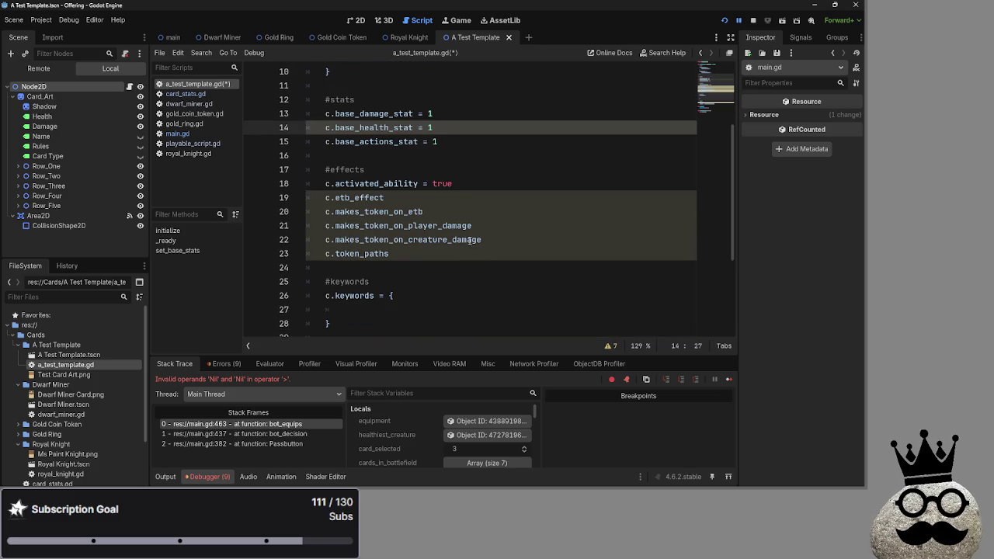
{"action": "left_click", "coordinate": [458, 194]}
{"action": "left_click_drag", "start_coordinate": [390, 254], "coordinate": [286, 195]}
{"action": "mouse_move", "coordinate": [426, 258]}
{"action": "left_mouse_down"}
{"action": "mouse_move", "coordinate": [326, 226]}
{"action": "mouse_move", "coordinate": [280, 197]}
{"action": "left_mouse_up"}
{"action": "key", "text": "ctrl+k"}
{"action": "left_click", "coordinate": [455, 253]}
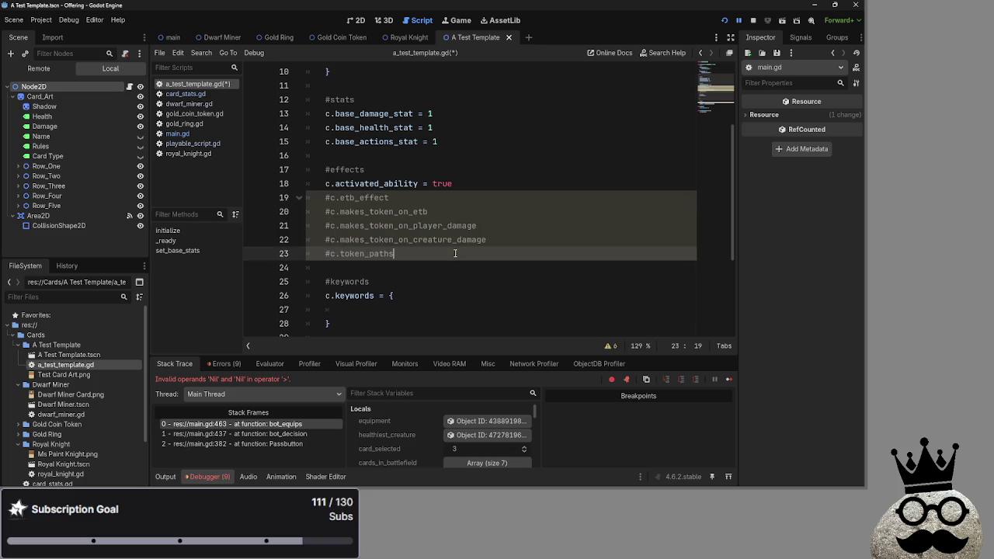
Step: Comment out the c.is_token line as well
{"action": "scroll", "coordinate": [416, 312], "scroll_direction": "down", "scroll_amount": 3}
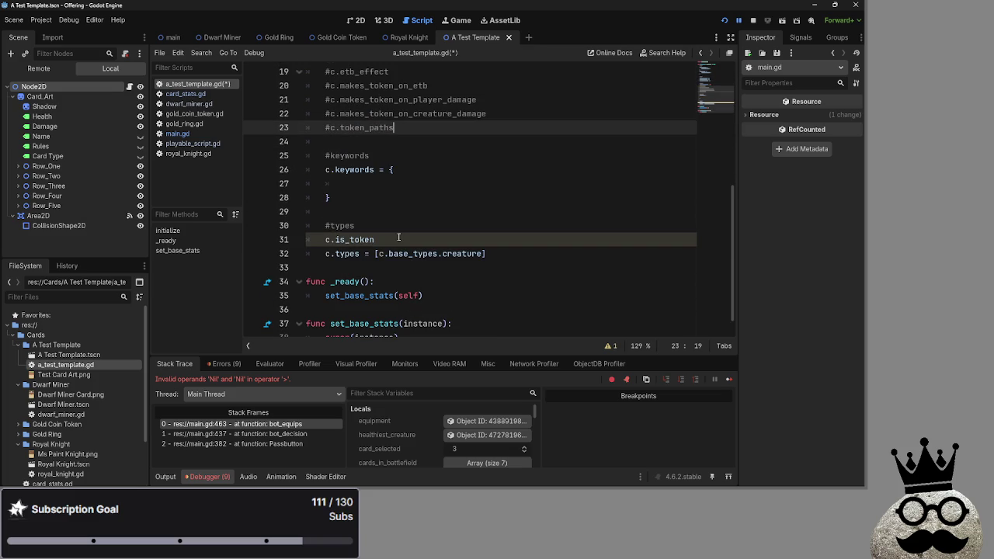
{"action": "left_click", "coordinate": [398, 237]}
{"action": "left_click_drag", "start_coordinate": [398, 240], "coordinate": [297, 241]}
{"action": "key", "text": "ctrl+k"}
{"action": "left_click", "coordinate": [397, 228]}
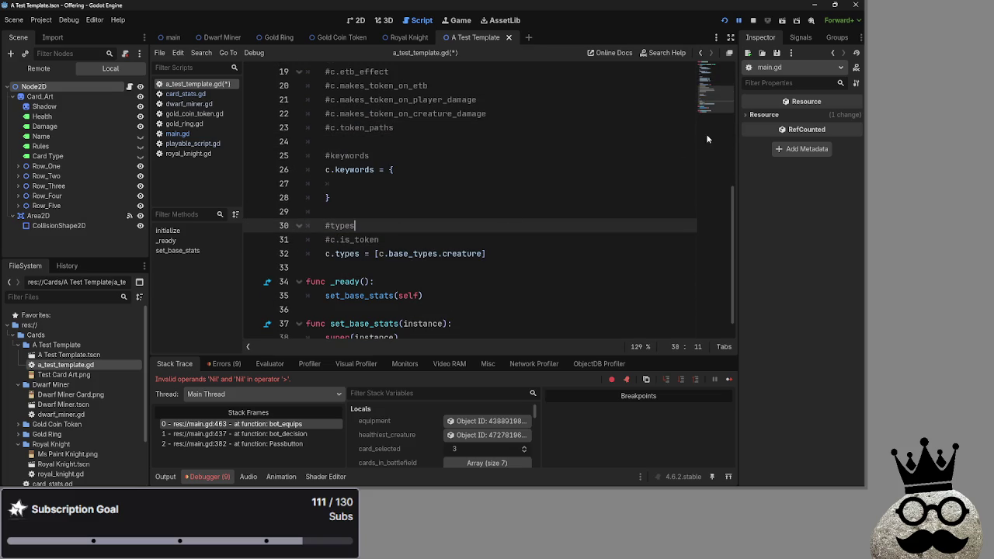
{"action": "scroll", "coordinate": [668, 170], "scroll_direction": "up", "scroll_amount": 2}
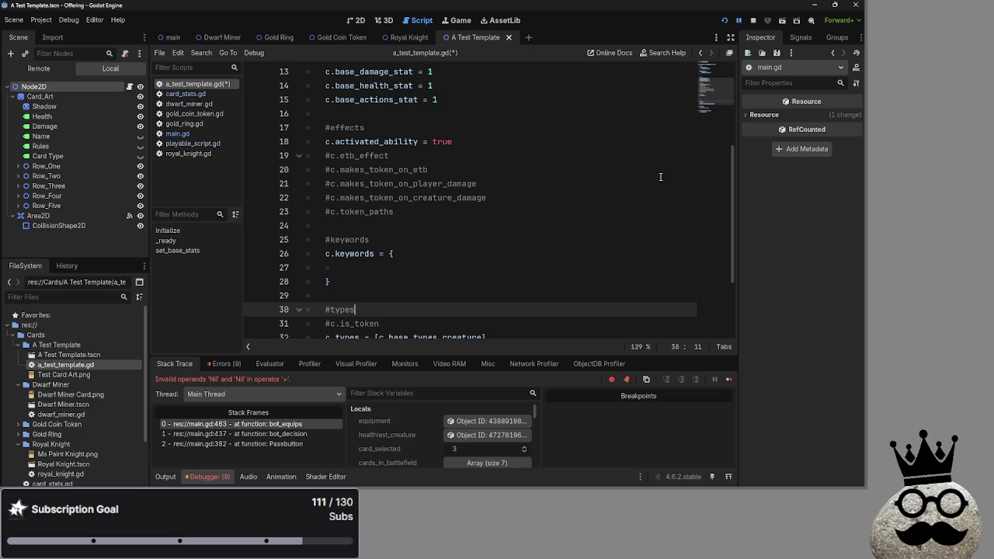
Step: Restart the game, play the snake creature card, and draw more cards from the deck
{"action": "left_click", "coordinate": [750, 20]}
{"action": "left_click", "coordinate": [725, 20]}
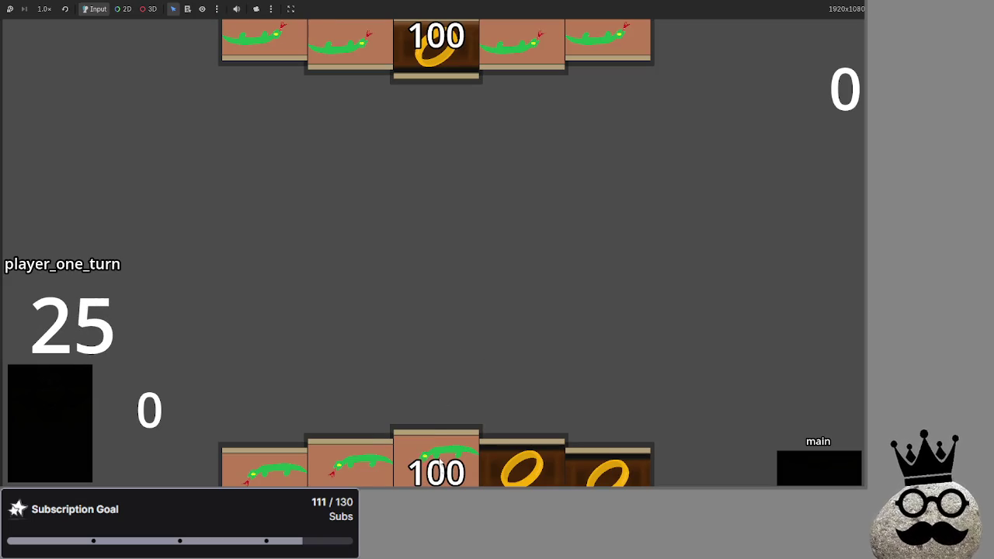
{"action": "left_click", "coordinate": [442, 446]}
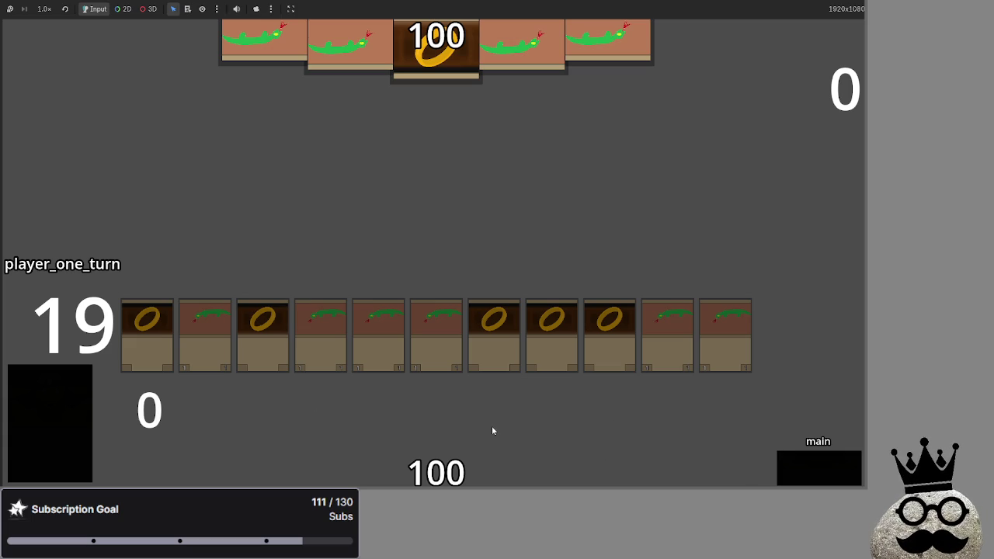
{"action": "left_click", "coordinate": [83, 423]}
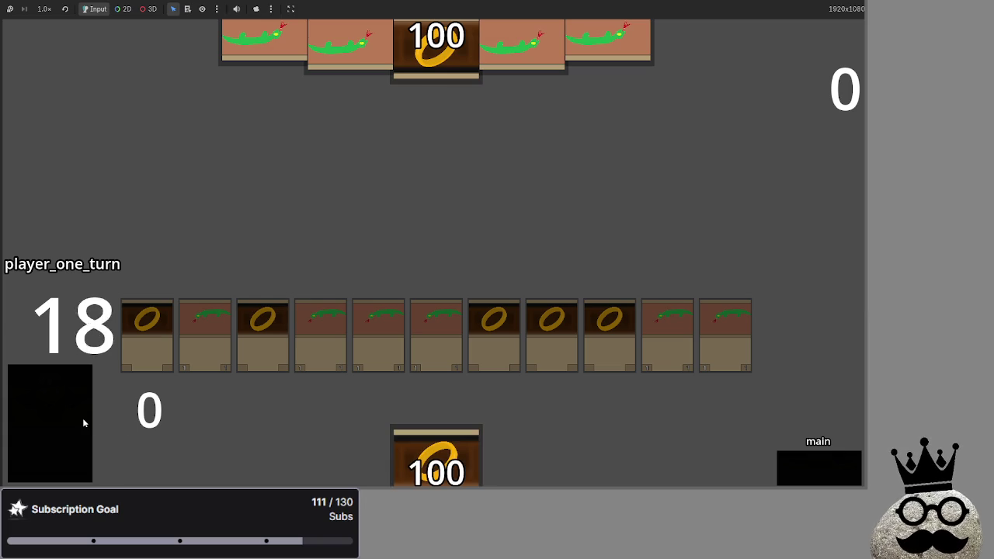
{"action": "double_click", "coordinate": [84, 423]}
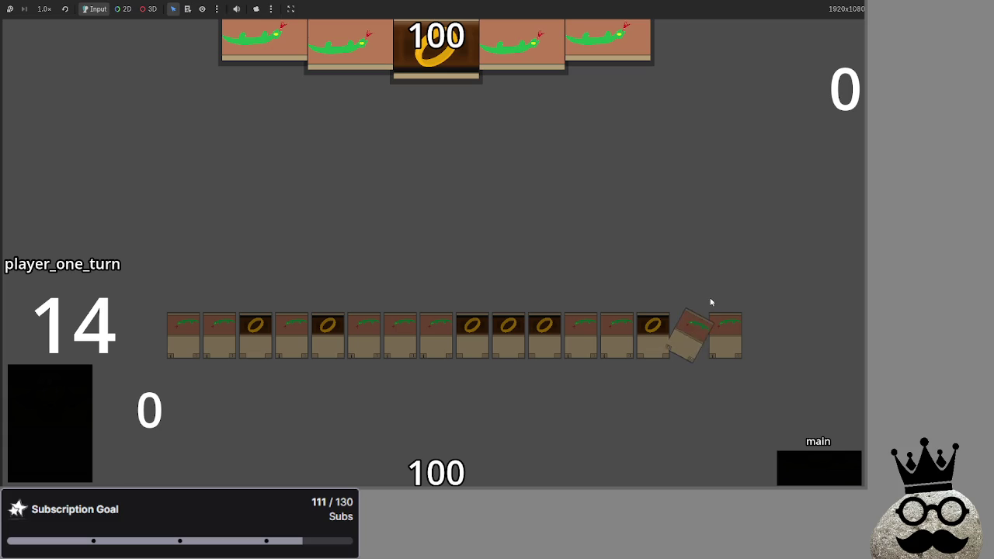
Step: Advance through player two's attack, block, damage and end-turn phases back to player one's draw phase
{"action": "left_click", "coordinate": [807, 462]}
{"action": "left_click", "coordinate": [807, 462]}
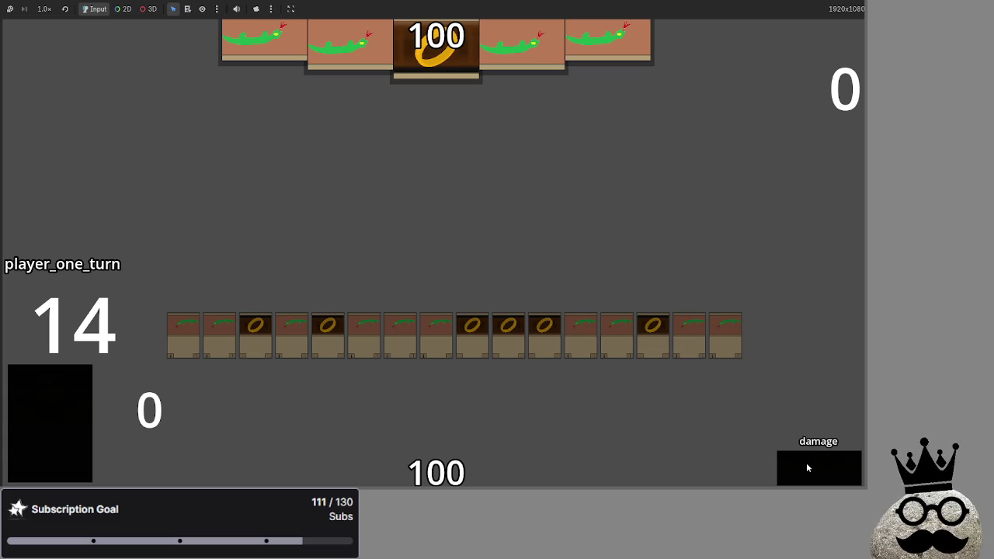
{"action": "left_click", "coordinate": [806, 462]}
{"action": "left_click", "coordinate": [806, 462]}
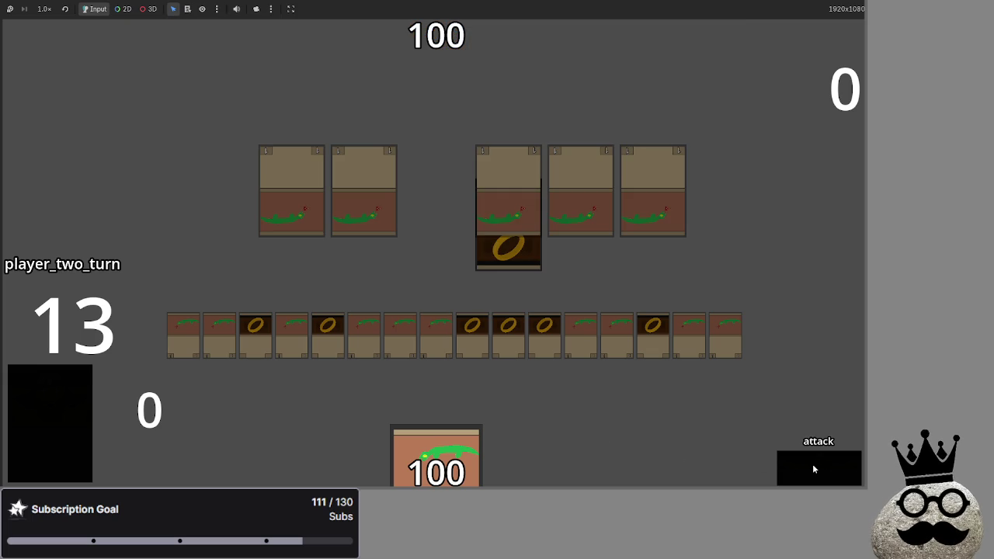
{"action": "left_click", "coordinate": [813, 469]}
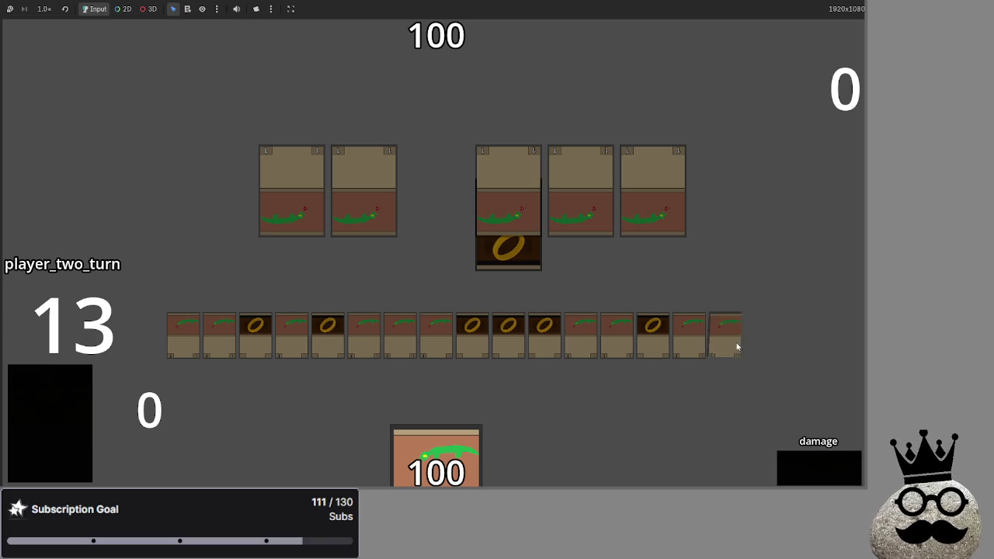
{"action": "left_click", "coordinate": [816, 472]}
{"action": "left_click", "coordinate": [815, 473]}
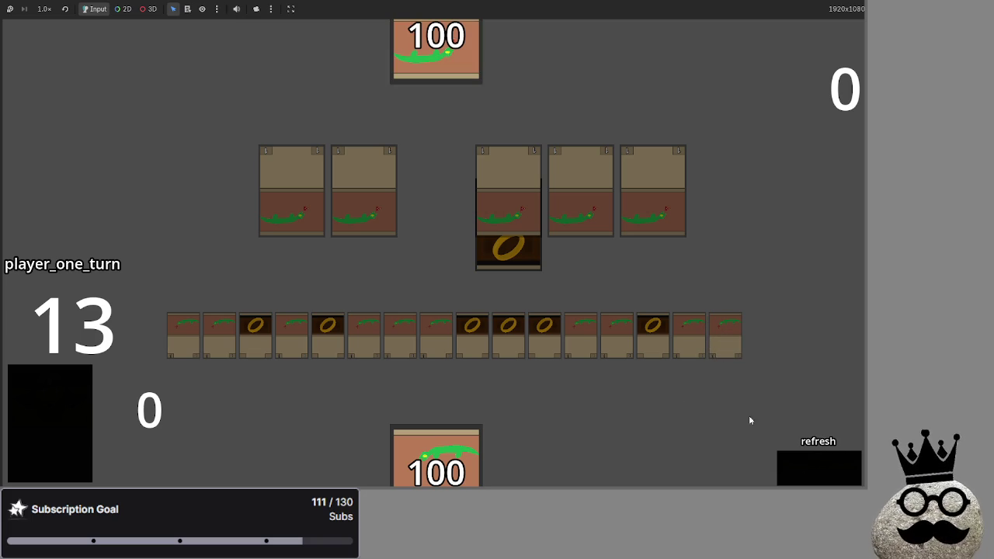
{"action": "left_click", "coordinate": [800, 469]}
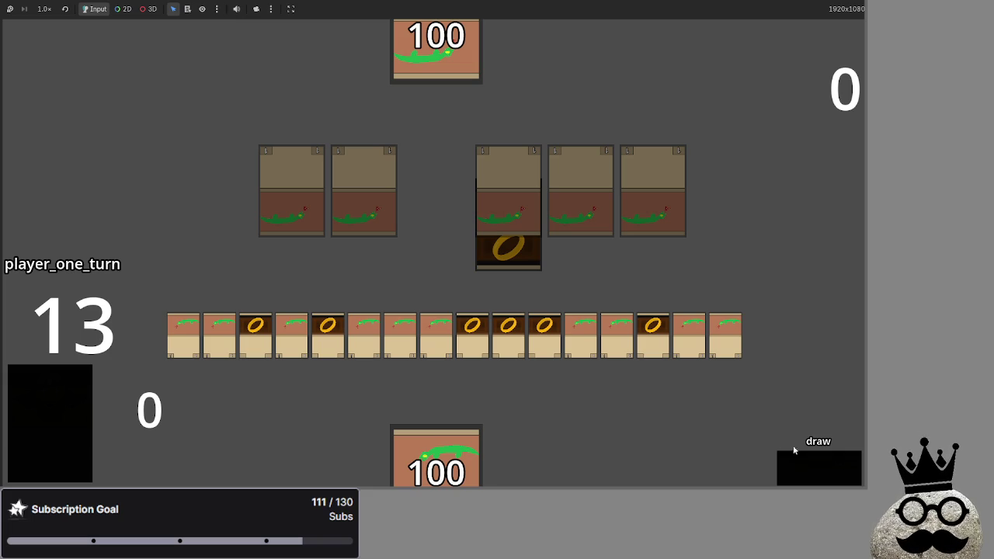
Step: Draw two cards, then try equipping the gold ring onto the snake creature
{"action": "left_click", "coordinate": [805, 466]}
{"action": "left_click", "coordinate": [806, 465]}
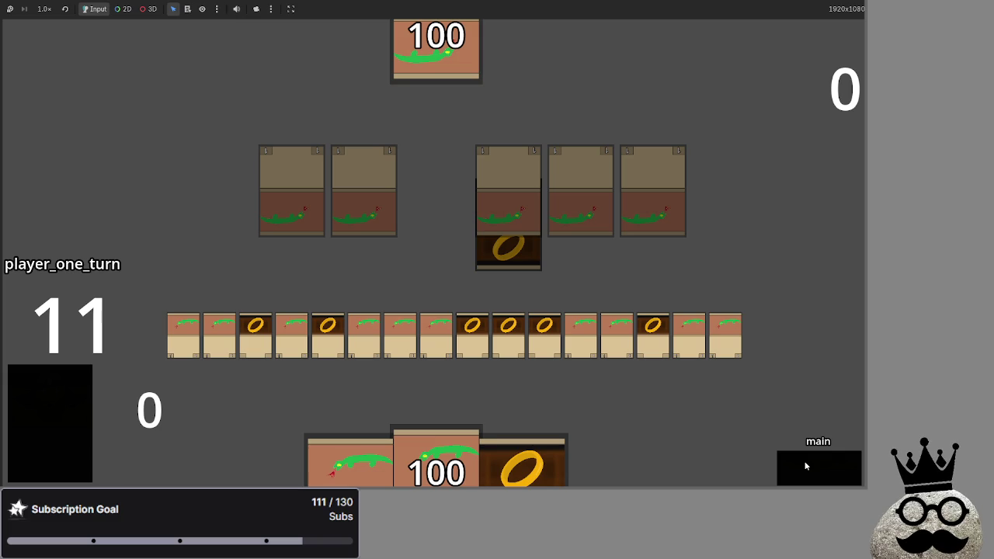
{"action": "left_click_drag", "start_coordinate": [652, 348], "coordinate": [684, 324]}
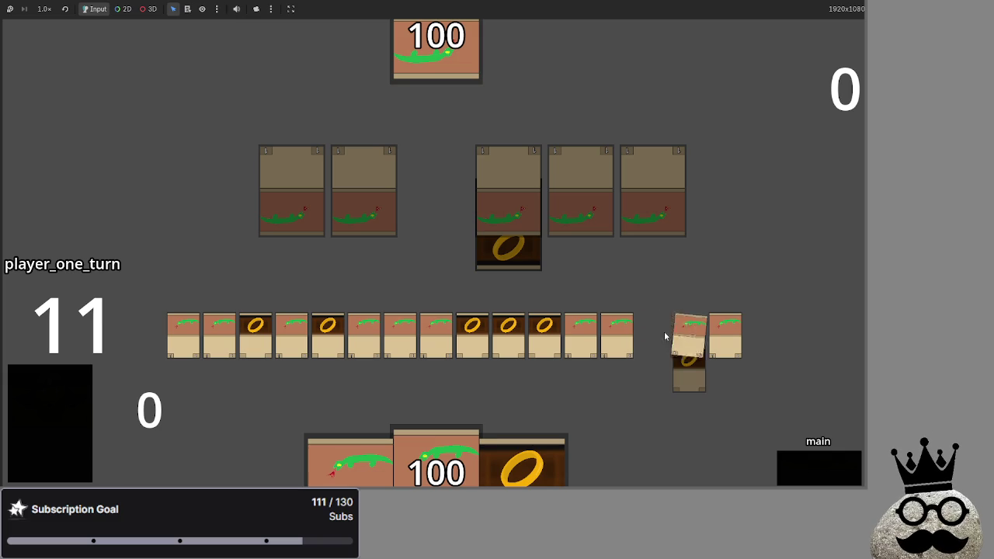
{"action": "left_click", "coordinate": [554, 332]}
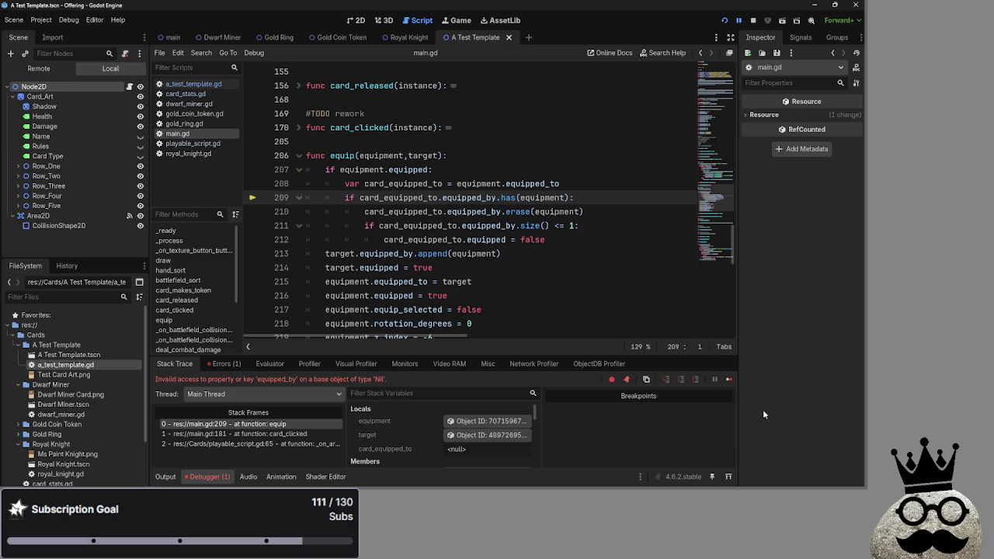
{"action": "mouse_move", "coordinate": [587, 243]}
{"action": "left_mouse_down"}
{"action": "mouse_move", "coordinate": [350, 211]}
{"action": "mouse_move", "coordinate": [344, 184]}
{"action": "left_mouse_up"}
{"action": "left_click", "coordinate": [582, 243]}
{"action": "left_click", "coordinate": [14, 477]}
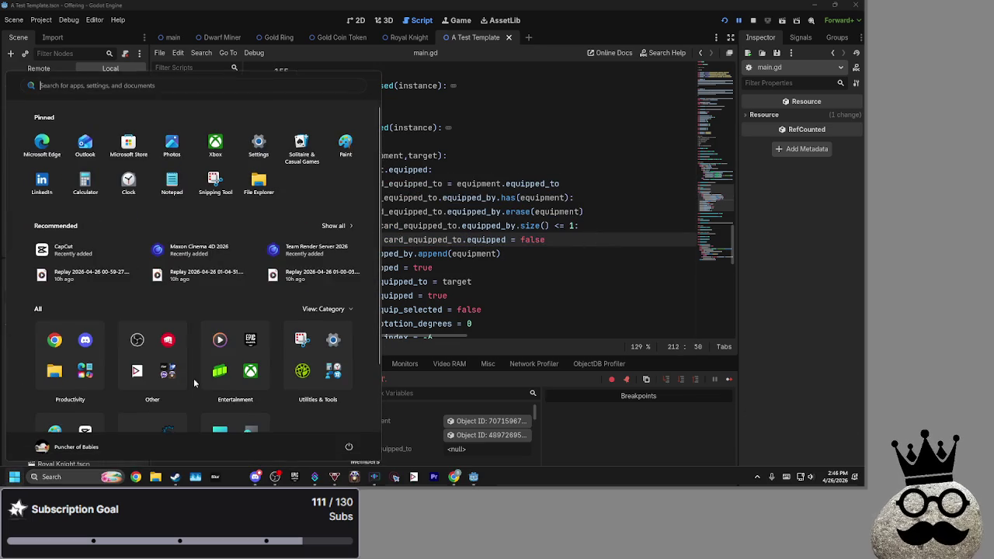
{"action": "left_click", "coordinate": [135, 477]}
{"action": "left_click", "coordinate": [432, 276]}
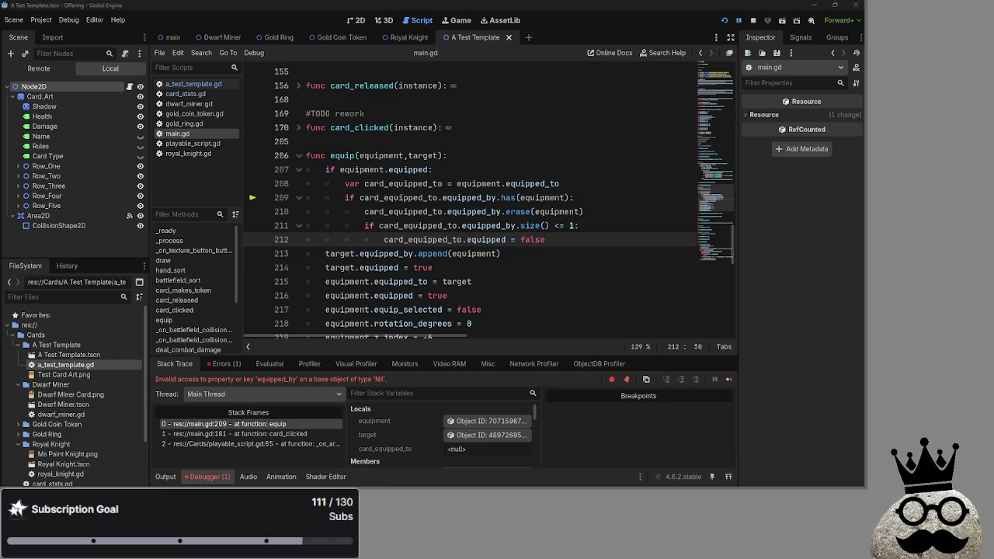
{"action": "key", "text": "alt+Tab"}
{"action": "key", "text": "alt+Tab"}
{"action": "key", "text": "alt+Tab"}
{"action": "key", "text": "alt+Tab"}
{"action": "key", "text": "alt+Tab"}
{"action": "key", "text": "alt+Tab"}
{"action": "key", "text": "Tab"}
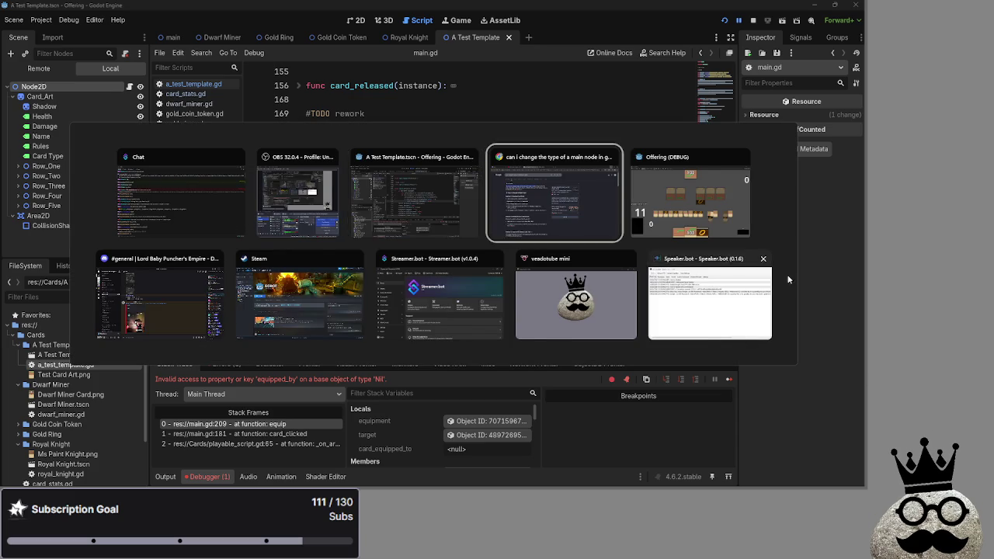
Step: Inspect card_equipped_to and equipped_by on line 209 of main.gd in the debugger
{"action": "key", "text": "Escape"}
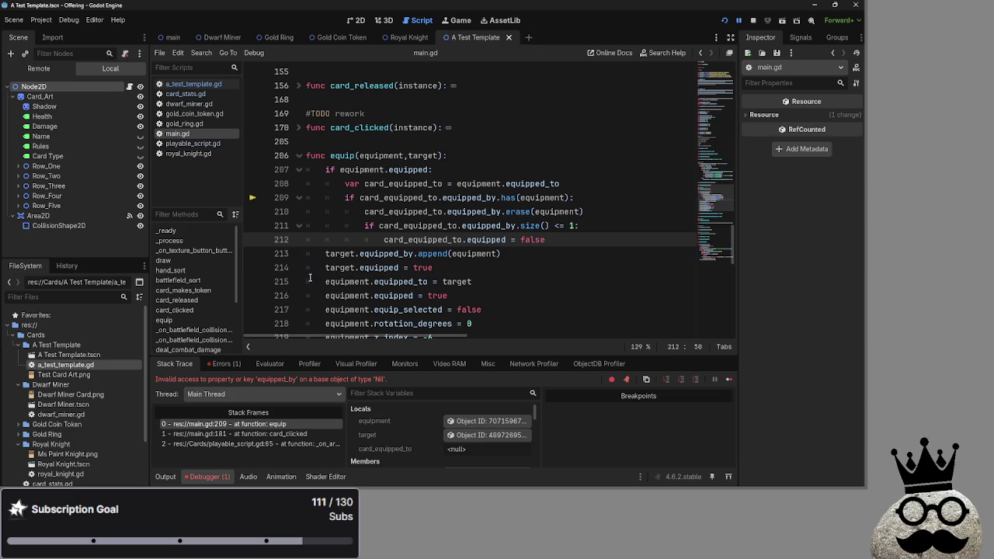
{"action": "left_click", "coordinate": [403, 389]}
{"action": "double_click", "coordinate": [380, 198]}
{"action": "double_click", "coordinate": [463, 199]}
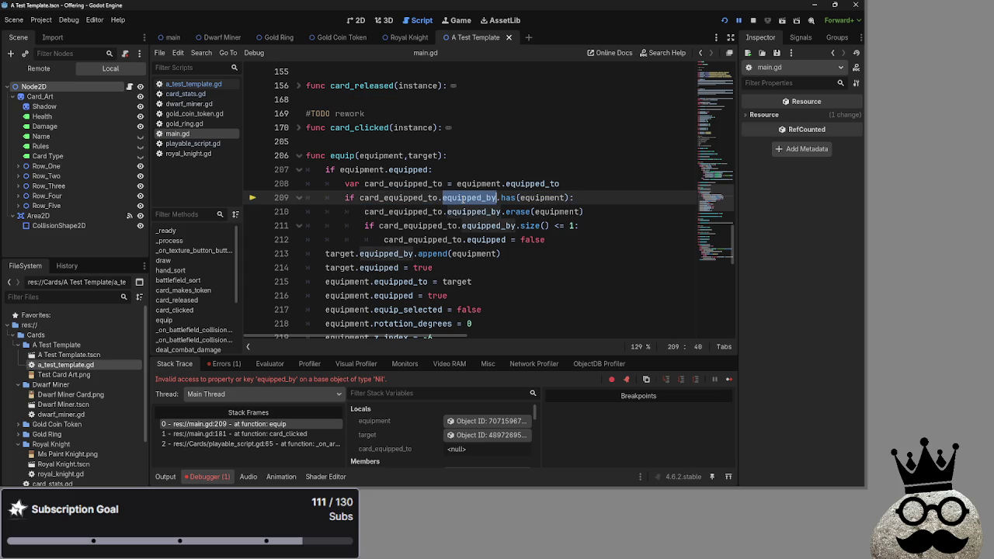
Step: Check the equipped_by and equipped_to declarations in playable_script.gd against main.gd's equip code
{"action": "left_click", "coordinate": [187, 126]}
{"action": "left_click", "coordinate": [191, 143]}
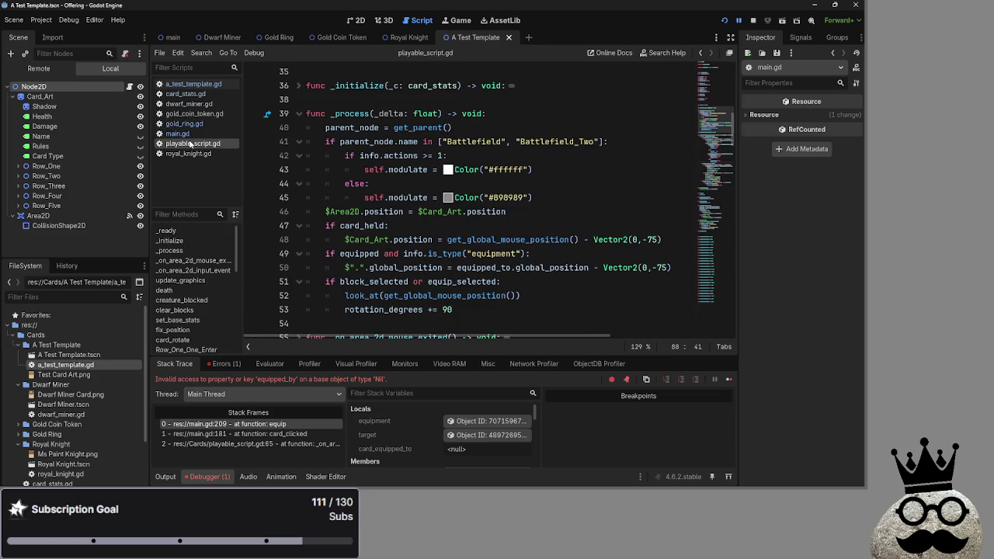
{"action": "scroll", "coordinate": [414, 222], "scroll_direction": "up", "scroll_amount": 8}
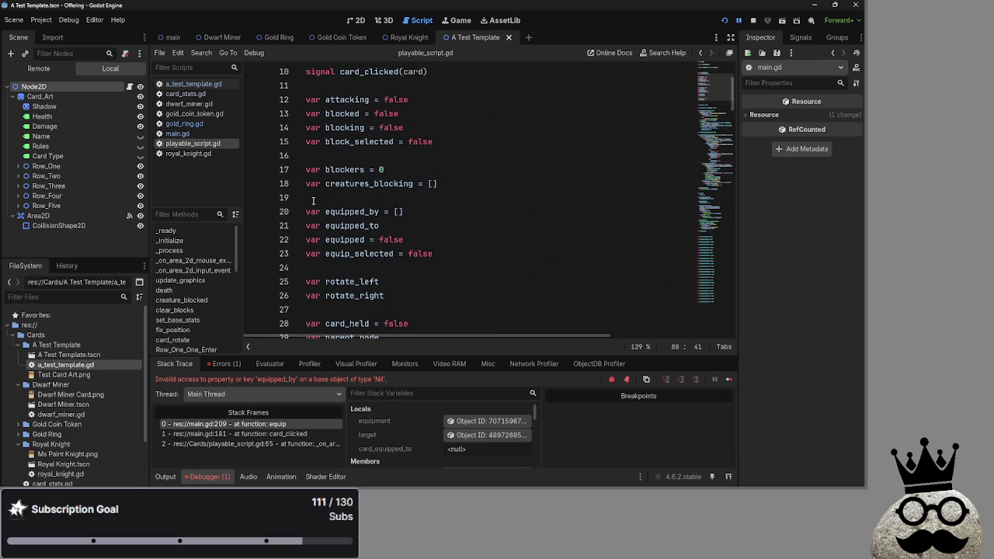
{"action": "left_click", "coordinate": [399, 212]}
{"action": "left_click", "coordinate": [400, 223]}
{"action": "left_click", "coordinate": [193, 126]}
{"action": "left_click", "coordinate": [194, 132]}
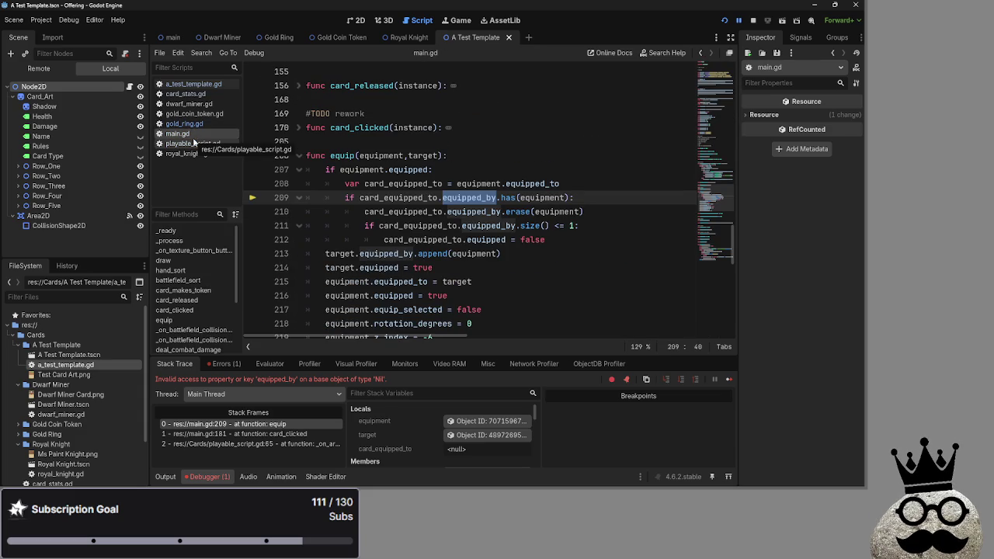
{"action": "left_click", "coordinate": [192, 139]}
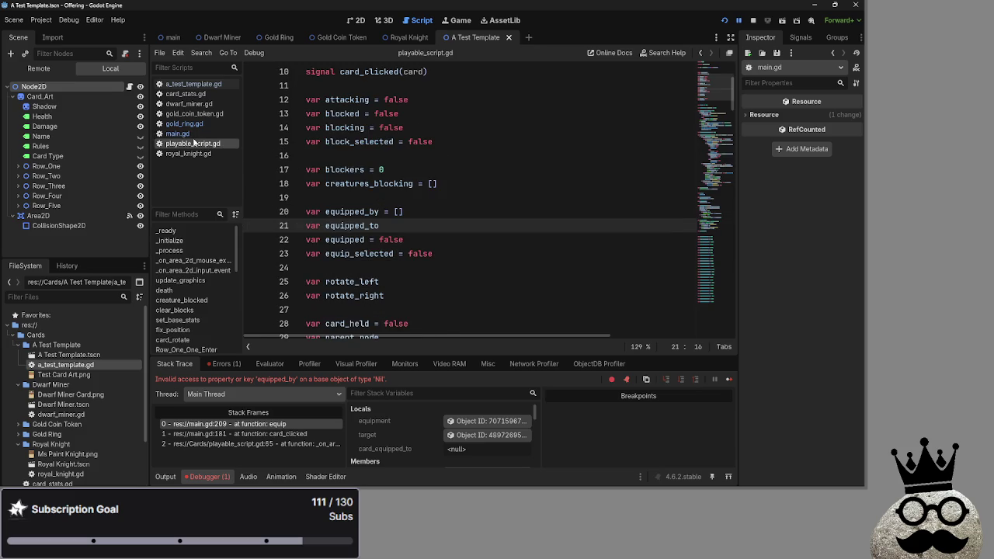
{"action": "left_click", "coordinate": [194, 135]}
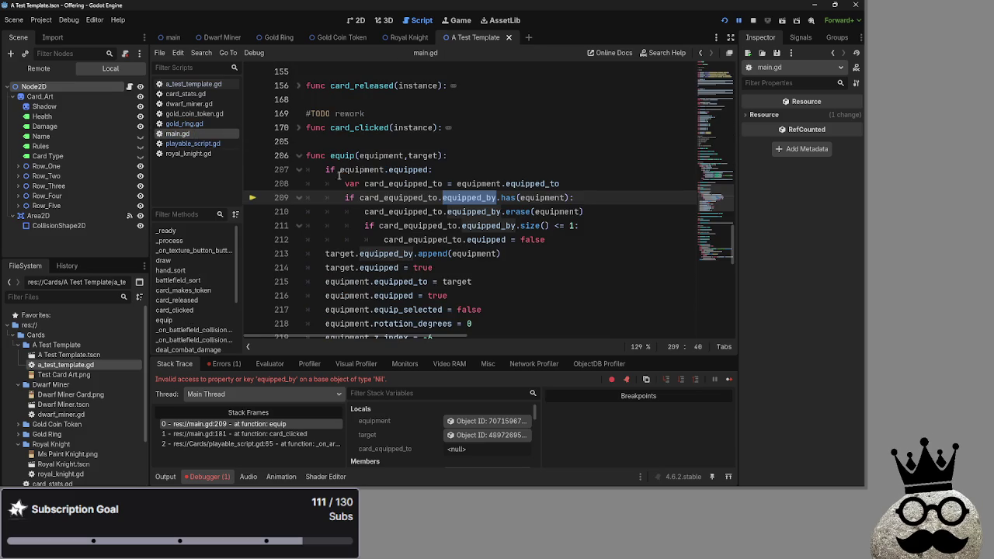
Step: Review the erase call on line 210 and the card_clicked and equip stack frames, then restart
{"action": "left_click", "coordinate": [618, 217]}
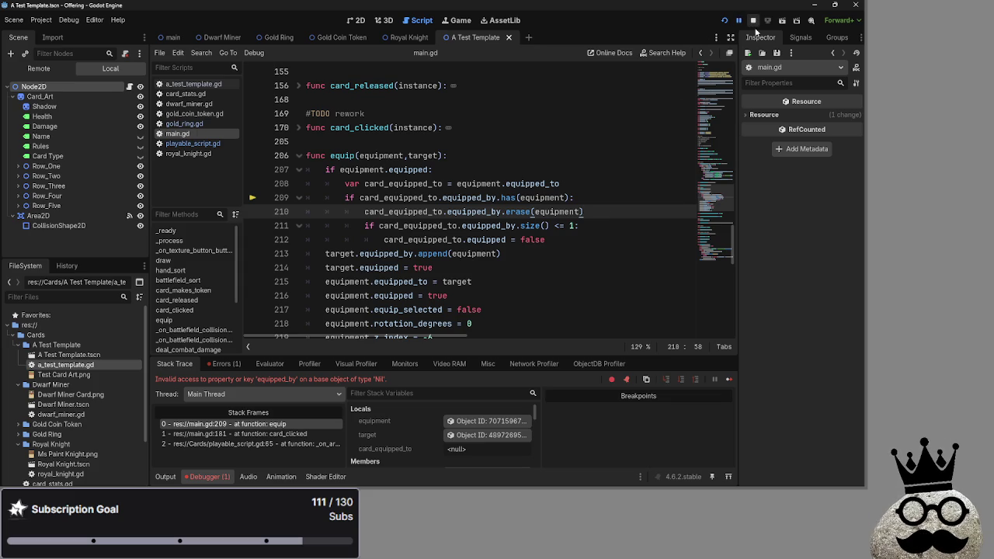
{"action": "left_click", "coordinate": [273, 434]}
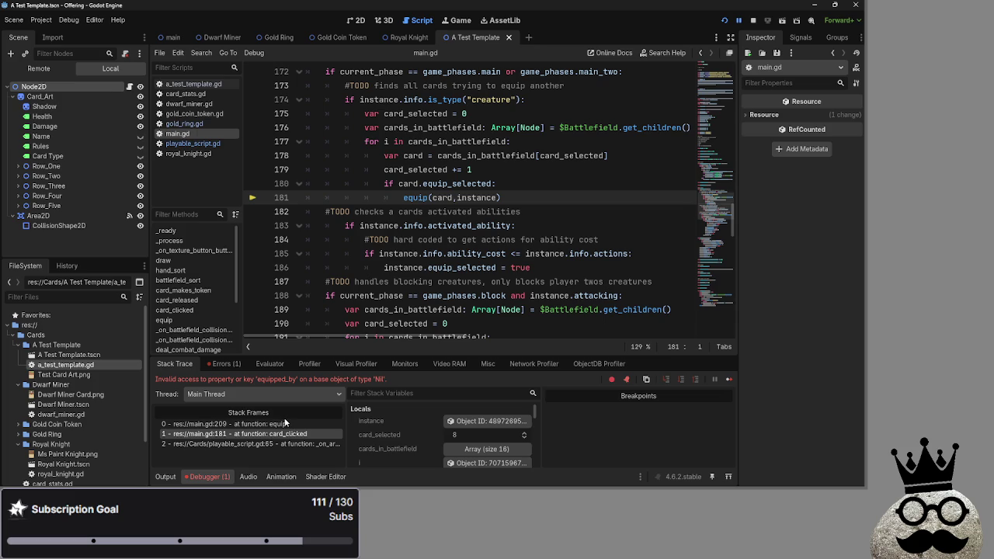
{"action": "left_click", "coordinate": [284, 426]}
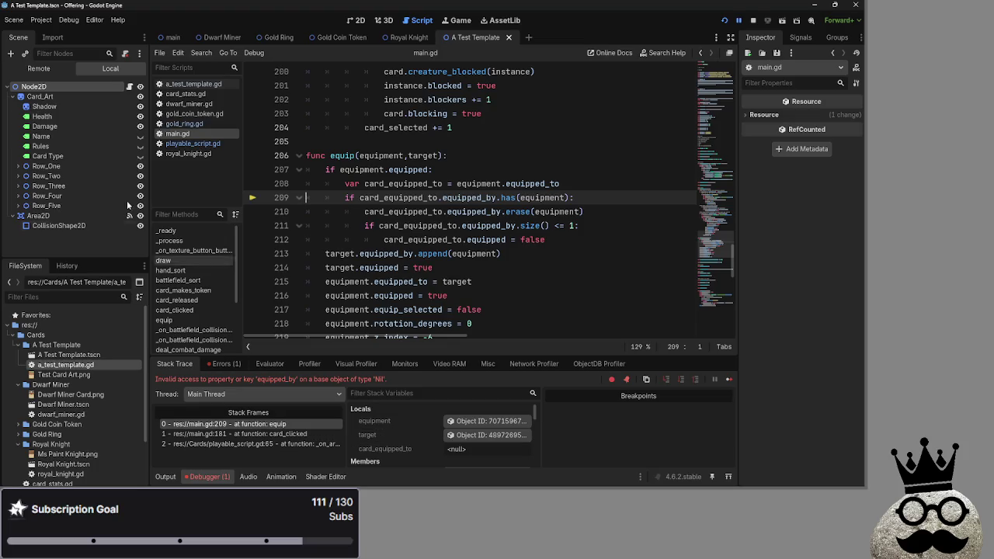
{"action": "left_click", "coordinate": [725, 21]}
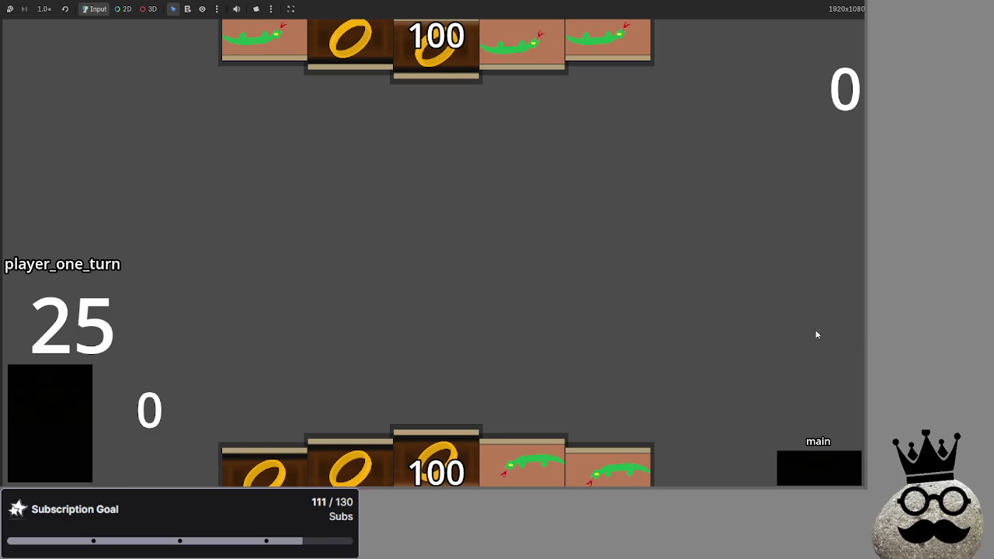
Step: Back in the running game, click a card to equip it, triggering the equipped_by error
{"action": "key", "text": "alt+Tab"}
{"action": "key", "text": "alt+Tab"}
{"action": "key", "text": "alt+Tab"}
{"action": "key", "text": "Escape"}
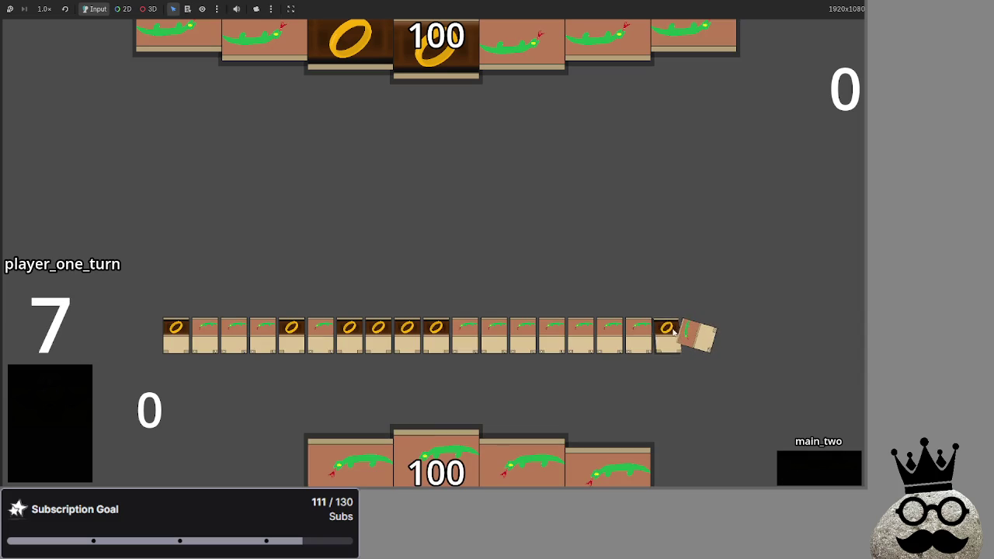
{"action": "left_click", "coordinate": [684, 333]}
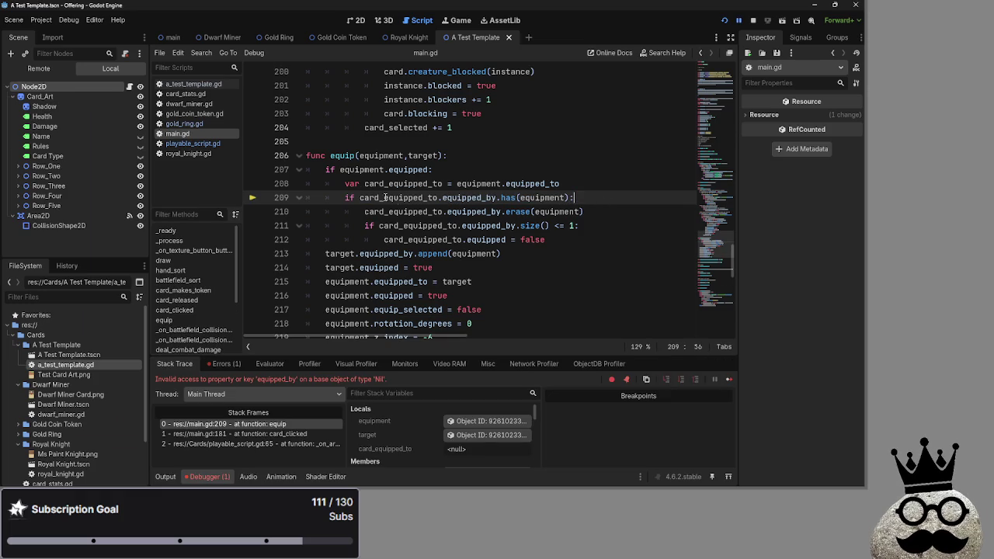
{"action": "double_click", "coordinate": [389, 199]}
{"action": "left_click", "coordinate": [404, 198]}
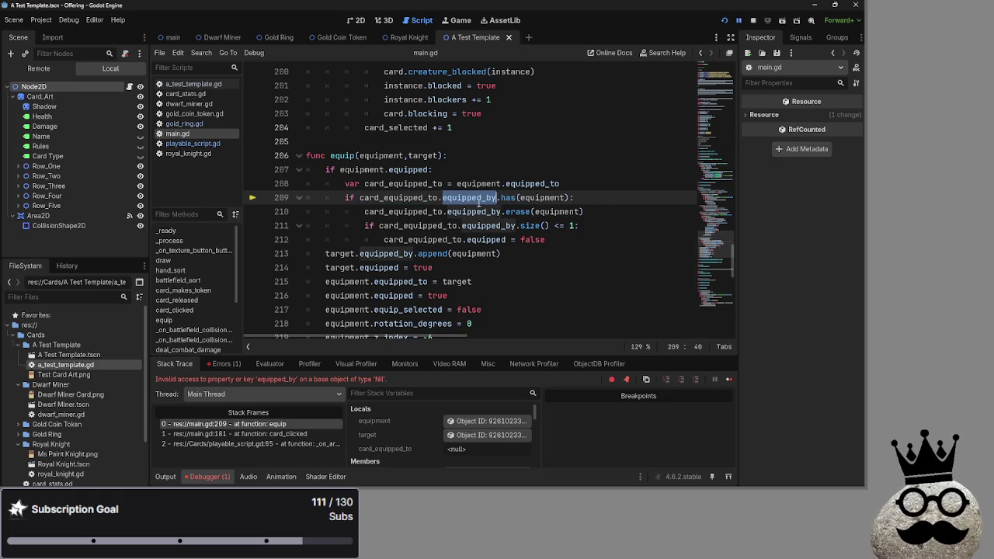
{"action": "double_click", "coordinate": [405, 198]}
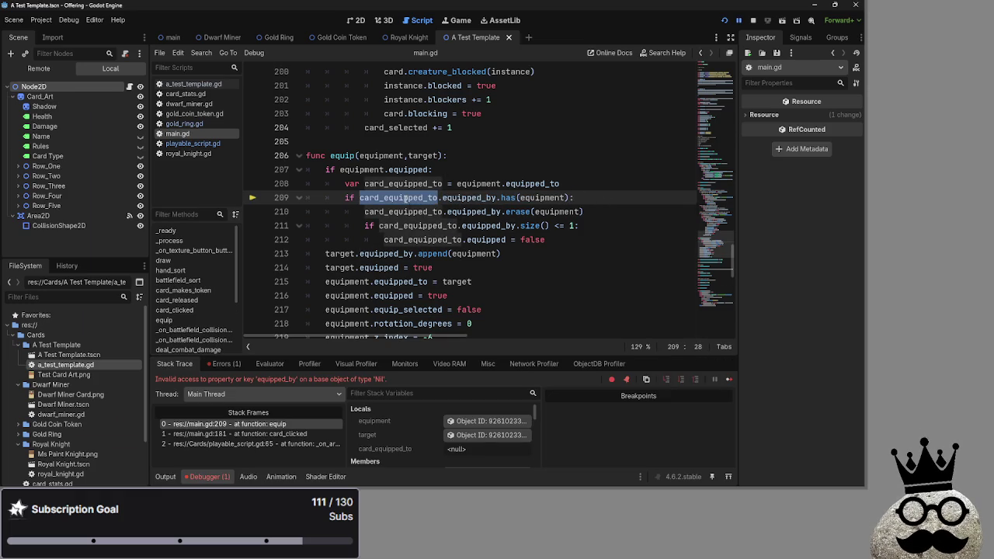
{"action": "left_click", "coordinate": [420, 198]}
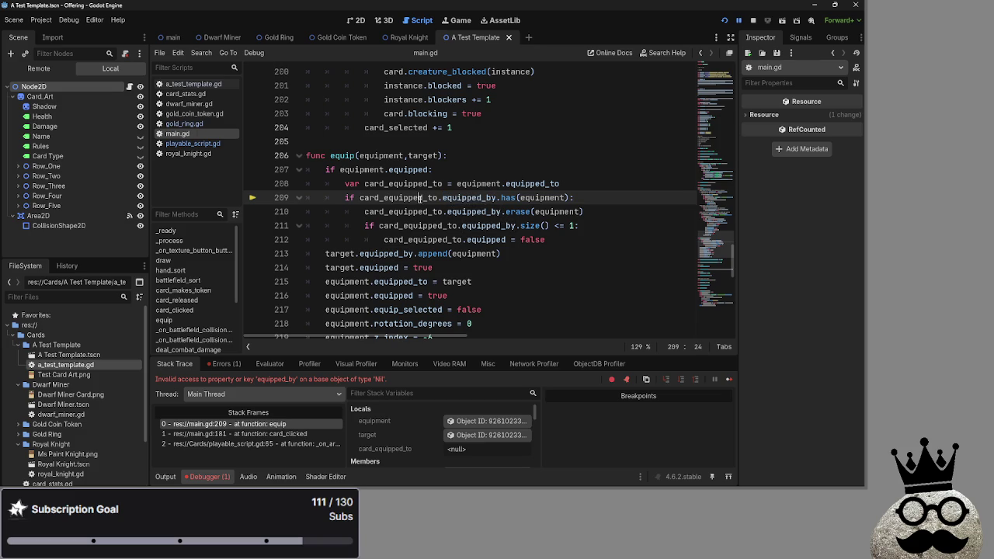
{"action": "double_click", "coordinate": [420, 198]}
{"action": "double_click", "coordinate": [404, 184]}
{"action": "double_click", "coordinate": [471, 184]}
{"action": "double_click", "coordinate": [546, 183]}
{"action": "double_click", "coordinate": [471, 184]}
{"action": "double_click", "coordinate": [544, 183]}
{"action": "double_click", "coordinate": [466, 184]}
{"action": "double_click", "coordinate": [403, 184]}
{"action": "double_click", "coordinate": [409, 198]}
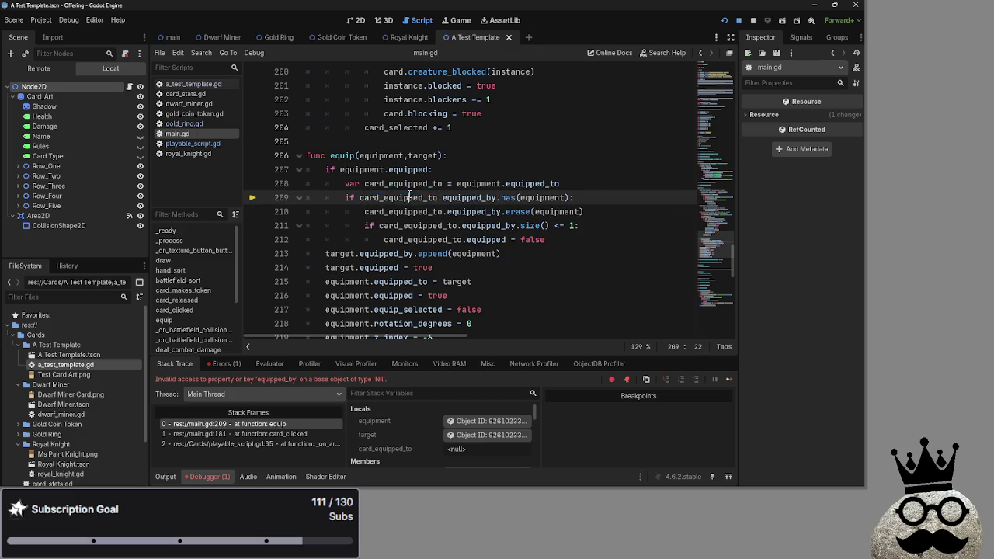
{"action": "double_click", "coordinate": [498, 183]}
{"action": "left_click", "coordinate": [522, 184]}
{"action": "left_click_drag", "start_coordinate": [559, 183], "coordinate": [453, 184]}
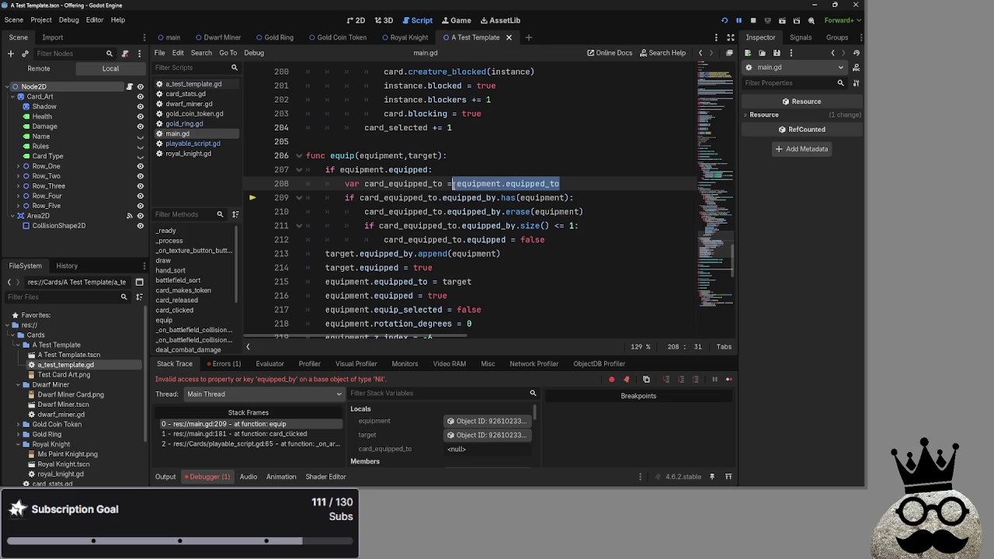
{"action": "key", "text": "ctrl+c"}
{"action": "double_click", "coordinate": [400, 198]}
{"action": "key", "text": "ctrl+v"}
{"action": "left_click", "coordinate": [602, 186]}
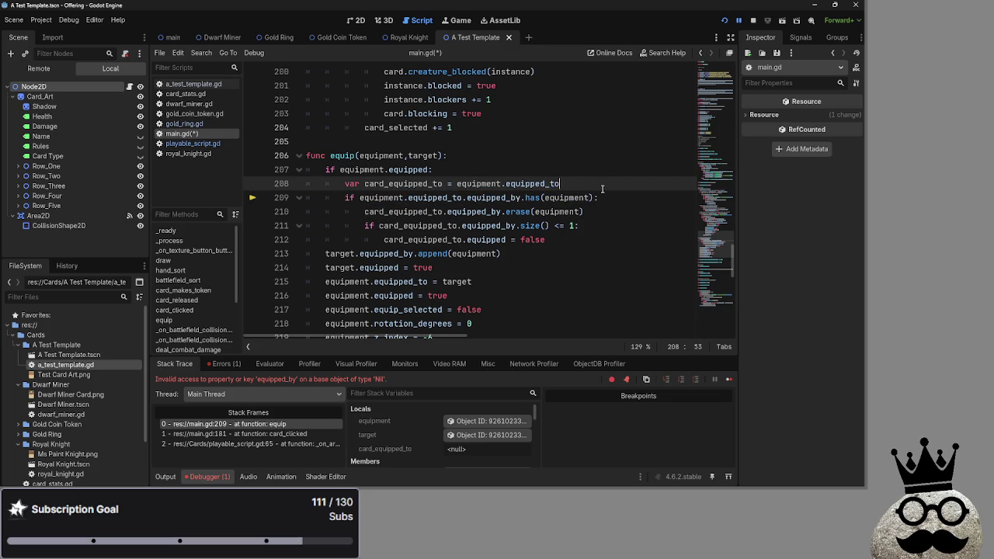
{"action": "key", "text": "ctrl+z"}
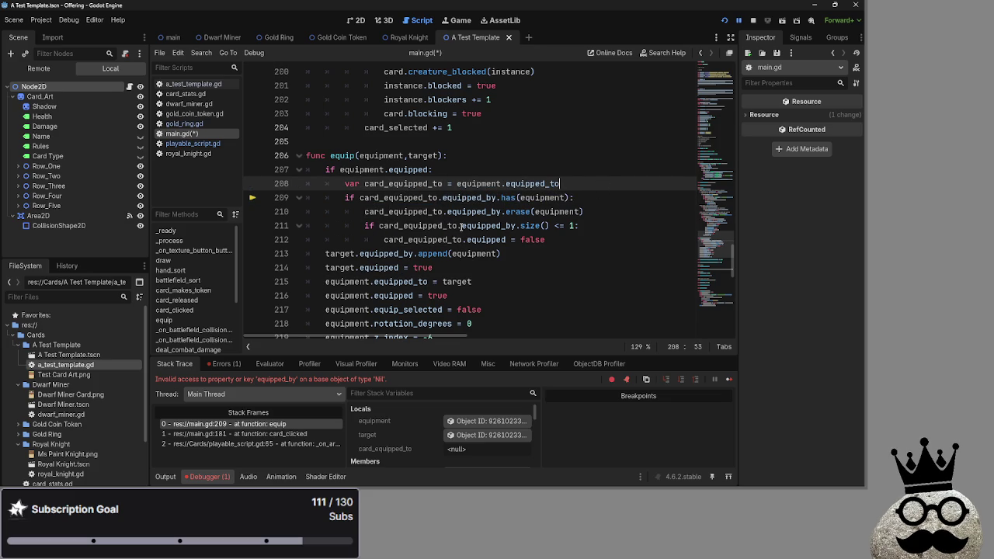
{"action": "double_click", "coordinate": [415, 184]}
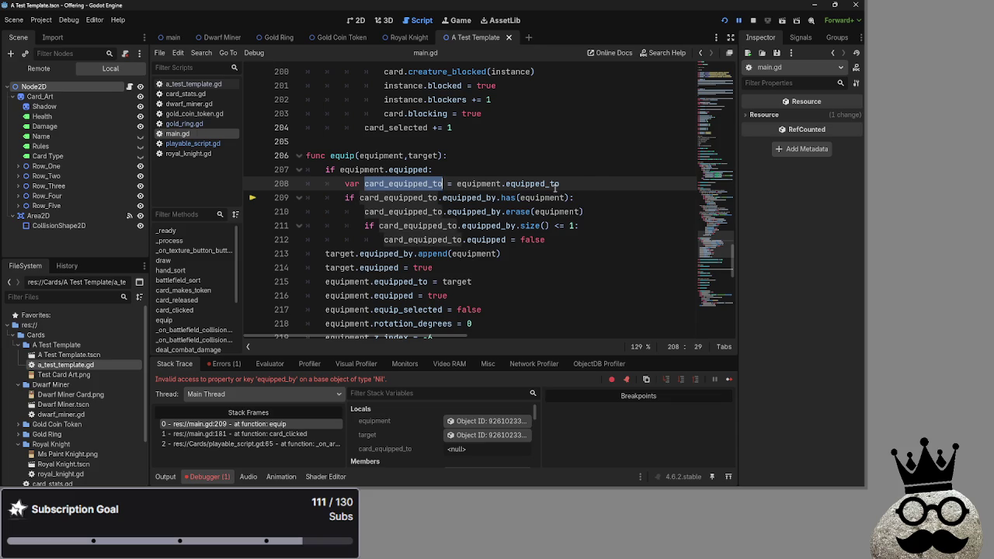
{"action": "left_click", "coordinate": [597, 186]}
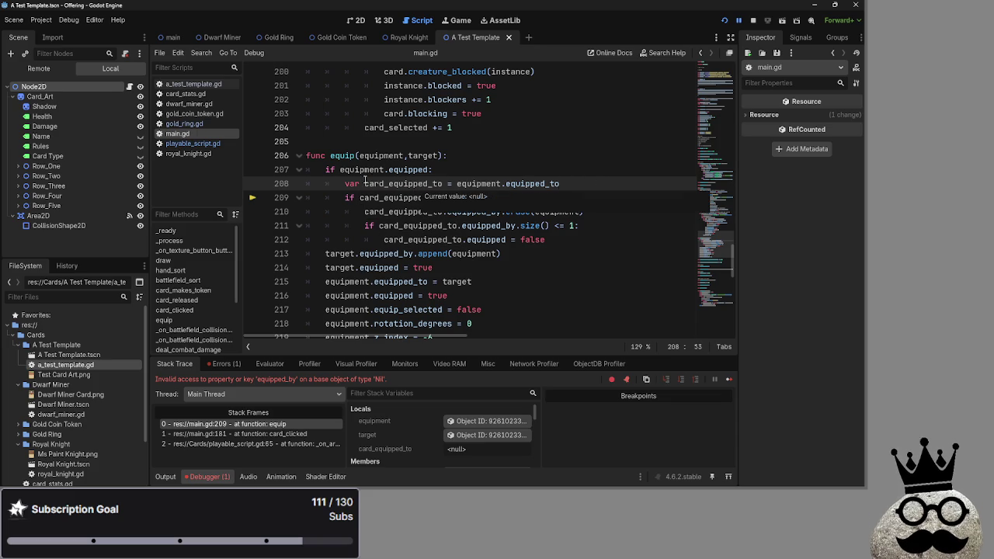
{"action": "scroll", "coordinate": [458, 210], "scroll_direction": "down", "scroll_amount": 2}
{"action": "scroll", "coordinate": [476, 225], "scroll_direction": "up", "scroll_amount": 1}
{"action": "scroll", "coordinate": [470, 223], "scroll_direction": "up", "scroll_amount": 1}
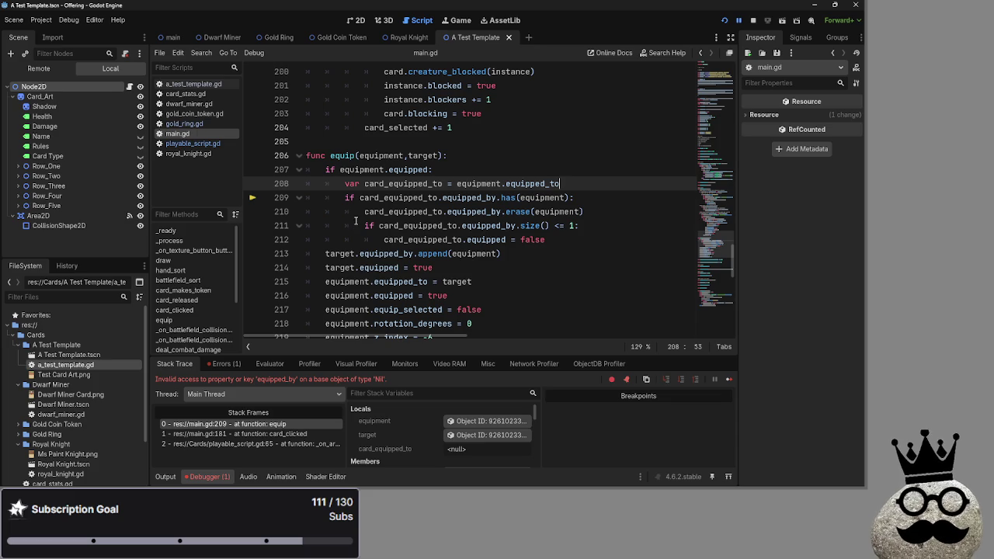
{"action": "left_click", "coordinate": [346, 197]}
{"action": "double_click", "coordinate": [400, 197]}
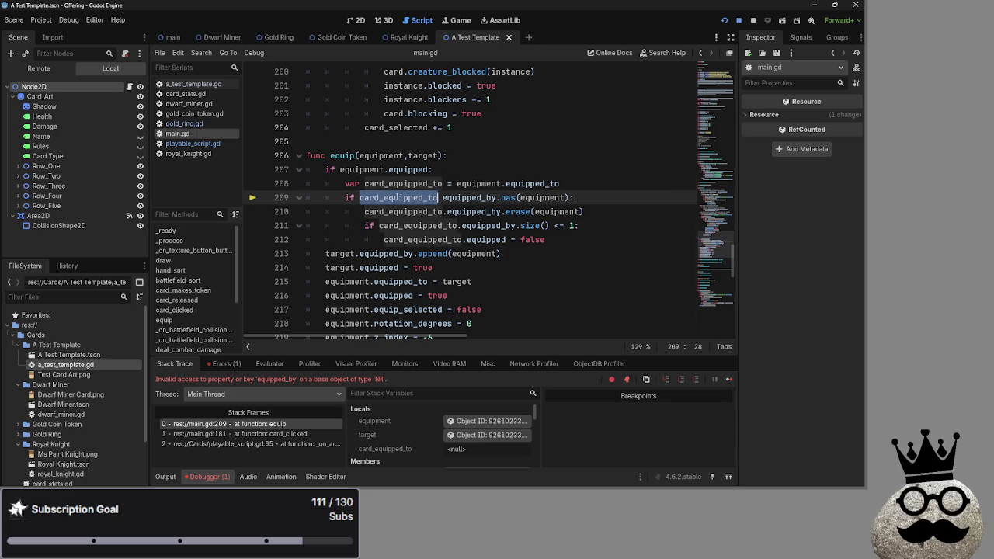
{"action": "double_click", "coordinate": [477, 183]}
{"action": "double_click", "coordinate": [526, 183]}
{"action": "double_click", "coordinate": [470, 197]}
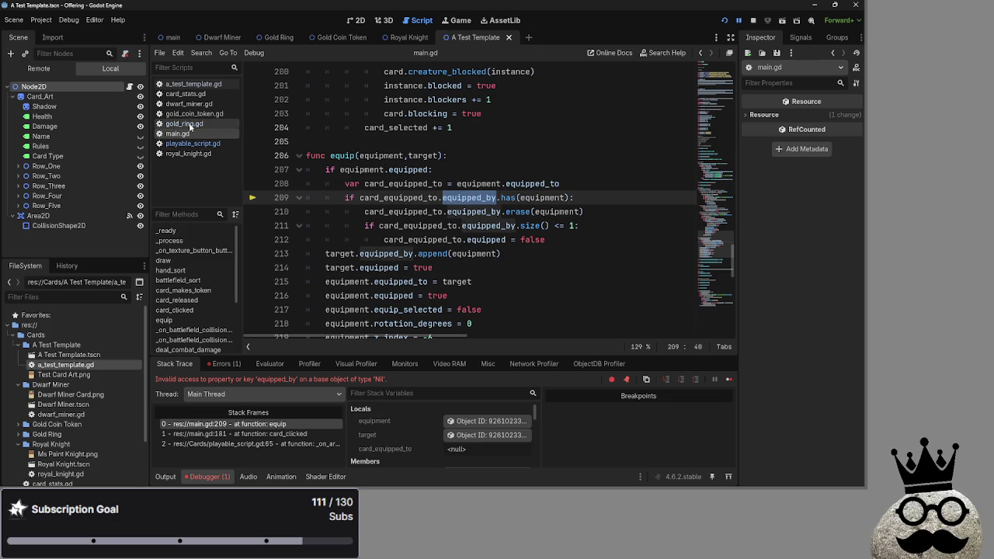
{"action": "double_click", "coordinate": [513, 184]}
{"action": "double_click", "coordinate": [478, 198]}
{"action": "double_click", "coordinate": [437, 197]}
{"action": "mouse_move", "coordinate": [436, 197]}
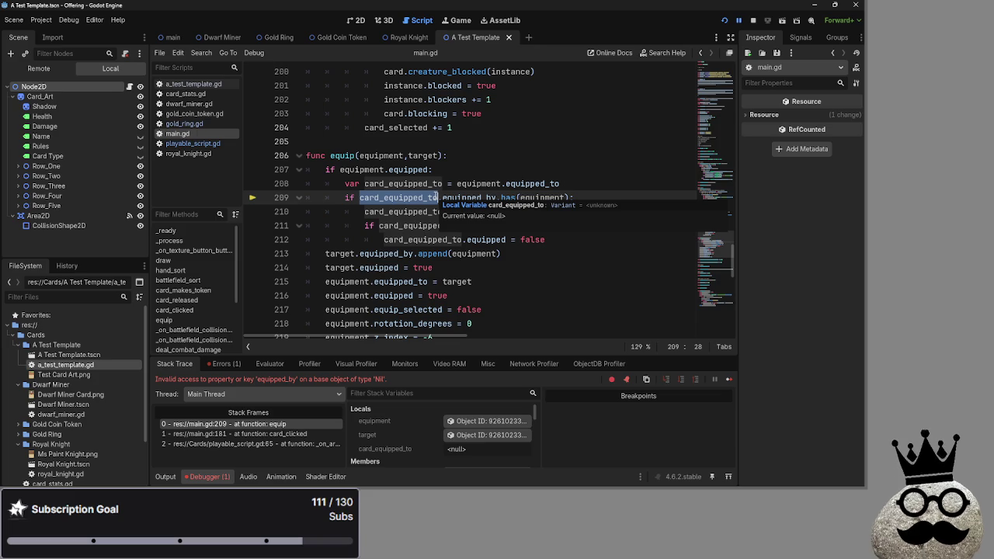
{"action": "left_click", "coordinate": [468, 199]}
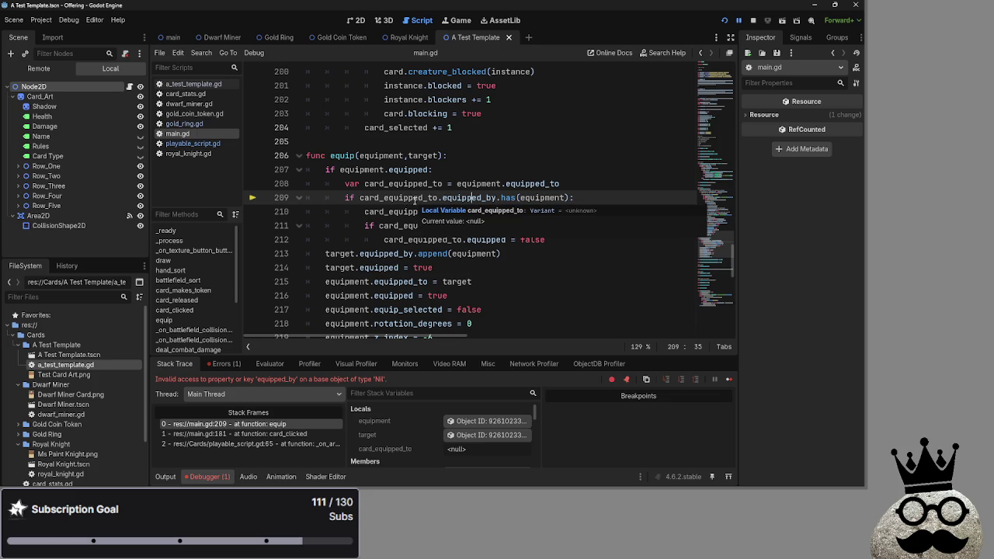
{"action": "double_click", "coordinate": [424, 200]}
{"action": "key", "text": "alt+Tab"}
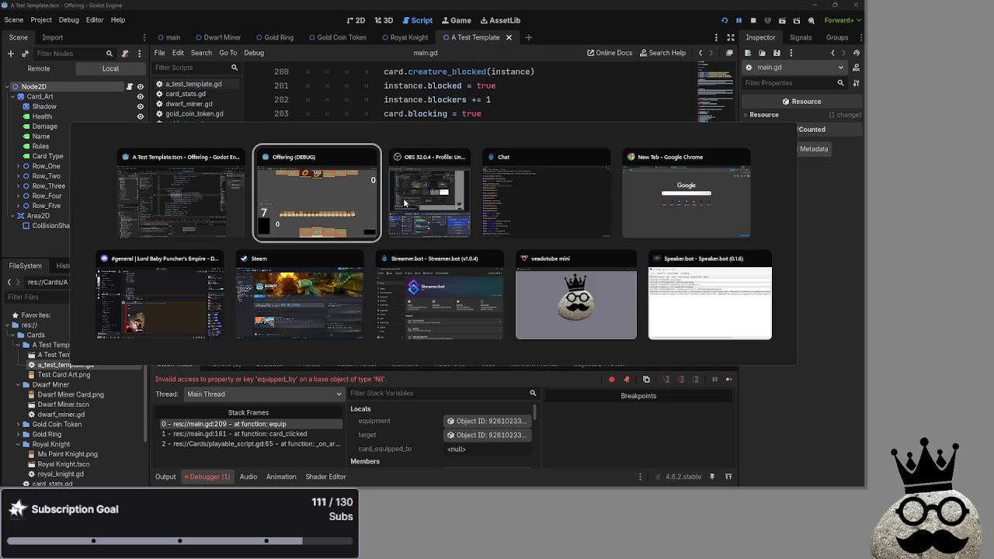
Step: Back in the editor, examine equipped_by and card_equipped_to on line 209 of main.gd
{"action": "key", "text": "Tab"}
{"action": "key", "text": "Tab"}
{"action": "key", "text": "Tab"}
{"action": "key", "text": "Escape"}
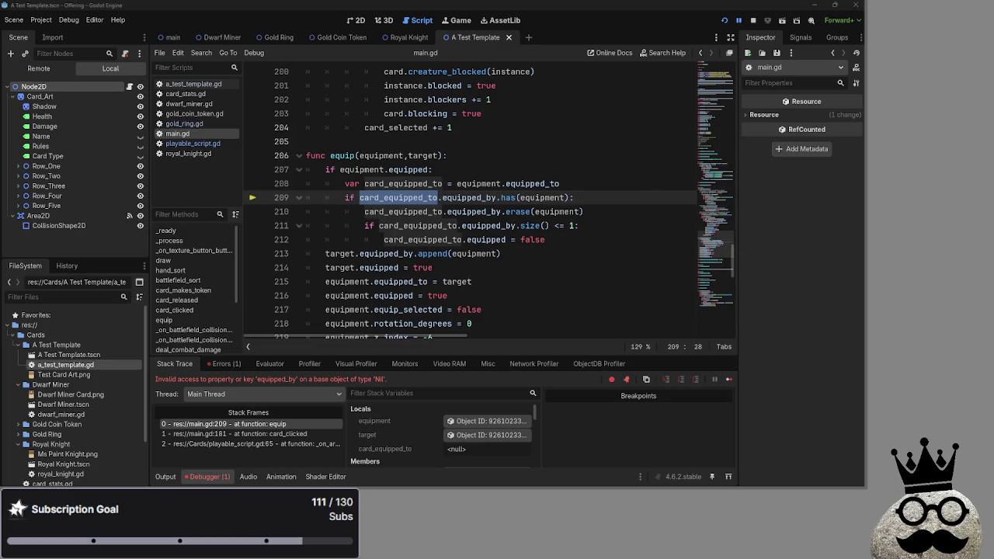
{"action": "double_click", "coordinate": [469, 198]}
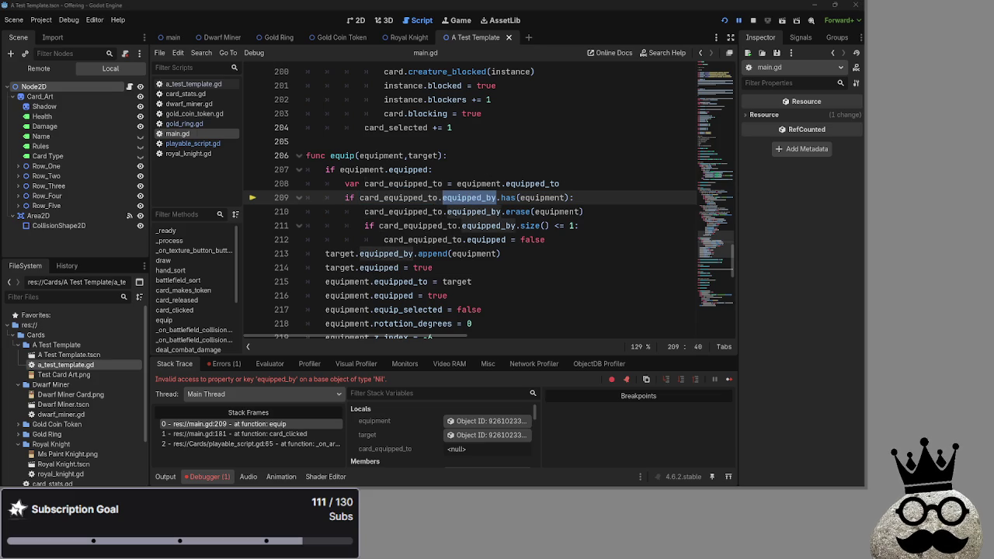
{"action": "double_click", "coordinate": [398, 197]}
{"action": "left_click", "coordinate": [393, 210]}
{"action": "double_click", "coordinate": [394, 209]}
{"action": "left_click", "coordinate": [404, 198]}
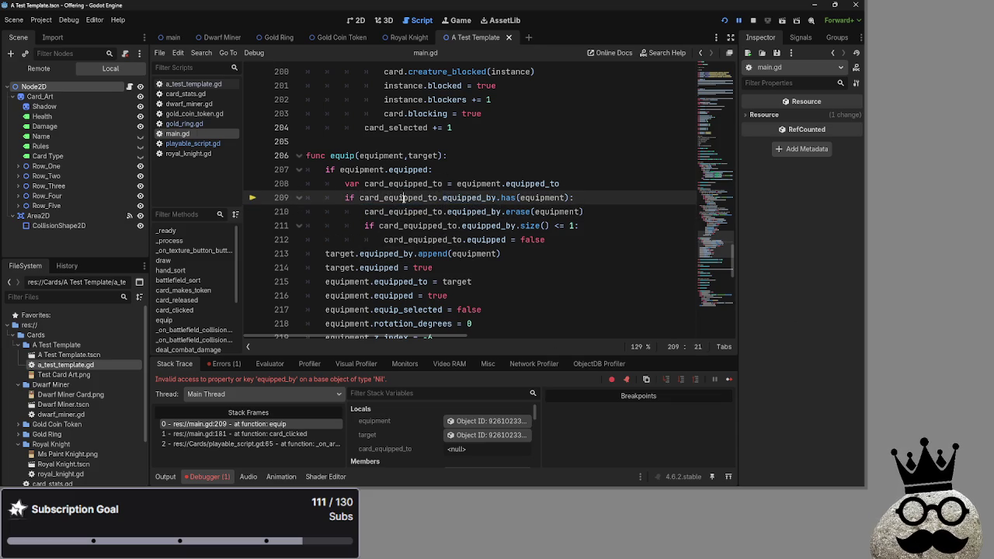
{"action": "double_click", "coordinate": [404, 197]}
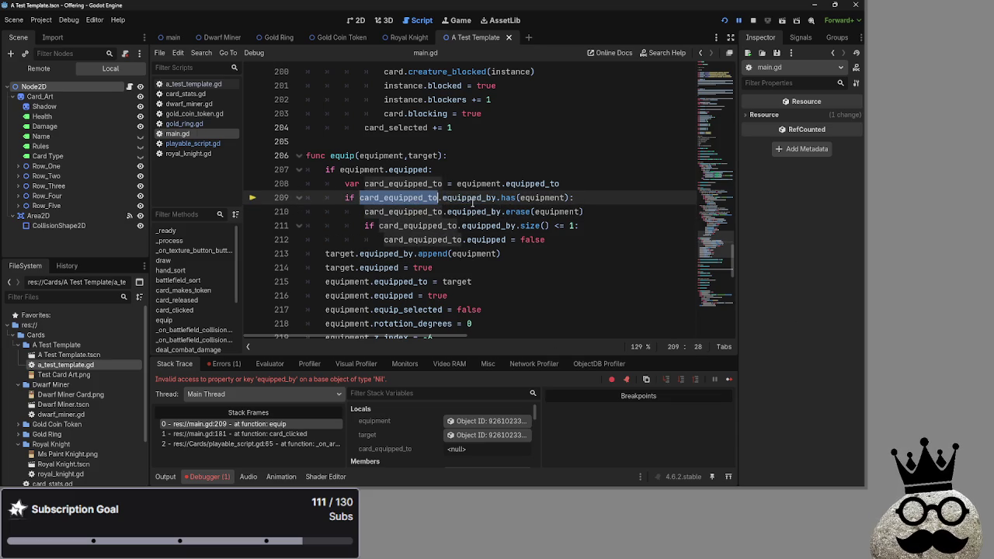
Step: Check card_equipped_to on line 208 and the equipped condition on line 207, then open royal_knight.gd
{"action": "double_click", "coordinate": [406, 185]}
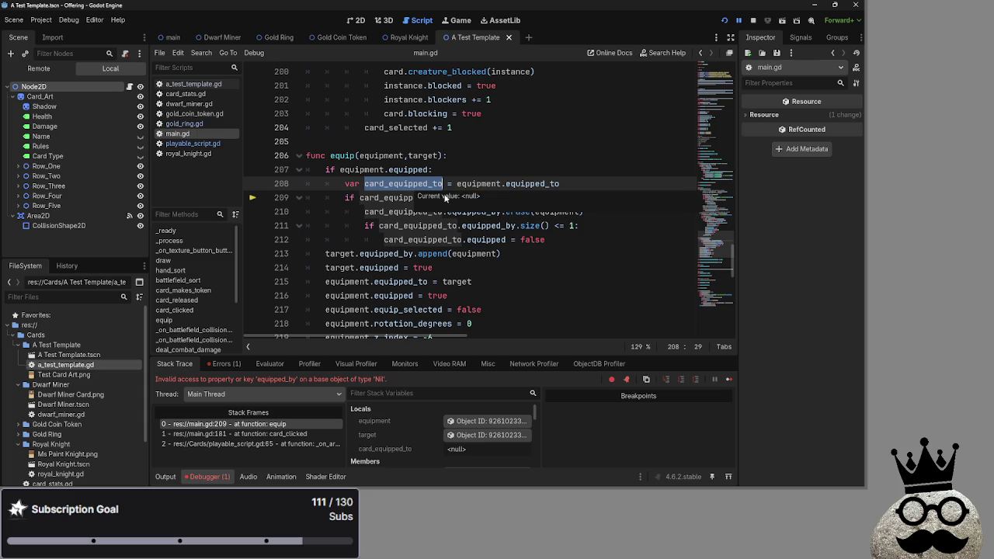
{"action": "scroll", "coordinate": [578, 275], "scroll_direction": "down", "scroll_amount": 2}
{"action": "scroll", "coordinate": [578, 275], "scroll_direction": "up", "scroll_amount": 1}
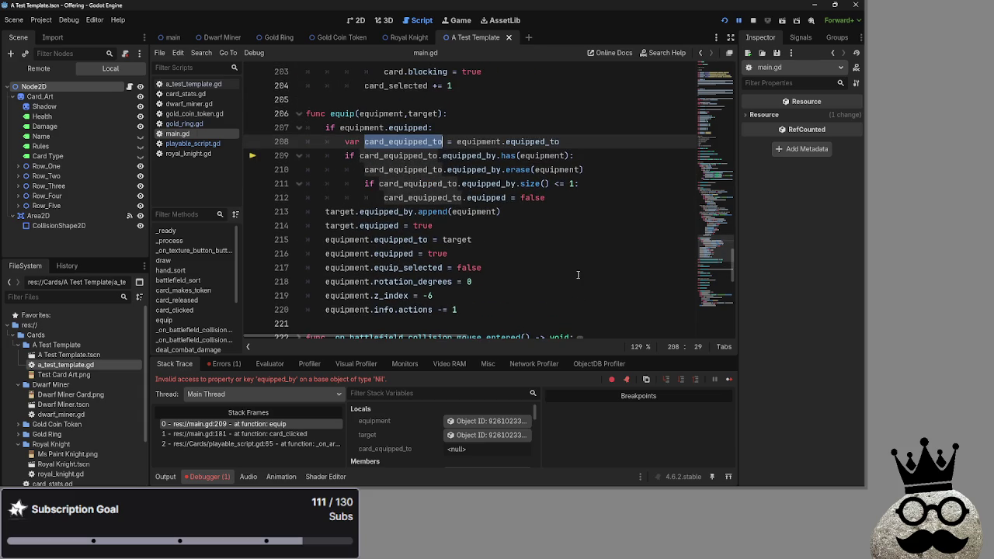
{"action": "mouse_move", "coordinate": [432, 115]}
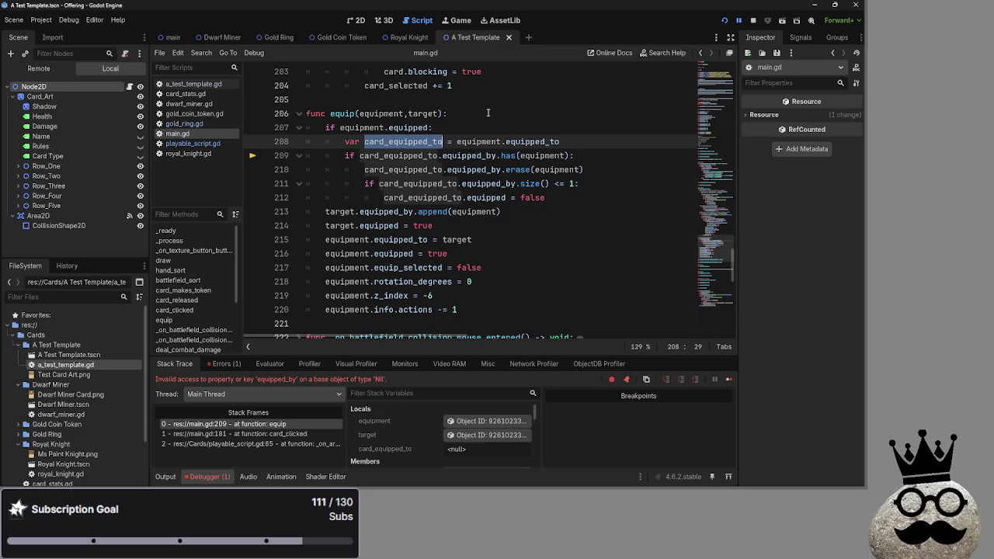
{"action": "double_click", "coordinate": [409, 127]}
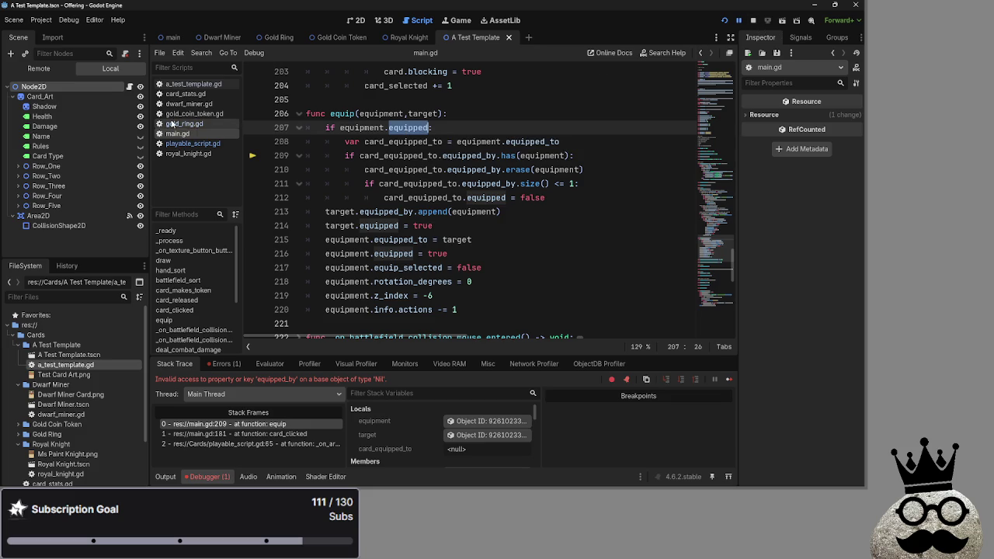
{"action": "left_click", "coordinate": [187, 153]}
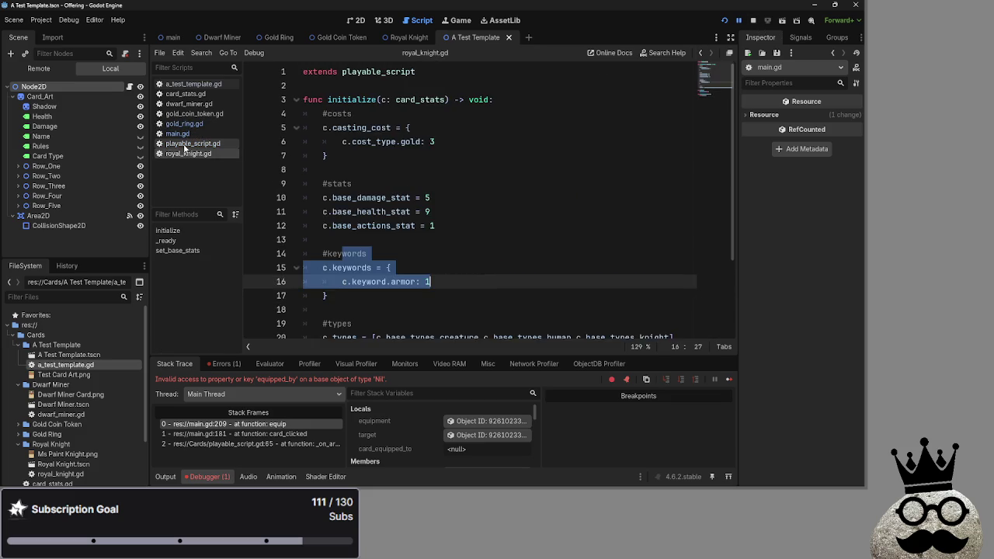
{"action": "left_click", "coordinate": [187, 144]}
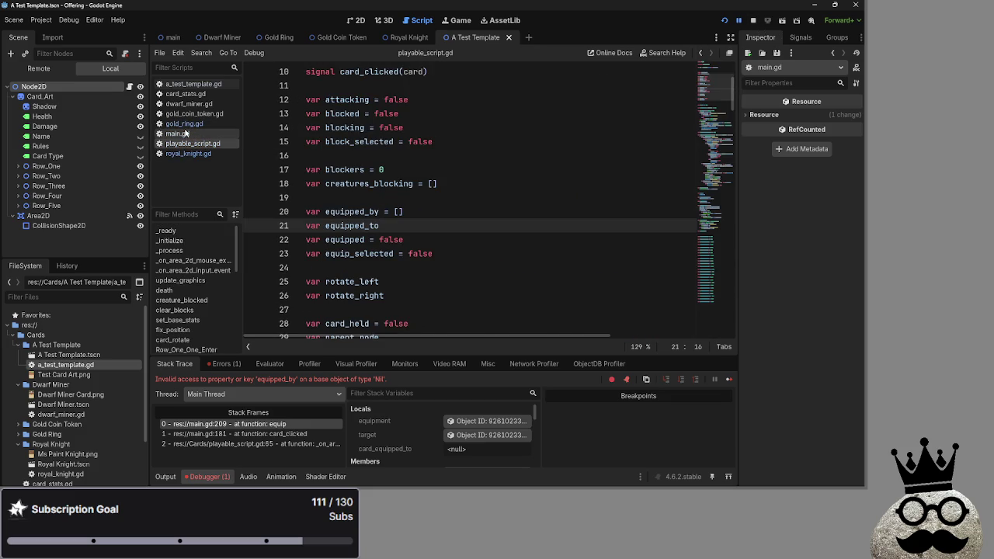
{"action": "left_click", "coordinate": [179, 133]}
{"action": "scroll", "coordinate": [384, 170], "scroll_direction": "up", "scroll_amount": 10}
{"action": "scroll", "coordinate": [383, 169], "scroll_direction": "up", "scroll_amount": 15}
{"action": "scroll", "coordinate": [316, 220], "scroll_direction": "up", "scroll_amount": 4}
{"action": "scroll", "coordinate": [316, 220], "scroll_direction": "down", "scroll_amount": 6}
{"action": "left_click", "coordinate": [290, 183]}
{"action": "left_click", "coordinate": [299, 183]}
{"action": "scroll", "coordinate": [330, 172], "scroll_direction": "down", "scroll_amount": 2}
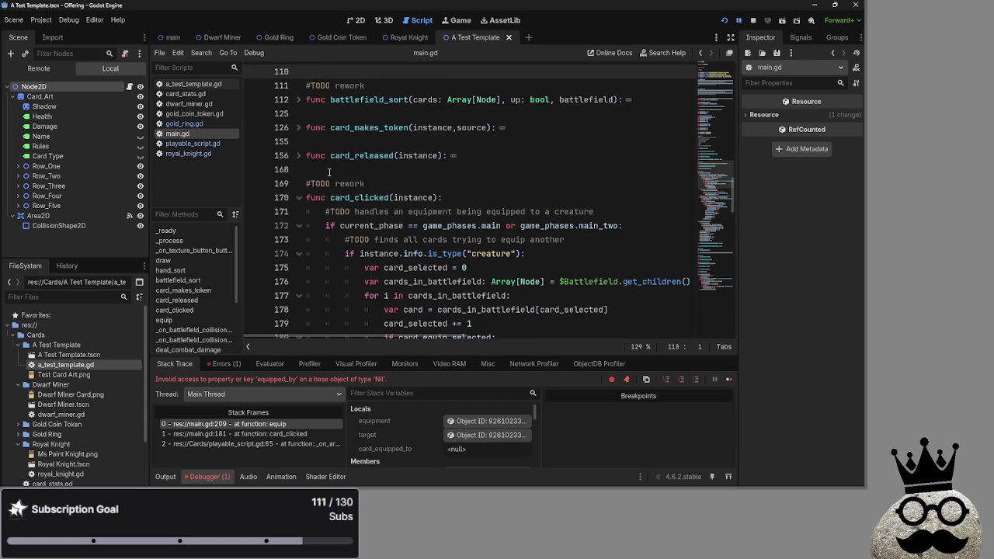
{"action": "scroll", "coordinate": [329, 172], "scroll_direction": "down", "scroll_amount": 5}
{"action": "scroll", "coordinate": [311, 170], "scroll_direction": "up", "scroll_amount": 4}
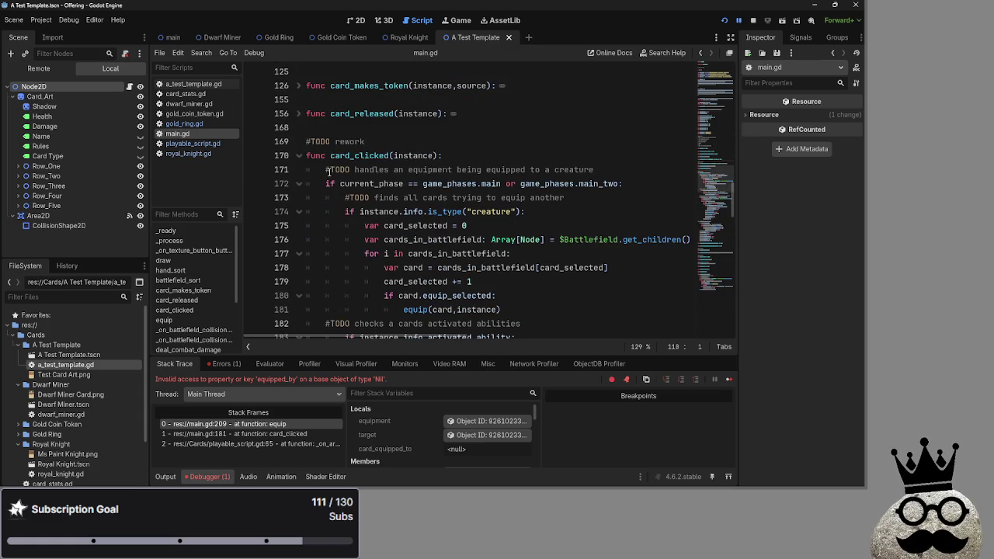
{"action": "scroll", "coordinate": [302, 168], "scroll_direction": "down", "scroll_amount": 1}
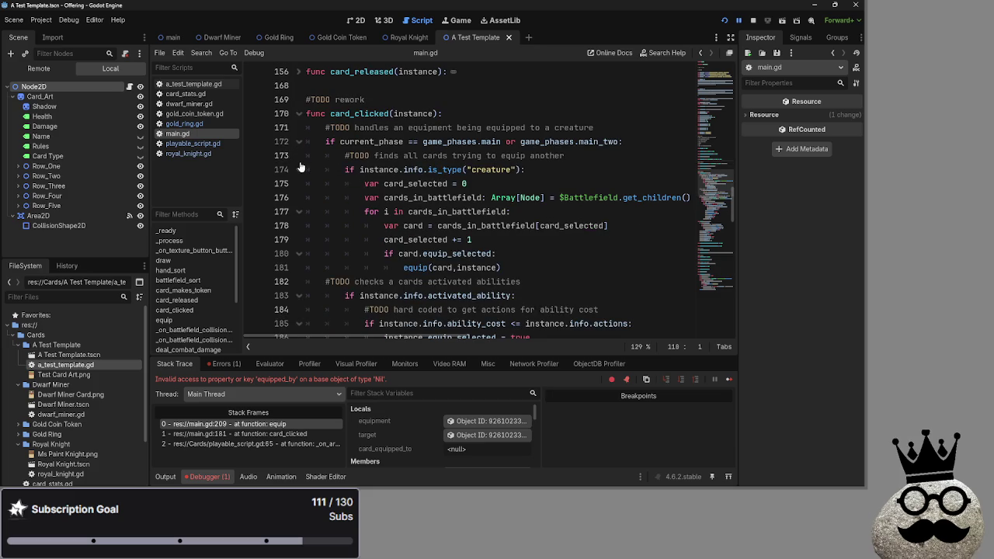
{"action": "left_click", "coordinate": [233, 434]}
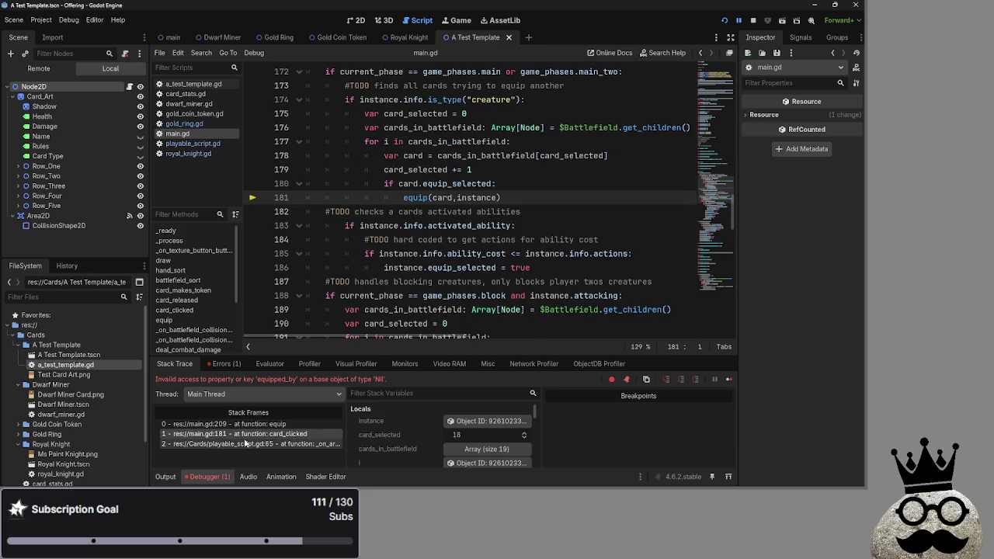
{"action": "scroll", "coordinate": [418, 292], "scroll_direction": "up", "scroll_amount": 1}
{"action": "double_click", "coordinate": [452, 225]}
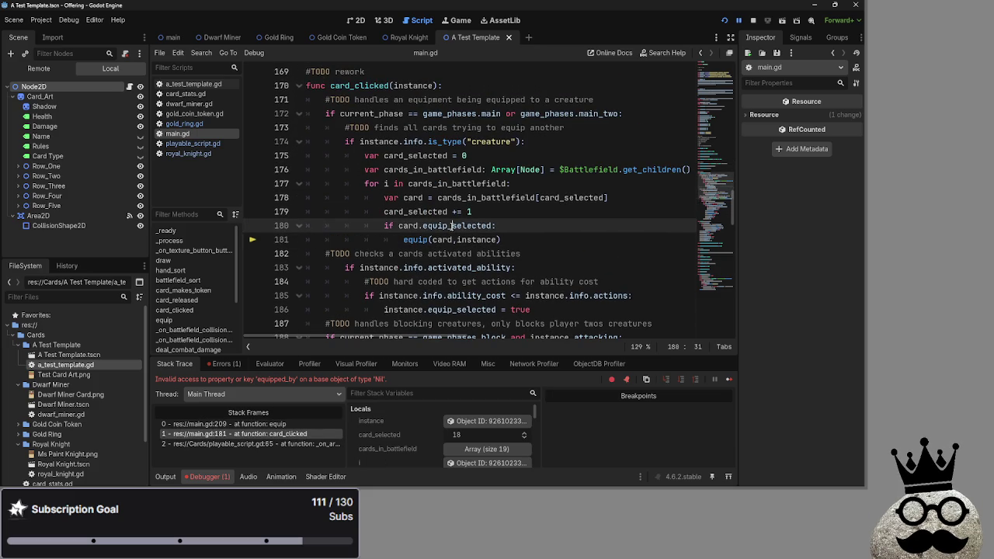
{"action": "left_click", "coordinate": [452, 225]}
{"action": "double_click", "coordinate": [452, 225]}
{"action": "left_click", "coordinate": [452, 225]}
{"action": "double_click", "coordinate": [452, 225]}
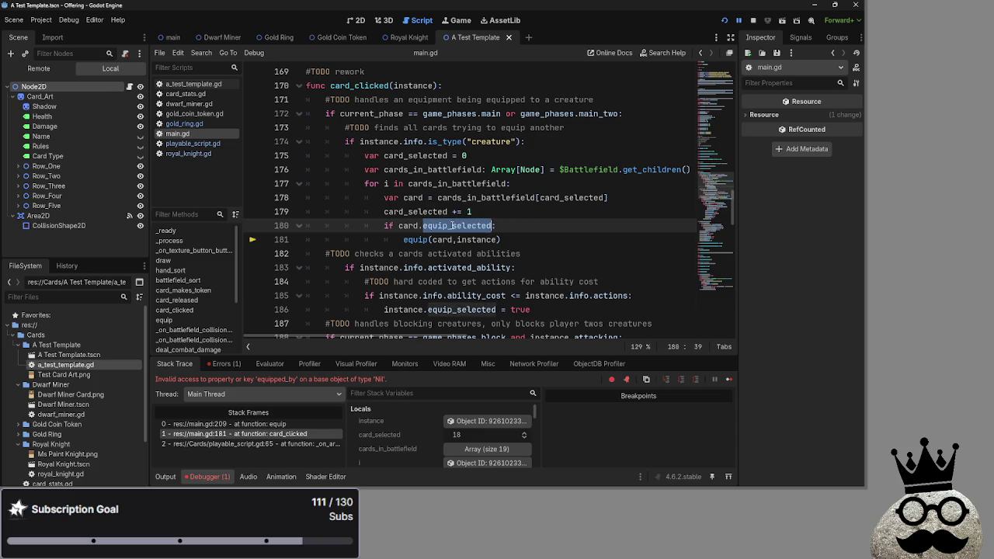
{"action": "scroll", "coordinate": [452, 225], "scroll_direction": "down", "scroll_amount": 3}
{"action": "left_click", "coordinate": [190, 144]}
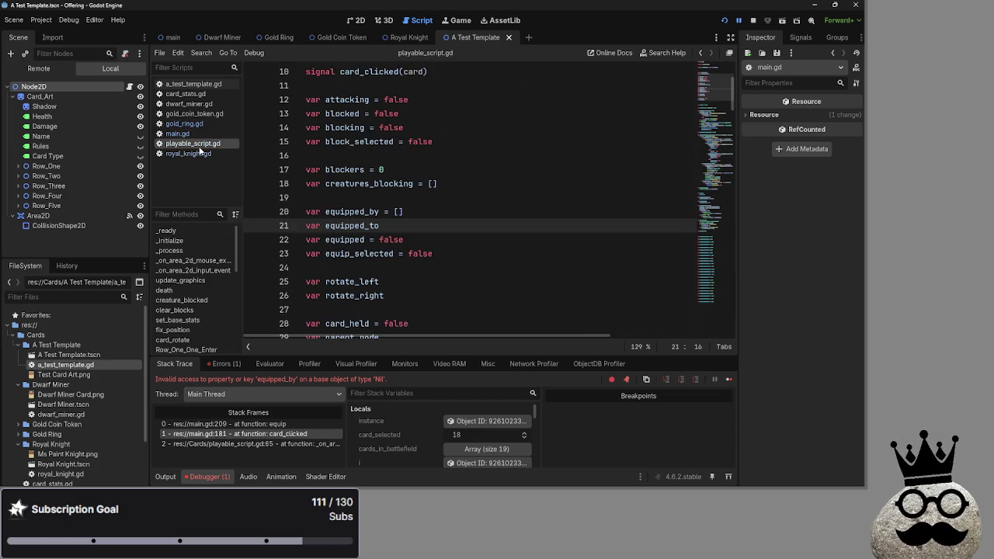
{"action": "left_click", "coordinate": [190, 154]}
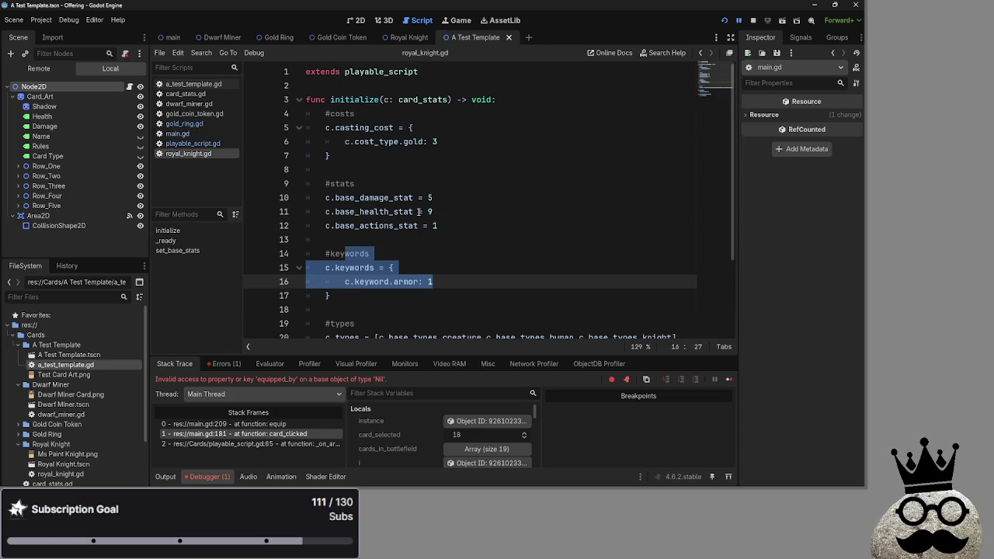
{"action": "left_click", "coordinate": [404, 234]}
{"action": "left_click", "coordinate": [190, 143]}
{"action": "left_click", "coordinate": [181, 134]}
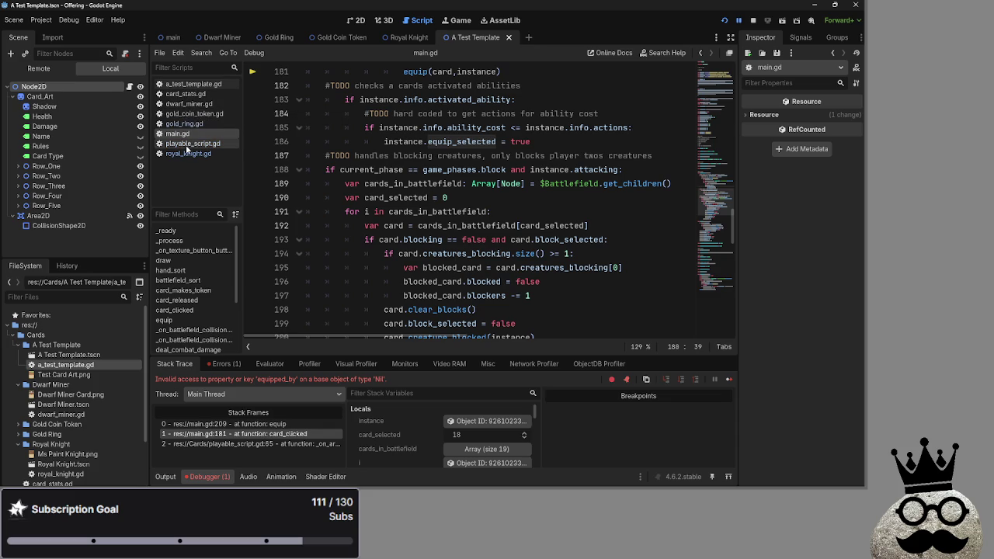
{"action": "key", "text": "shift+F3"}
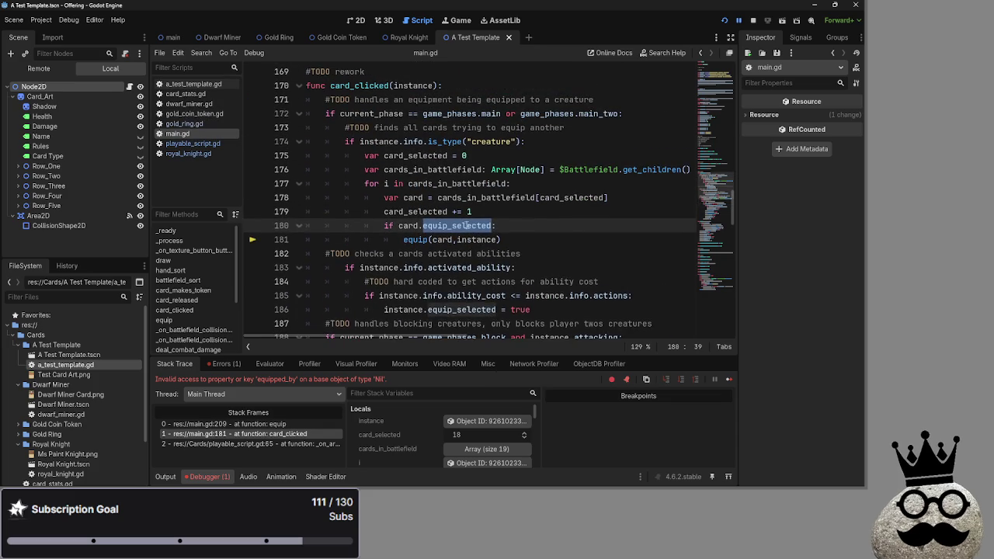
{"action": "left_click", "coordinate": [191, 145]}
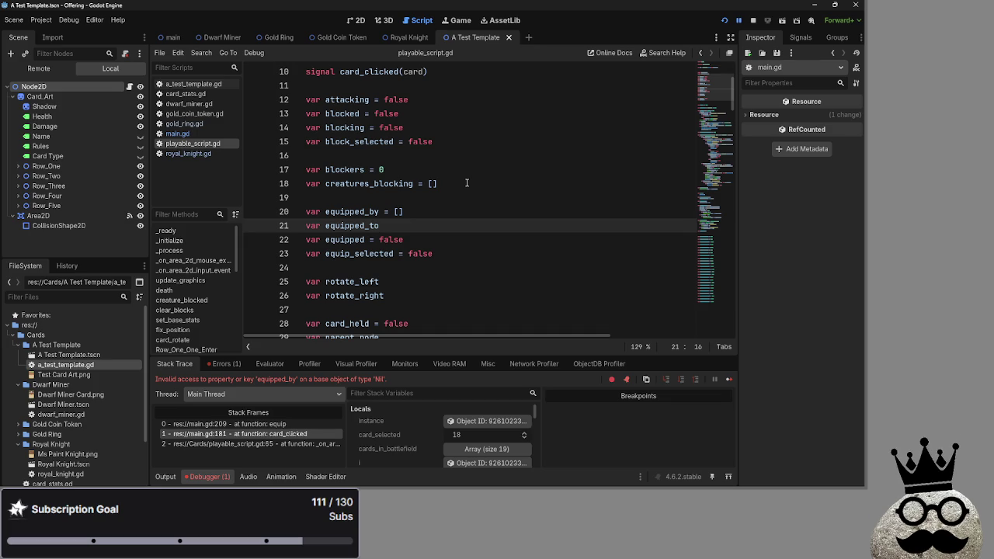
{"action": "left_click", "coordinate": [186, 133]}
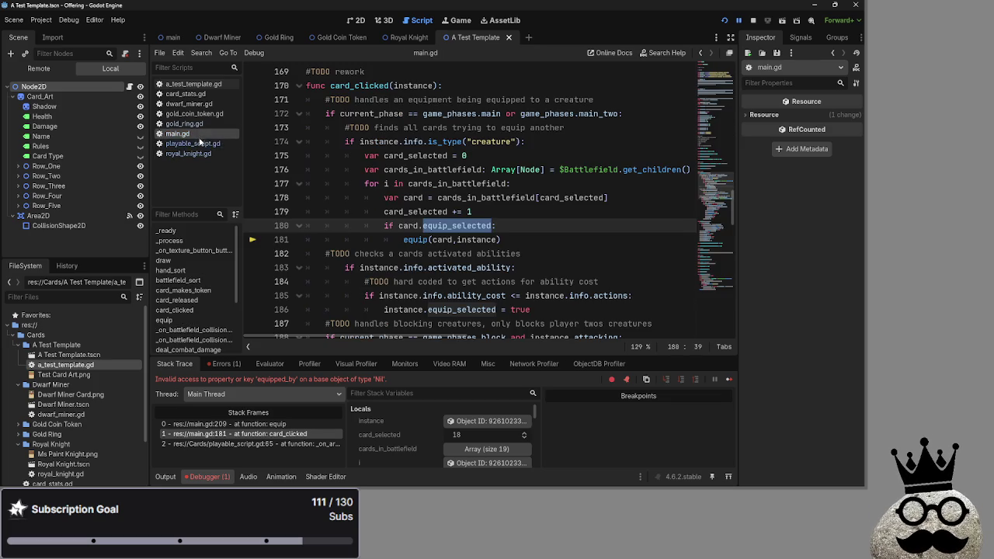
{"action": "left_click", "coordinate": [201, 153]}
{"action": "left_click", "coordinate": [187, 134]}
{"action": "scroll", "coordinate": [504, 253], "scroll_direction": "down", "scroll_amount": 9}
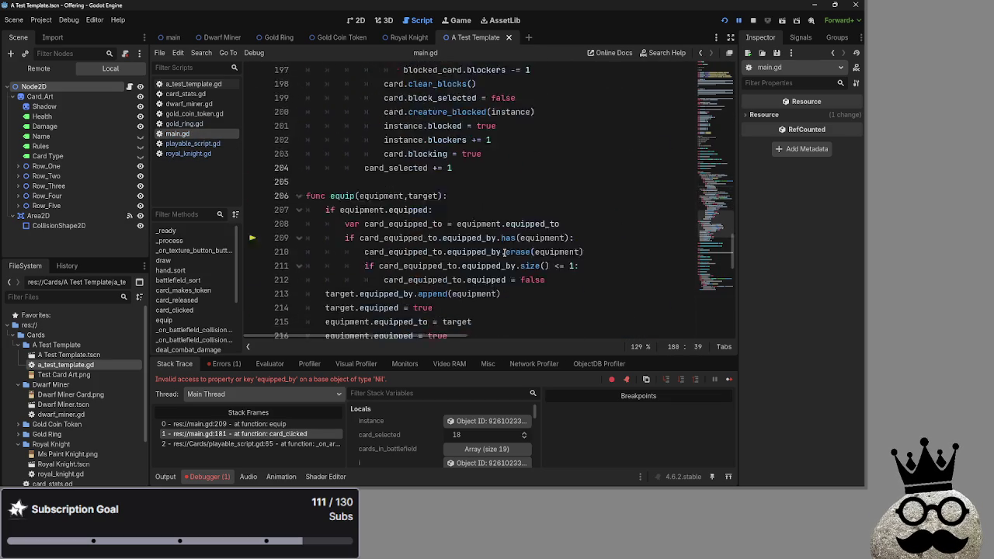
{"action": "scroll", "coordinate": [504, 253], "scroll_direction": "down", "scroll_amount": 3}
{"action": "scroll", "coordinate": [480, 227], "scroll_direction": "up", "scroll_amount": 2}
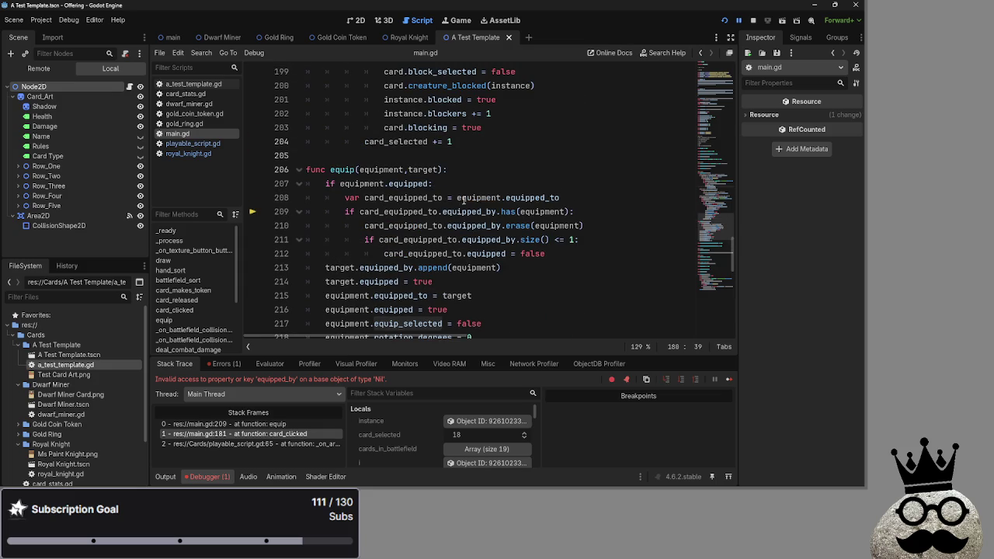
{"action": "double_click", "coordinate": [475, 198]}
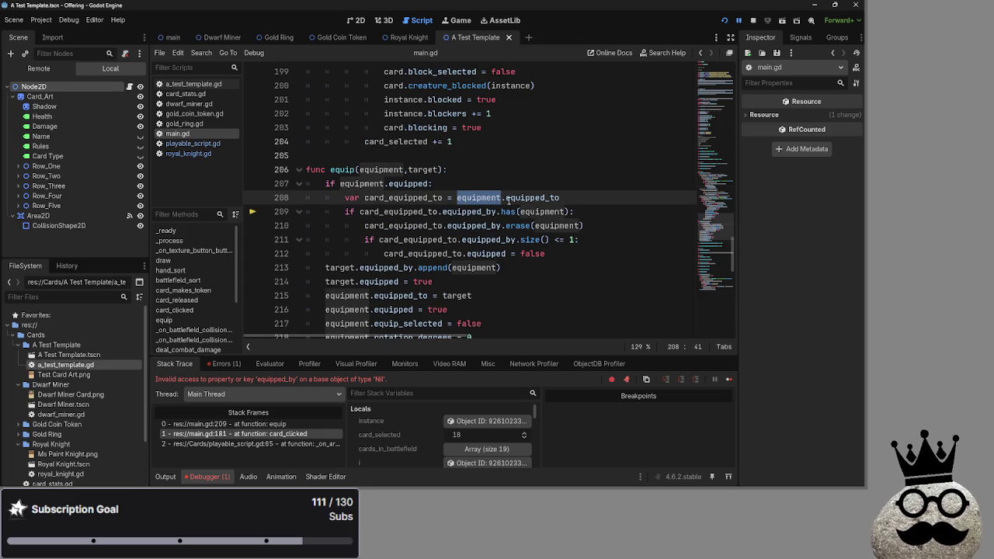
{"action": "double_click", "coordinate": [513, 199]}
{"action": "double_click", "coordinate": [408, 197]}
{"action": "double_click", "coordinate": [406, 211]}
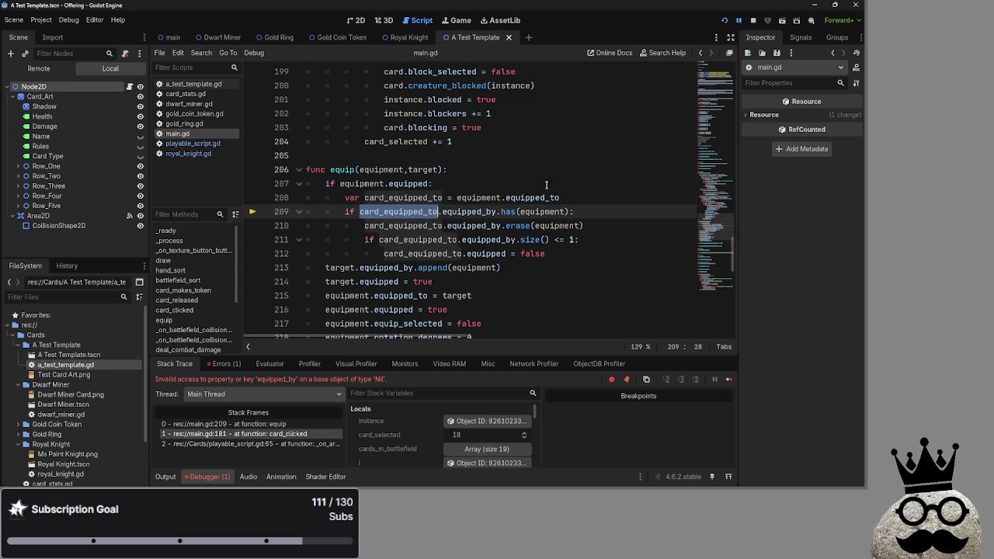
{"action": "left_click", "coordinate": [519, 195]}
{"action": "double_click", "coordinate": [400, 212]}
{"action": "double_click", "coordinate": [470, 211]}
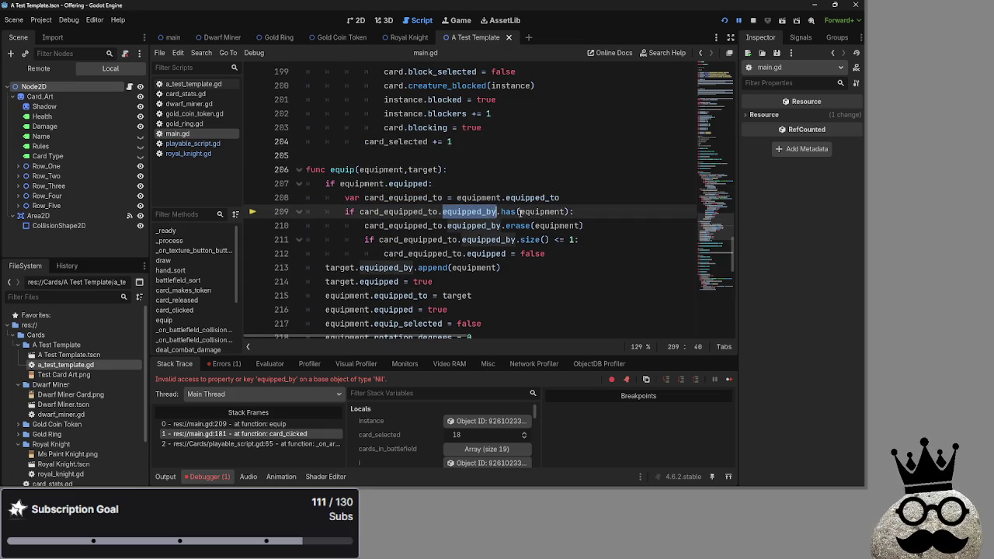
{"action": "left_click", "coordinate": [540, 212]}
{"action": "double_click", "coordinate": [543, 212]}
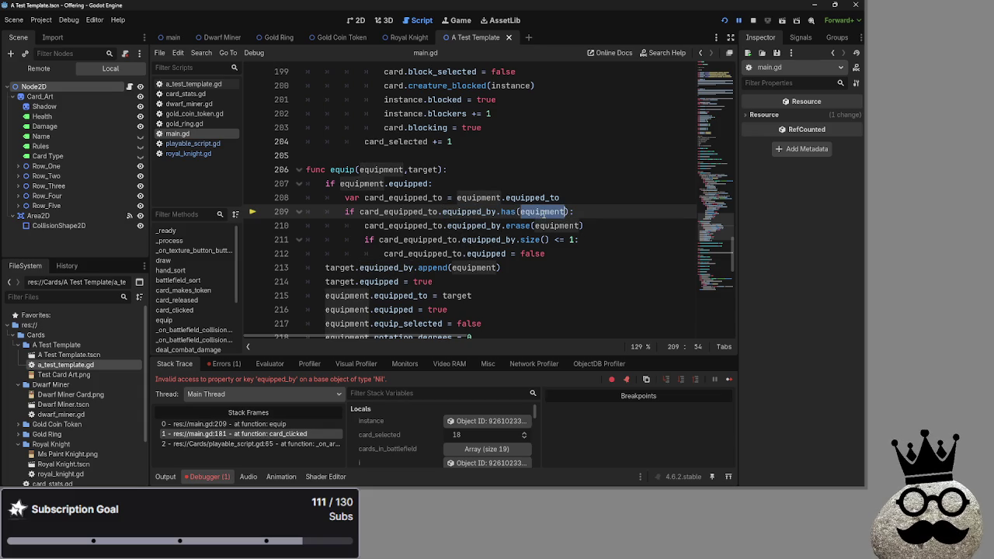
{"action": "left_click", "coordinate": [463, 227]}
{"action": "double_click", "coordinate": [467, 226]}
{"action": "left_click", "coordinate": [485, 188]}
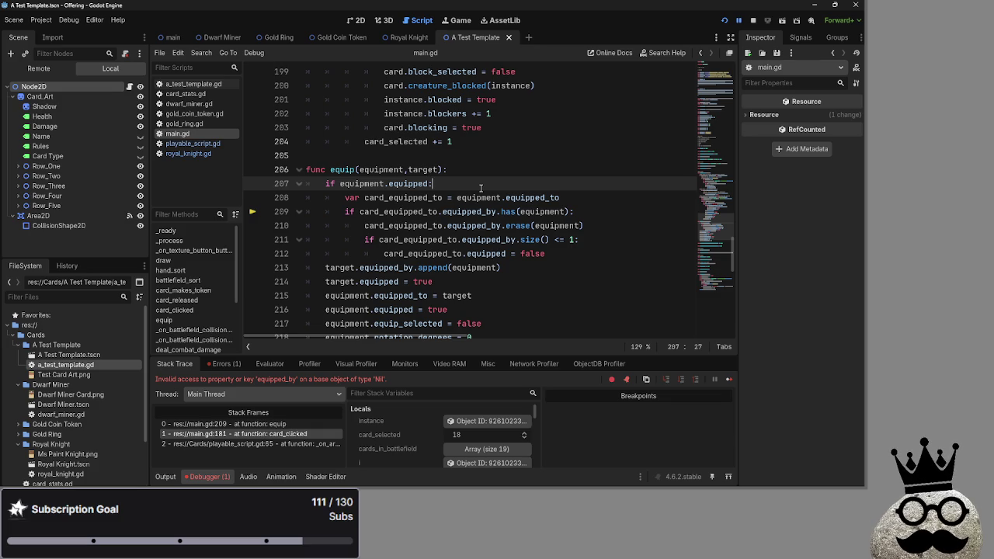
{"action": "scroll", "coordinate": [481, 188], "scroll_direction": "up", "scroll_amount": 6}
{"action": "scroll", "coordinate": [297, 156], "scroll_direction": "down", "scroll_amount": 7}
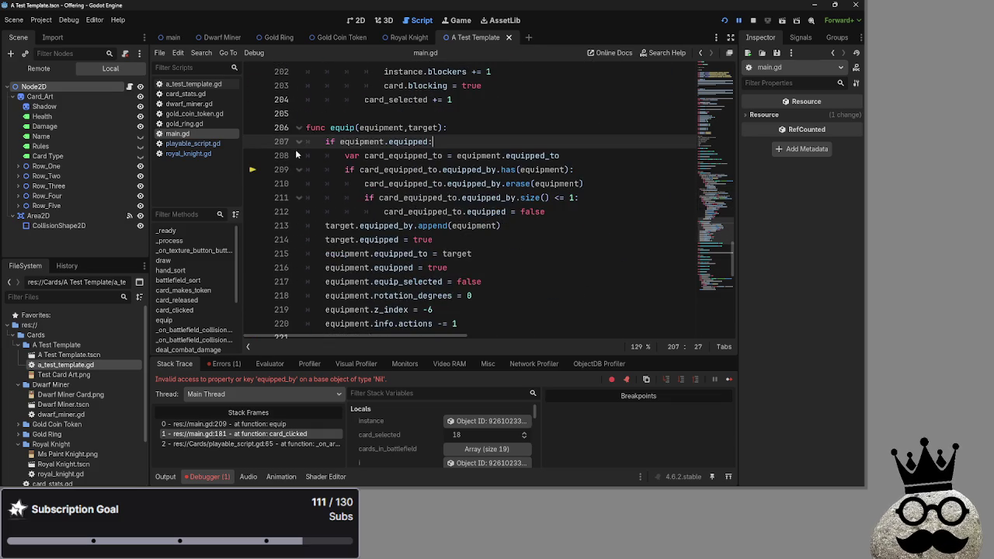
{"action": "left_click", "coordinate": [298, 114]}
{"action": "scroll", "coordinate": [422, 223], "scroll_direction": "up", "scroll_amount": 10}
{"action": "scroll", "coordinate": [423, 222], "scroll_direction": "up", "scroll_amount": 3}
{"action": "scroll", "coordinate": [424, 222], "scroll_direction": "down", "scroll_amount": 3}
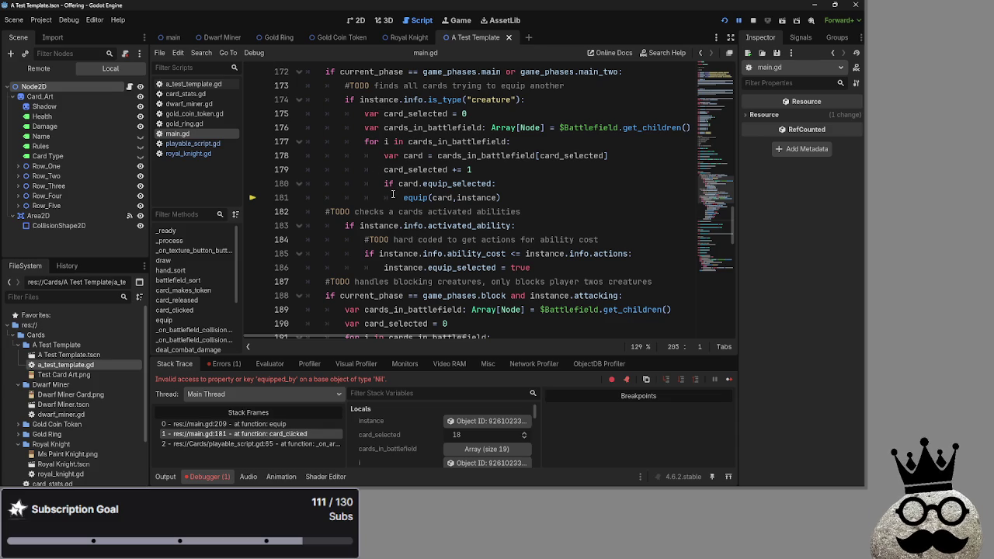
{"action": "scroll", "coordinate": [474, 194], "scroll_direction": "up", "scroll_amount": 2}
{"action": "left_click", "coordinate": [496, 268]}
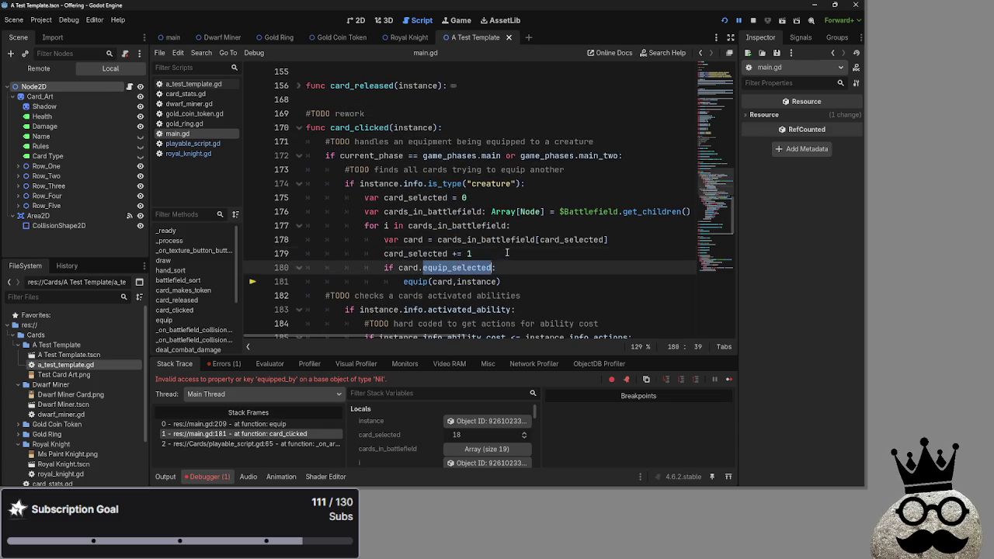
{"action": "scroll", "coordinate": [497, 264], "scroll_direction": "down", "scroll_amount": 6}
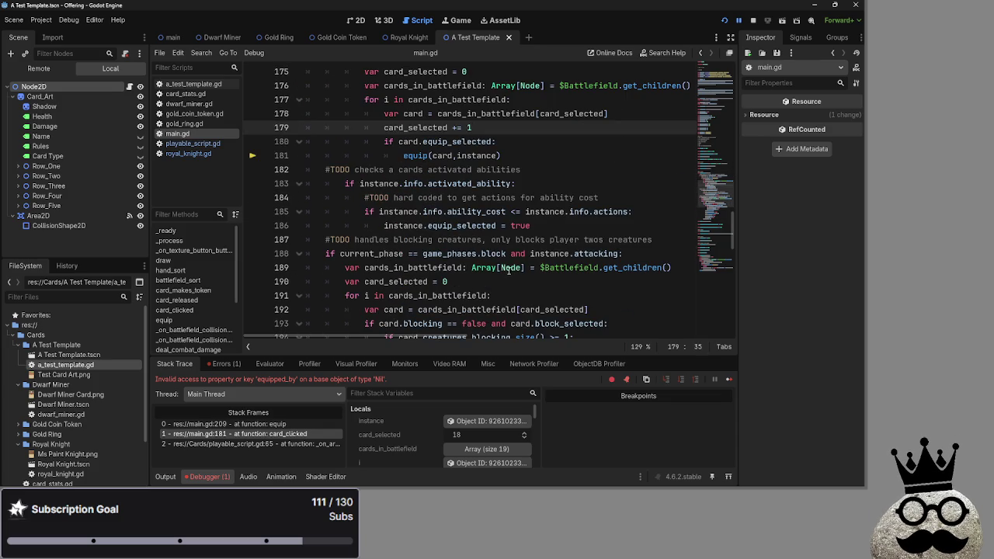
{"action": "mouse_move", "coordinate": [477, 258]}
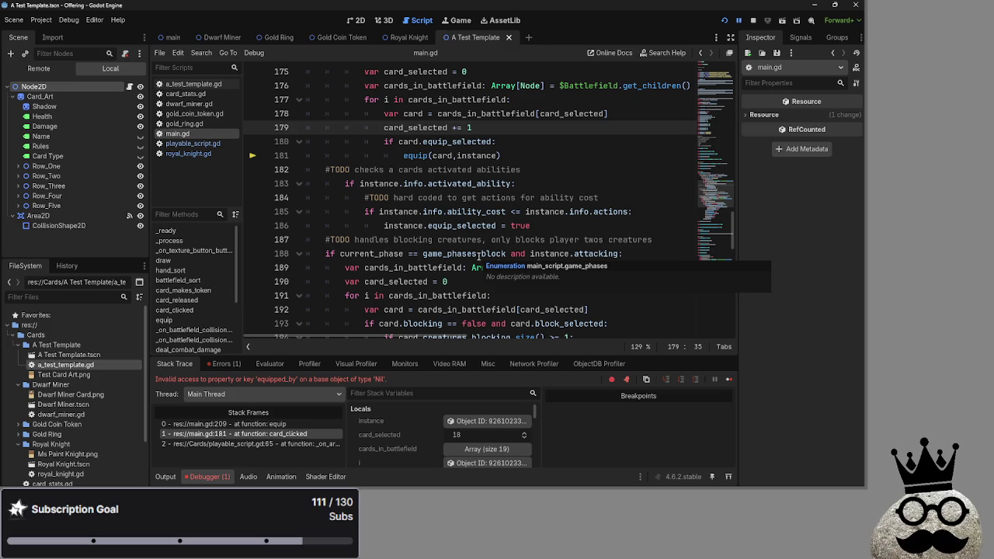
{"action": "scroll", "coordinate": [478, 257], "scroll_direction": "down", "scroll_amount": 5}
{"action": "scroll", "coordinate": [478, 257], "scroll_direction": "up", "scroll_amount": 10}
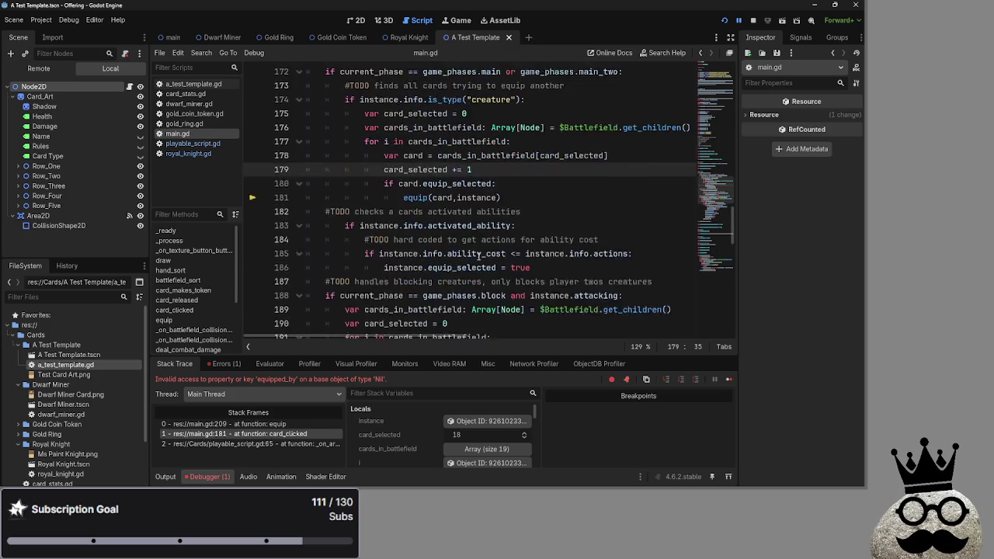
{"action": "right_click", "coordinate": [479, 259]}
{"action": "left_click", "coordinate": [479, 258]}
{"action": "scroll", "coordinate": [487, 234], "scroll_direction": "down", "scroll_amount": 8}
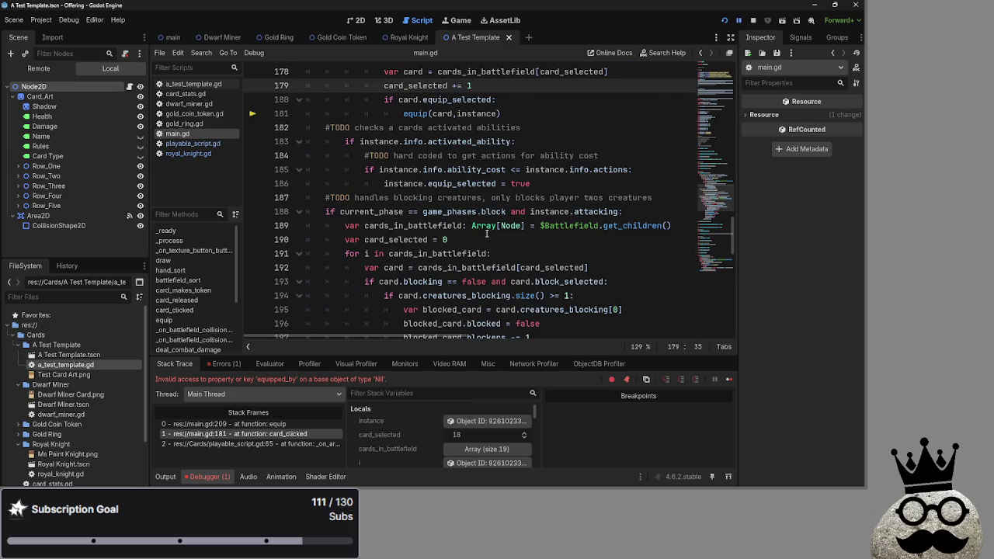
{"action": "scroll", "coordinate": [487, 233], "scroll_direction": "down", "scroll_amount": 1}
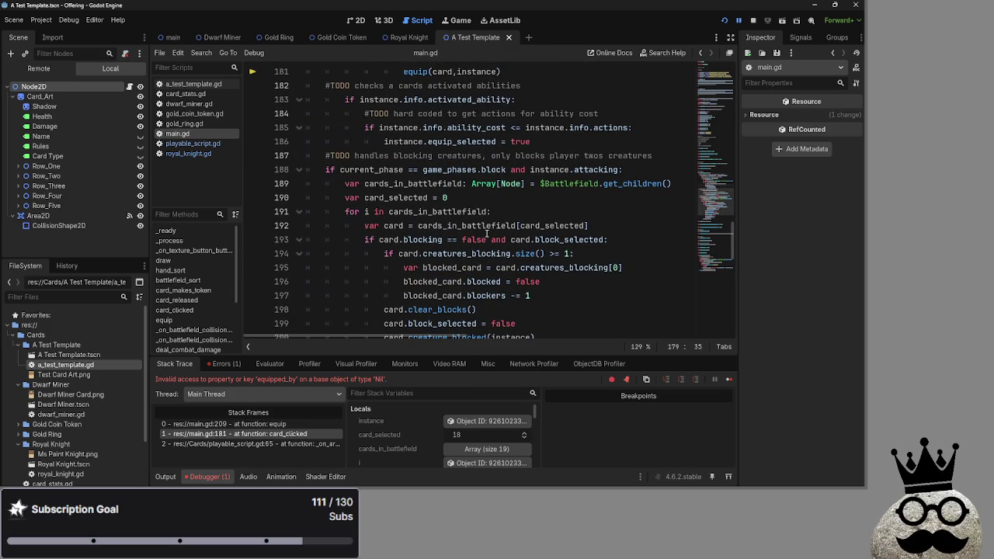
{"action": "scroll", "coordinate": [487, 233], "scroll_direction": "down", "scroll_amount": 3}
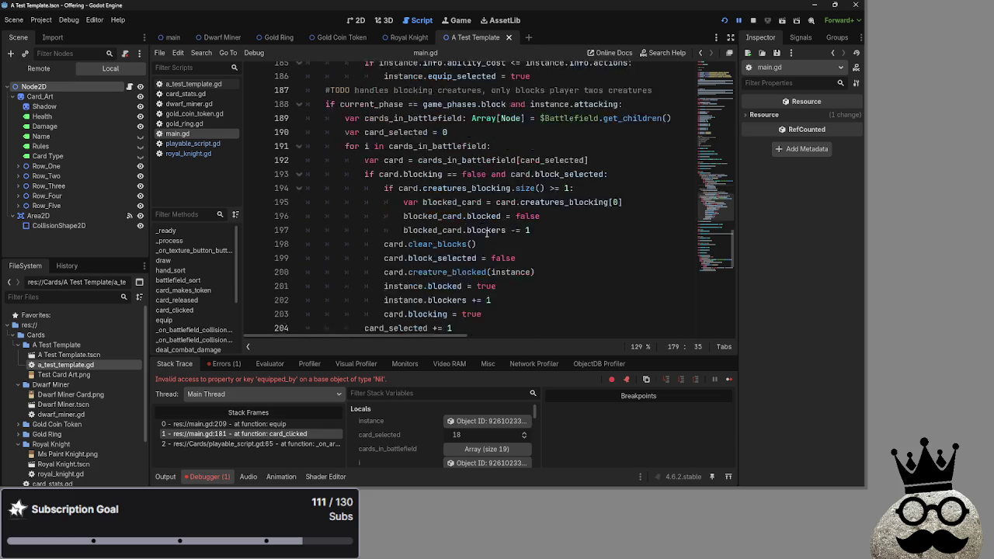
{"action": "scroll", "coordinate": [487, 233], "scroll_direction": "up", "scroll_amount": 1}
{"action": "scroll", "coordinate": [487, 233], "scroll_direction": "up", "scroll_amount": 3}
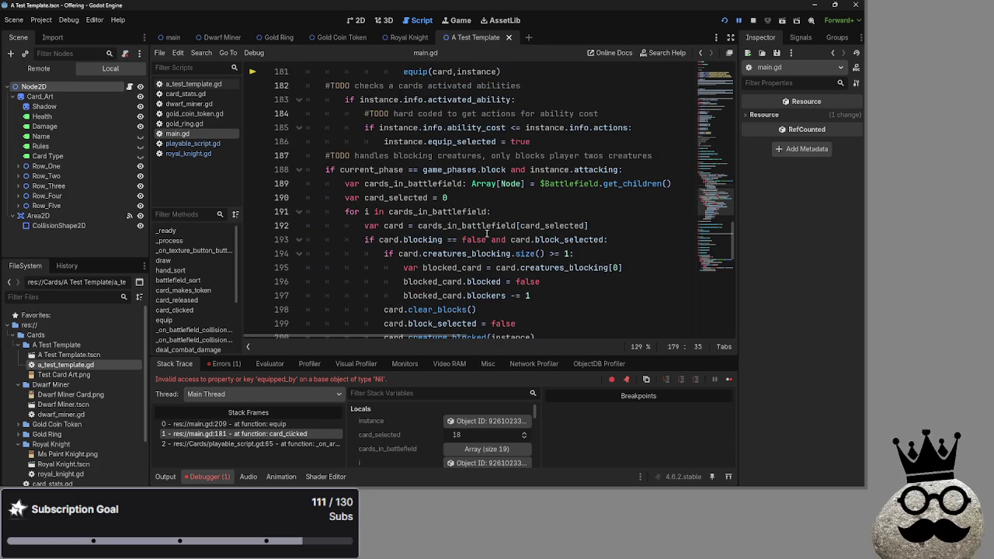
{"action": "scroll", "coordinate": [488, 235], "scroll_direction": "down", "scroll_amount": 4}
{"action": "scroll", "coordinate": [488, 233], "scroll_direction": "up", "scroll_amount": 2}
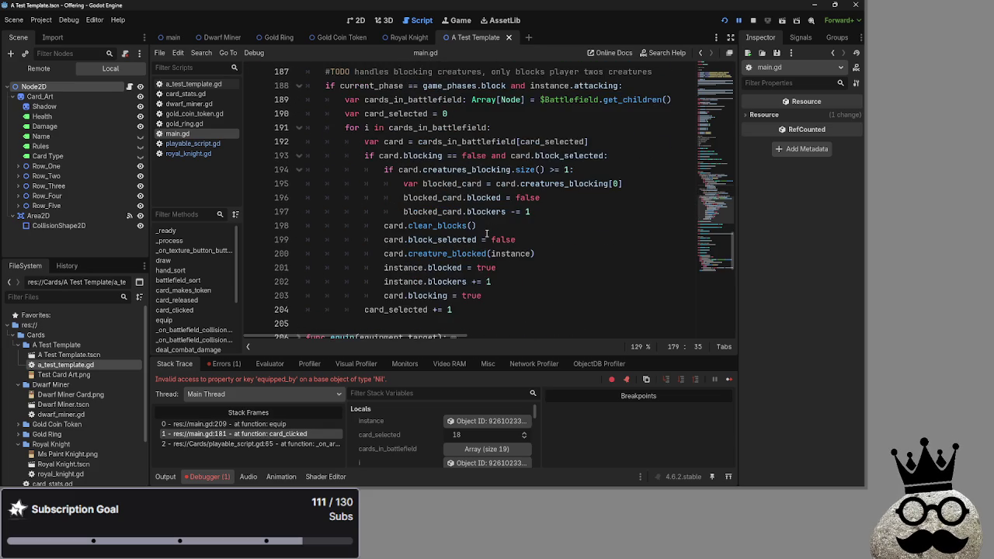
{"action": "scroll", "coordinate": [487, 235], "scroll_direction": "up", "scroll_amount": 1}
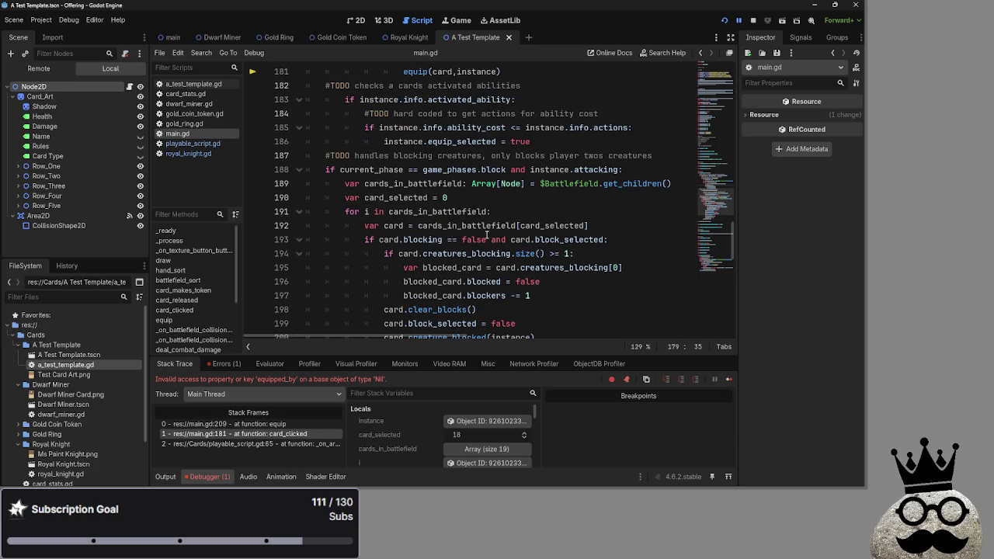
{"action": "right_click", "coordinate": [487, 235]}
{"action": "left_click", "coordinate": [487, 197]}
{"action": "scroll", "coordinate": [474, 233], "scroll_direction": "up", "scroll_amount": 2}
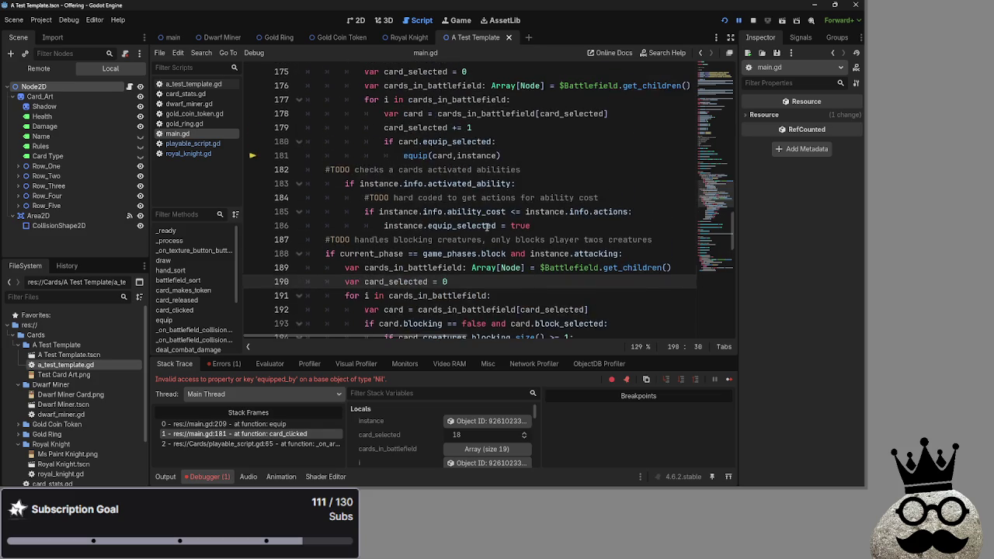
{"action": "scroll", "coordinate": [470, 234], "scroll_direction": "up", "scroll_amount": 3}
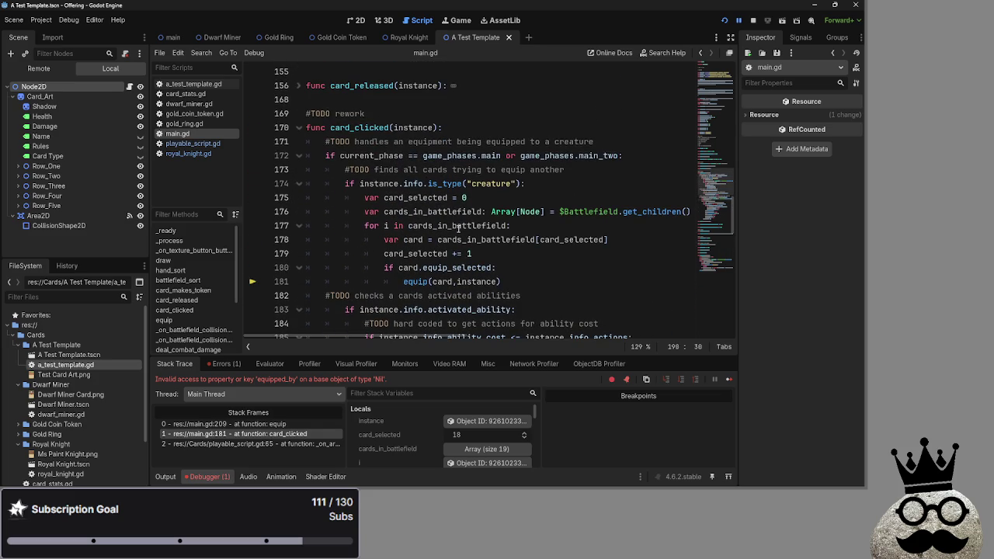
{"action": "mouse_move", "coordinate": [458, 227]}
{"action": "left_click", "coordinate": [404, 185]}
{"action": "left_click", "coordinate": [434, 197]}
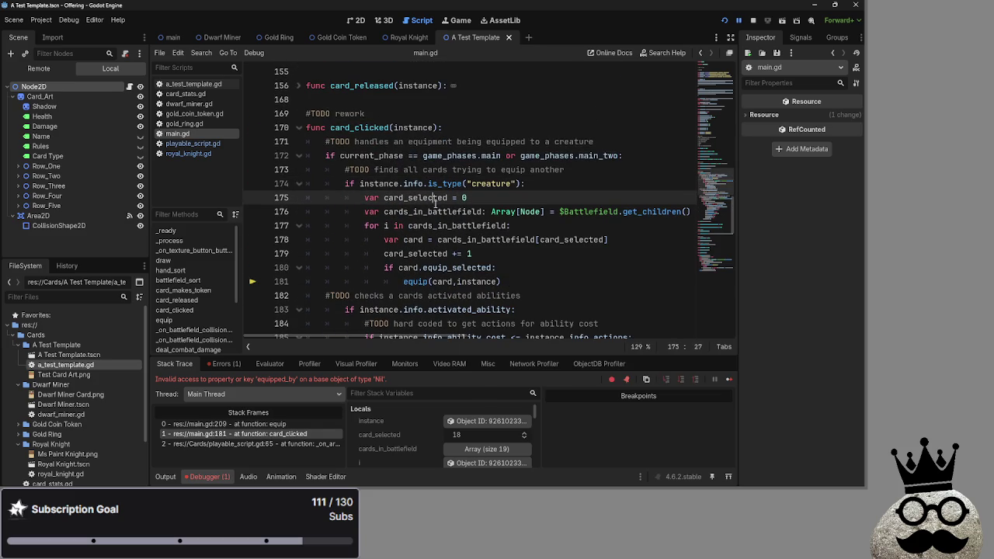
{"action": "double_click", "coordinate": [427, 268]}
{"action": "left_click", "coordinate": [404, 271]}
{"action": "double_click", "coordinate": [465, 268]}
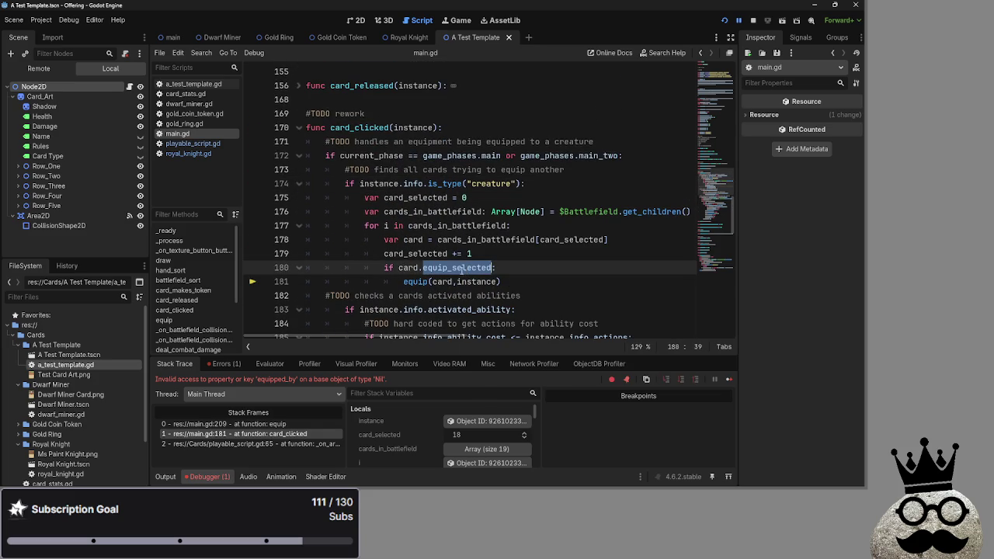
{"action": "double_click", "coordinate": [409, 269]}
{"action": "double_click", "coordinate": [459, 268]}
{"action": "left_click", "coordinate": [410, 270]}
{"action": "double_click", "coordinate": [410, 270]}
{"action": "double_click", "coordinate": [458, 268]}
{"action": "left_click", "coordinate": [414, 269]}
{"action": "double_click", "coordinate": [413, 240]}
{"action": "mouse_move", "coordinate": [414, 243]}
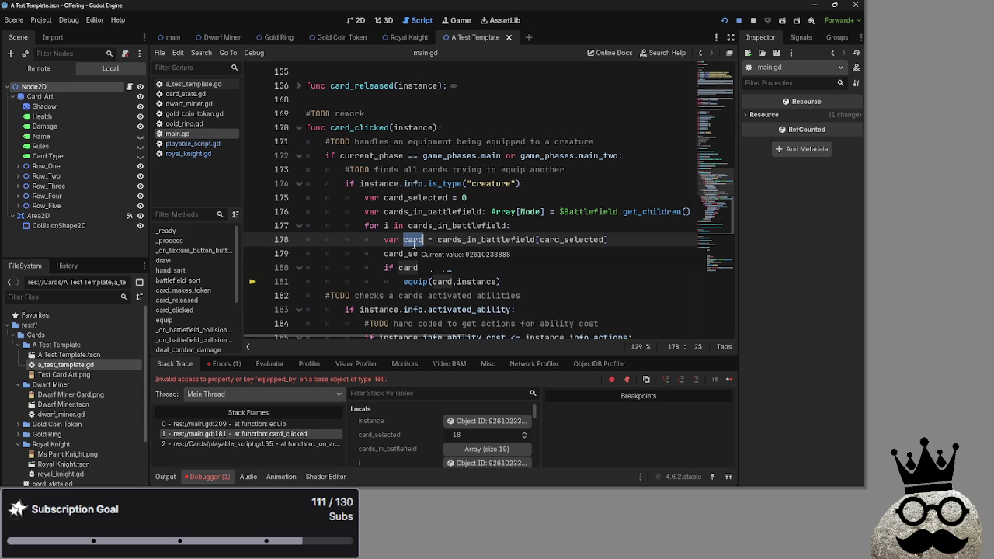
Step: Search playable_script.gd for the equip_selected declaration and its uses
{"action": "left_click", "coordinate": [192, 143]}
{"action": "double_click", "coordinate": [351, 254]}
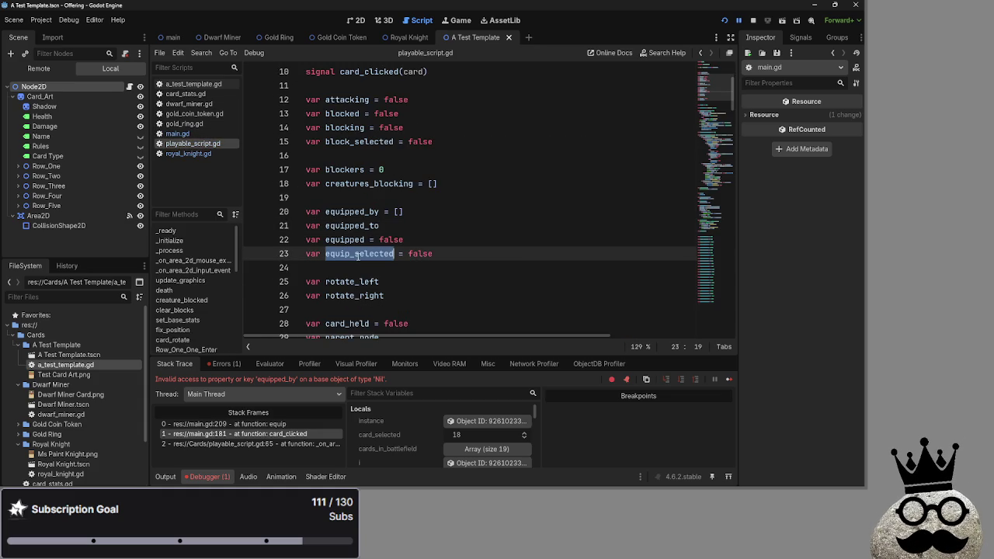
{"action": "key", "text": "ctrl+f"}
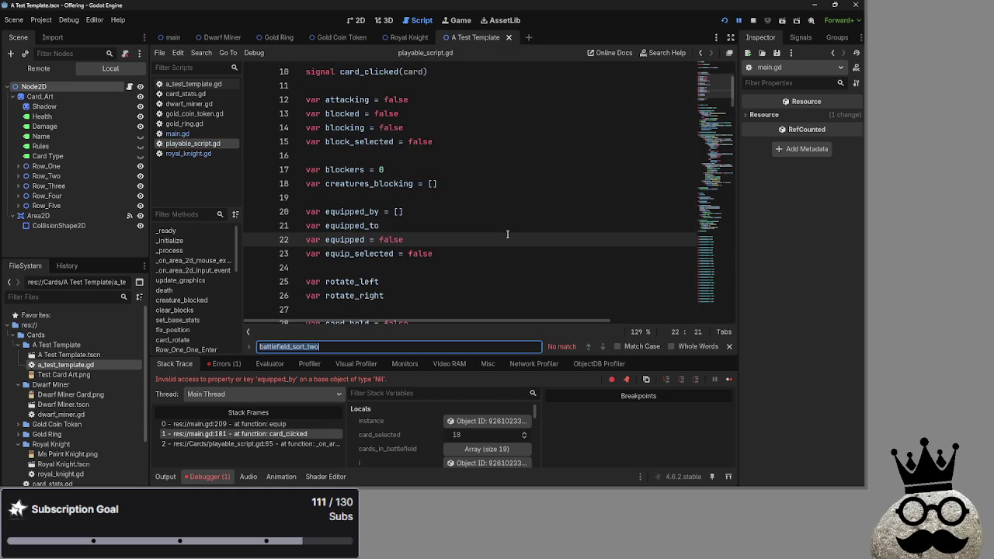
{"action": "type", "text": "equip_selected"}
{"action": "left_click", "coordinate": [604, 349]}
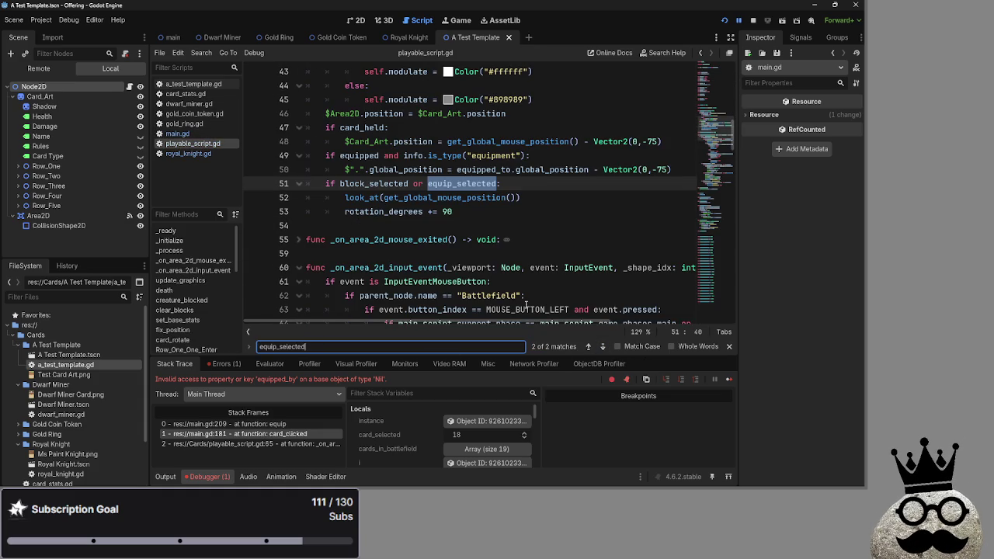
{"action": "scroll", "coordinate": [392, 255], "scroll_direction": "up", "scroll_amount": 1}
{"action": "left_click", "coordinate": [728, 346]}
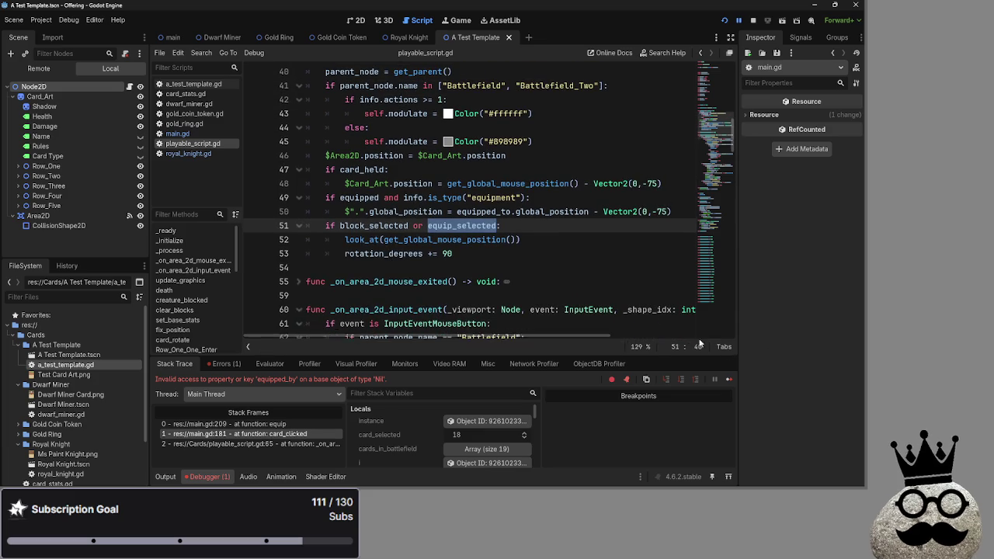
Step: Back in main.gd, search for equip_selected starting from the line 180 check
{"action": "left_click", "coordinate": [177, 134]}
{"action": "key", "text": "ctrl+BackSpace"}
{"action": "type", "text": "card"}
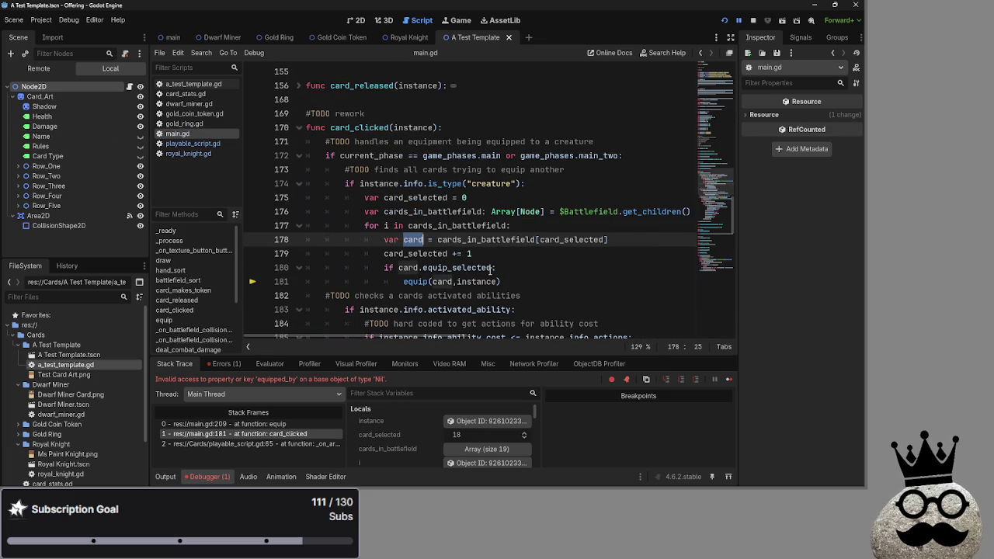
{"action": "double_click", "coordinate": [490, 269]}
{"action": "key", "text": "ctrl+f"}
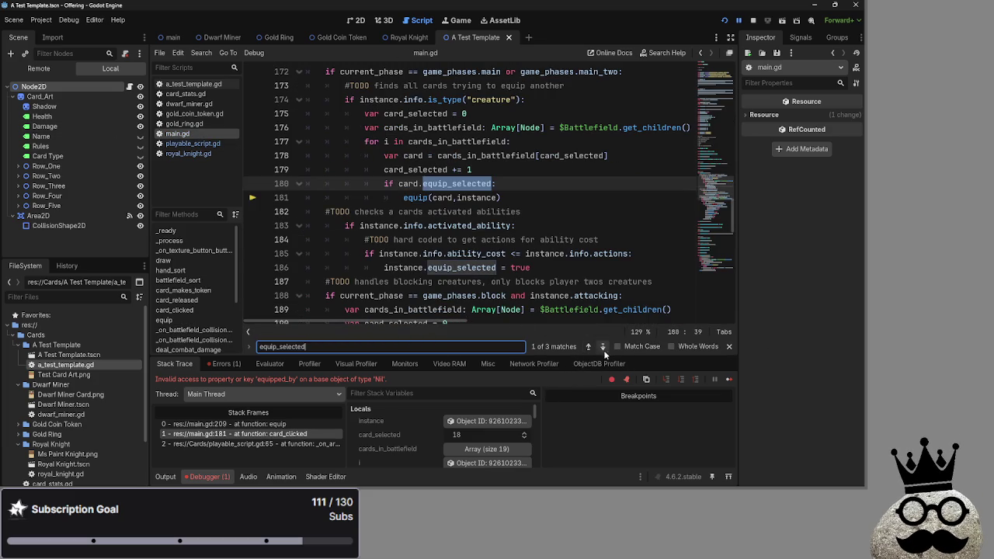
Step: Under the ability cost check, add if instance.is_type("equipment") and indent the equip_selected assignment beneath it
{"action": "left_click_drag", "start_coordinate": [355, 228], "coordinate": [516, 227]}
{"action": "left_click", "coordinate": [516, 227]}
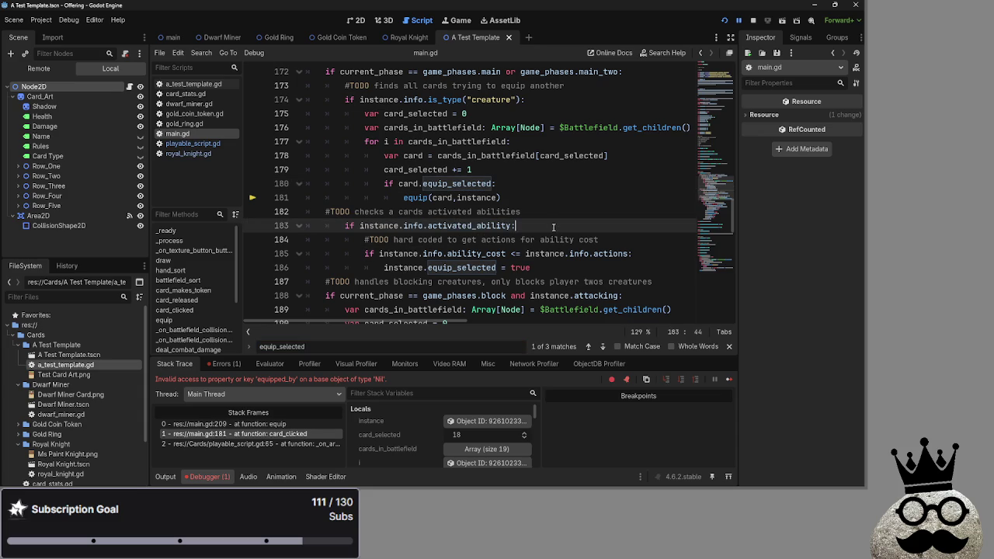
{"action": "left_click_drag", "start_coordinate": [365, 254], "coordinate": [663, 255]}
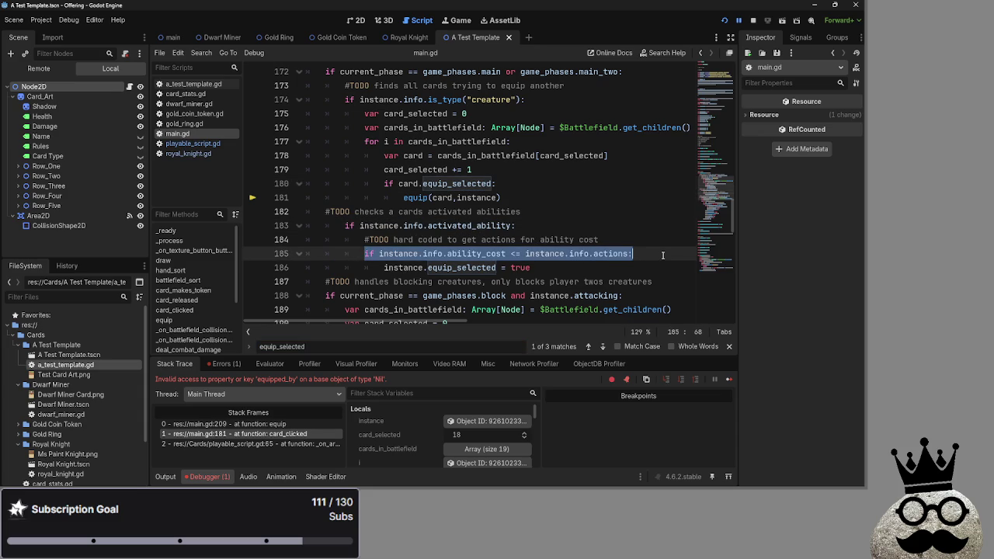
{"action": "left_click", "coordinate": [662, 255]}
{"action": "left_click", "coordinate": [576, 267]}
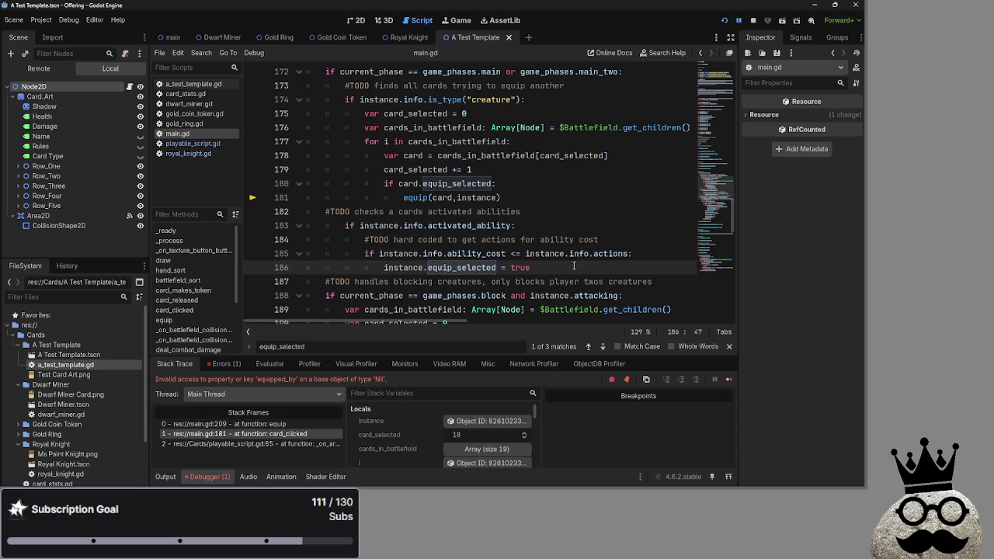
{"action": "left_click", "coordinate": [657, 255]}
{"action": "key", "text": "Return"}
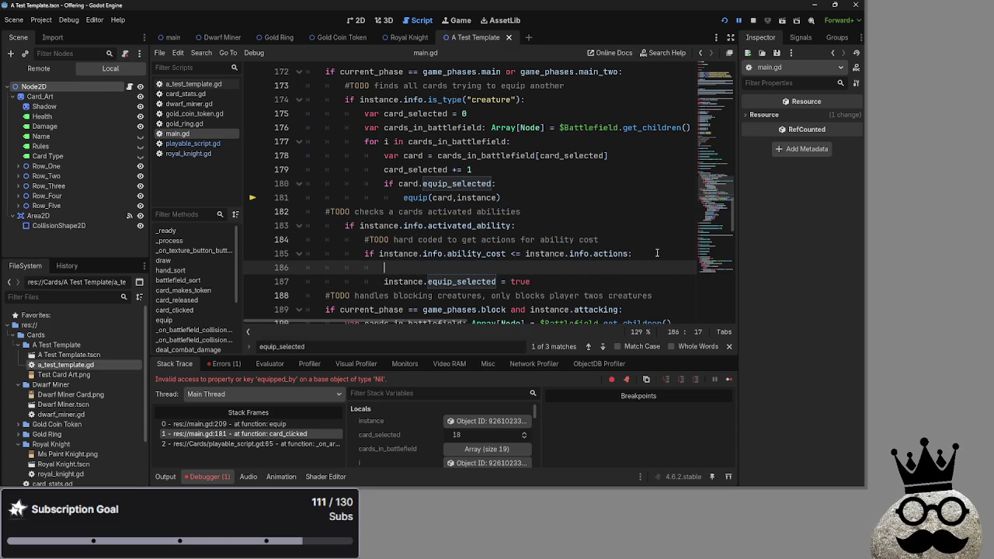
{"action": "type", "text": "if instance."}
{"action": "type", "text": "is_"}
{"action": "type", "text": "type(\""}
{"action": "type", "text": "equipment"}
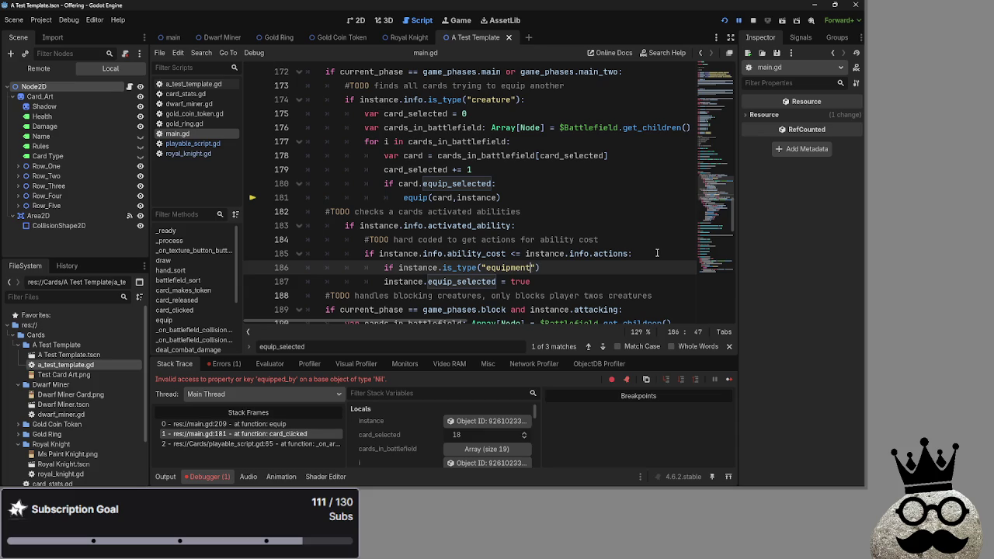
{"action": "left_click", "coordinate": [371, 281]}
{"action": "key", "text": "Tab"}
{"action": "key", "text": "End"}
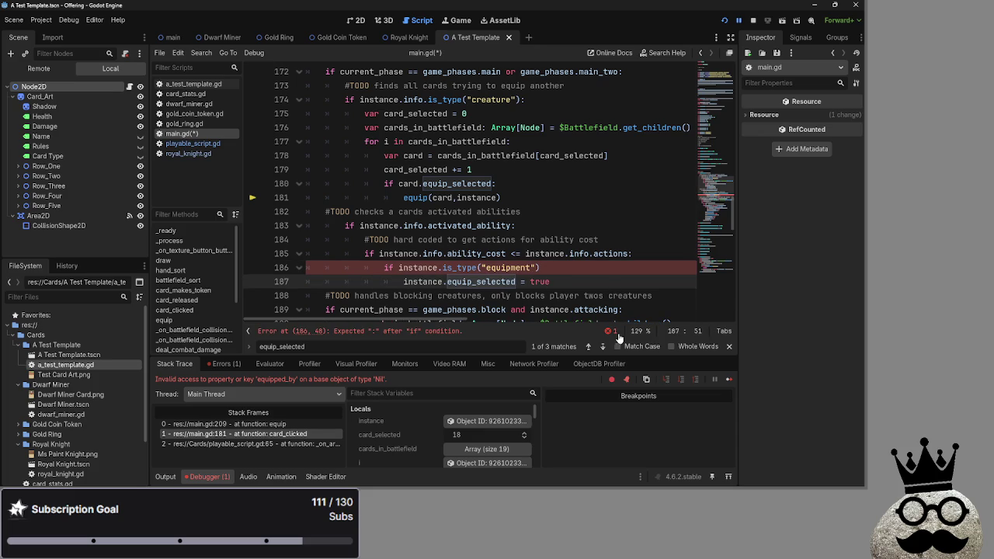
Step: Add the missing colon to the equipment check, save main.gd, and run the project
{"action": "left_click", "coordinate": [549, 267]}
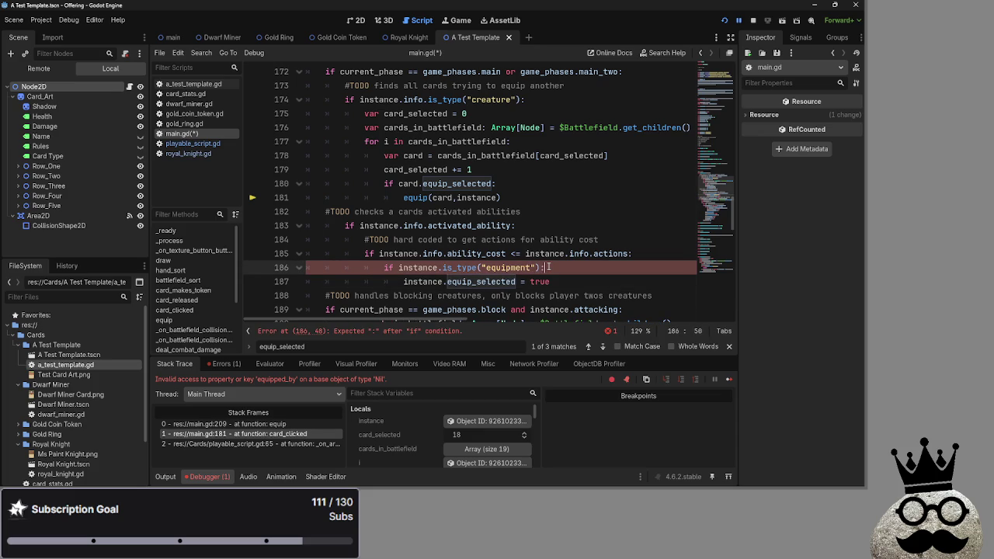
{"action": "type", "text": ":"}
{"action": "key", "text": "ctrl+s"}
{"action": "left_click", "coordinate": [759, 20]}
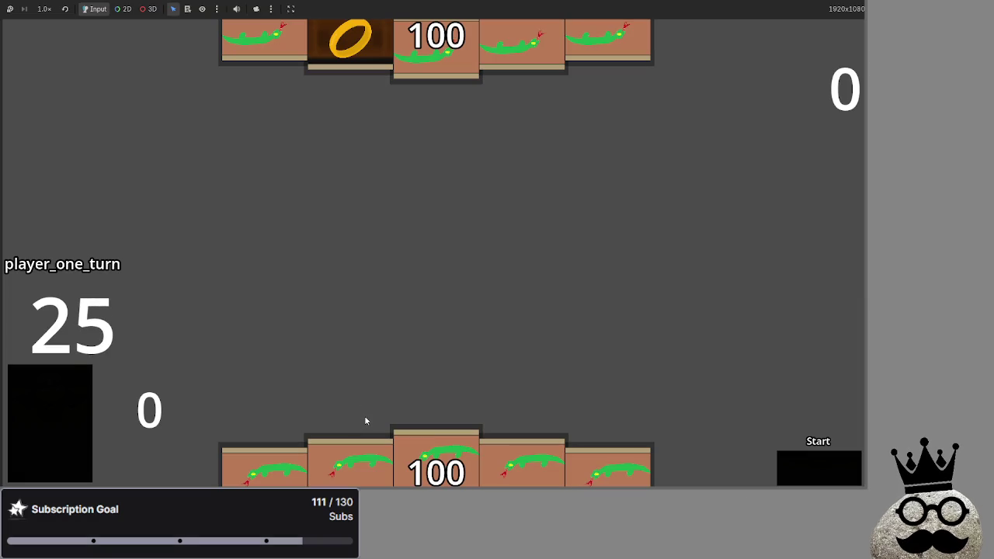
Step: Play a snake creature card and read the nonexistent is_type error in the debugger
{"action": "left_click_drag", "start_coordinate": [362, 459], "coordinate": [393, 325]}
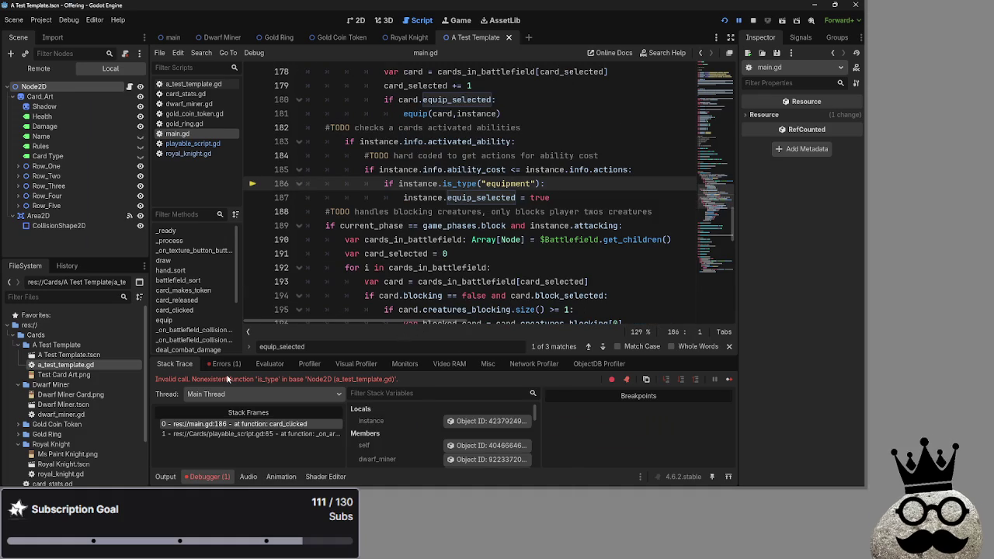
{"action": "left_click_drag", "start_coordinate": [227, 379], "coordinate": [394, 380]}
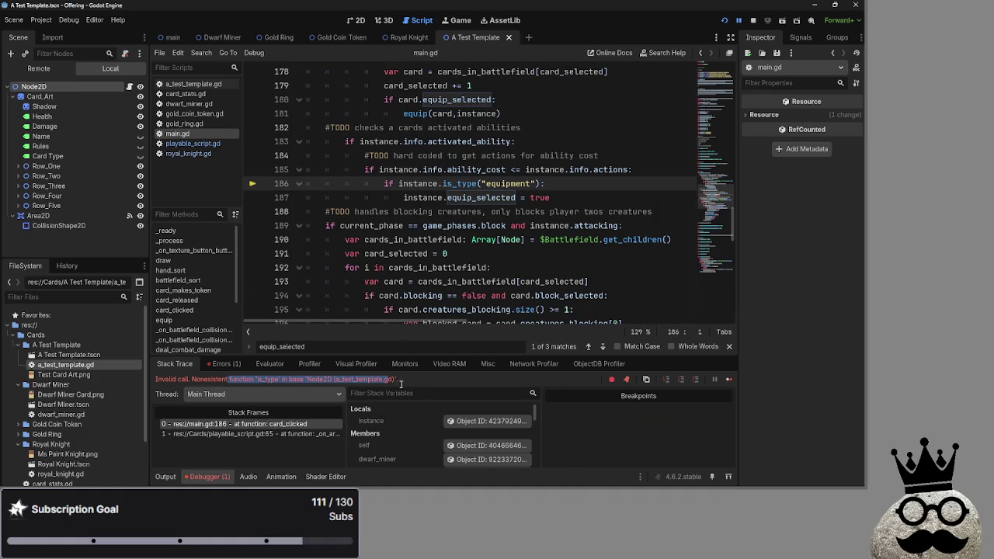
{"action": "left_click", "coordinate": [344, 385]}
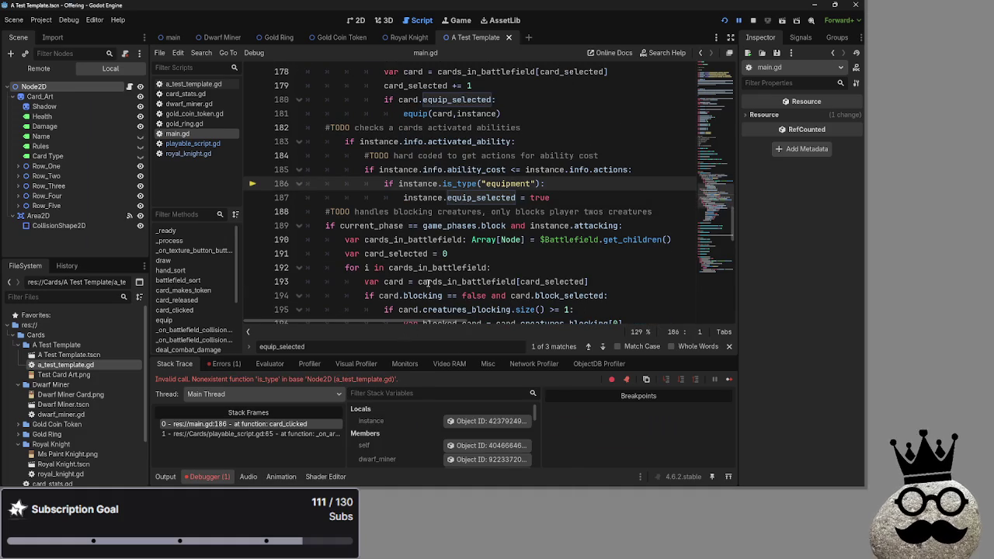
Step: Change line 186 of main.gd to call instance.info.is_type("equipment")
{"action": "scroll", "coordinate": [388, 295], "scroll_direction": "up", "scroll_amount": 3}
{"action": "scroll", "coordinate": [427, 283], "scroll_direction": "down", "scroll_amount": 2}
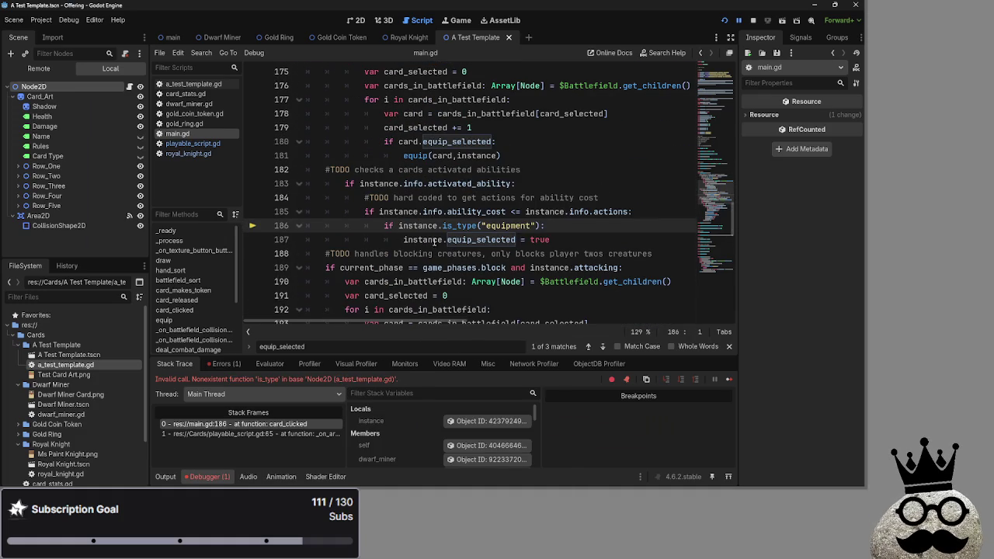
{"action": "left_click", "coordinate": [441, 226]}
{"action": "mouse_move", "coordinate": [441, 225]}
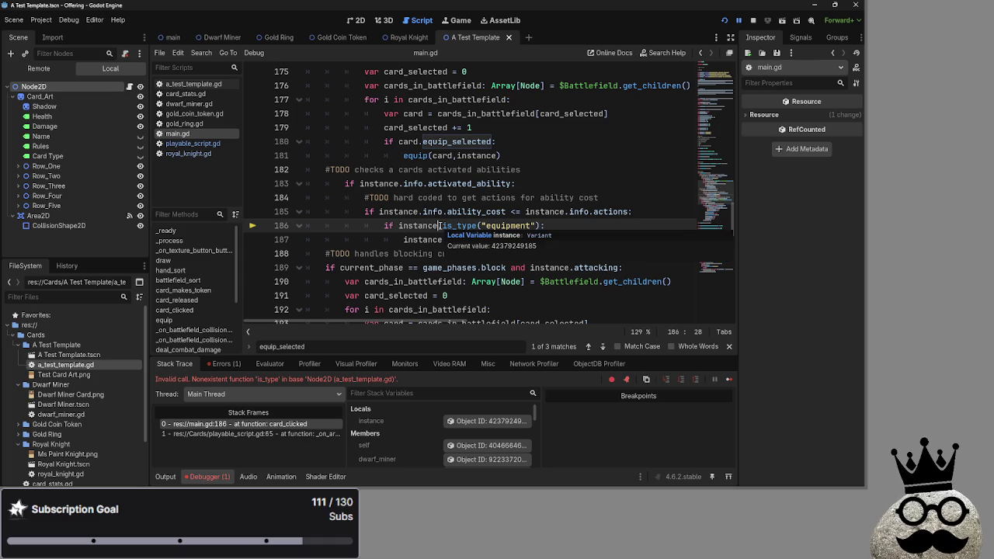
{"action": "type", "text": ".info"}
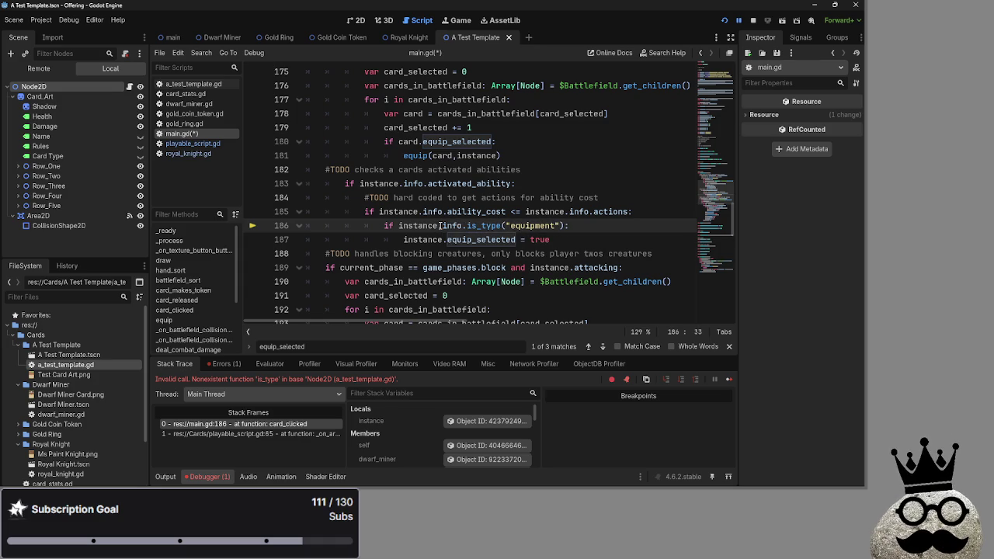
{"action": "left_click", "coordinate": [553, 239]}
Step: Relaunch the game, play four hand cards onto the battlefield, and draw a new hand
{"action": "left_click", "coordinate": [724, 20]}
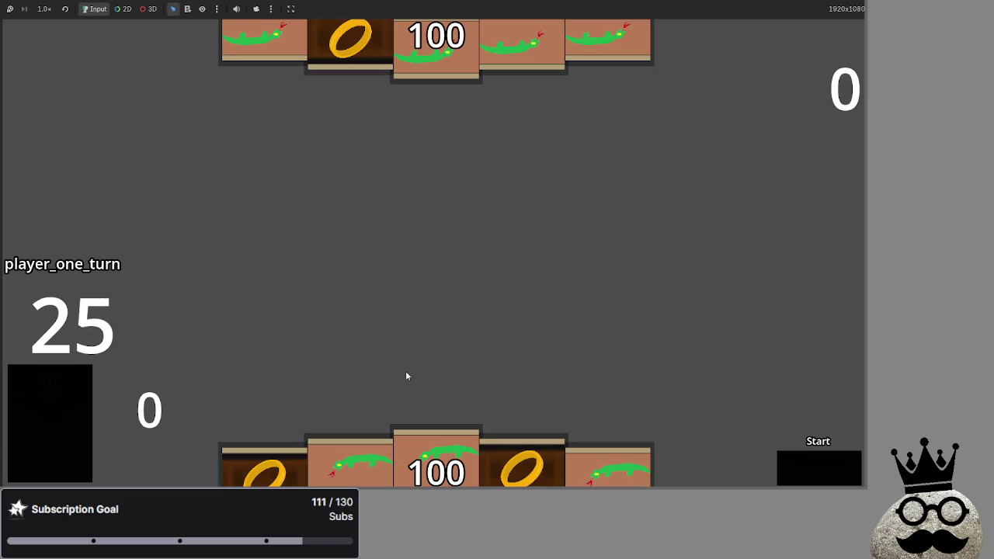
{"action": "left_click_drag", "start_coordinate": [410, 436], "coordinate": [412, 265]}
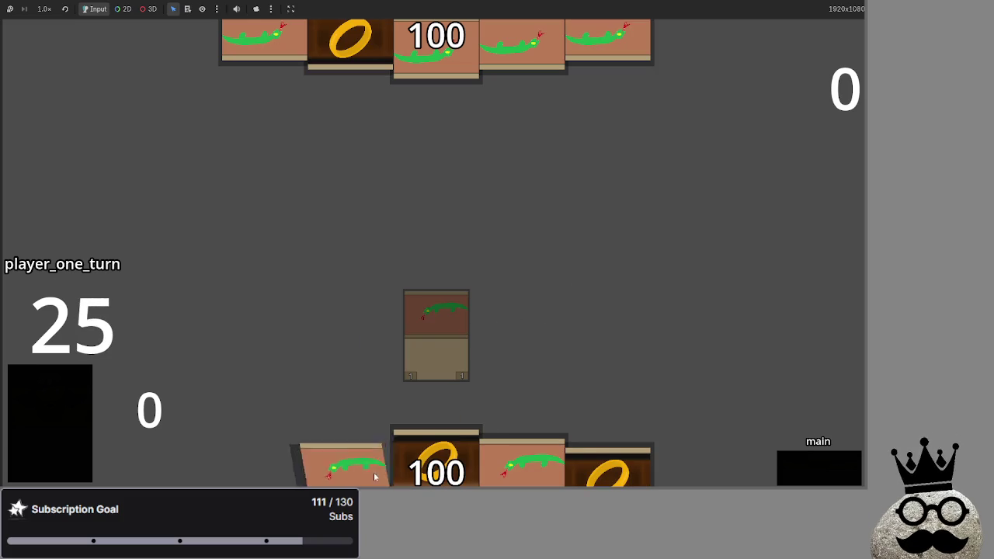
{"action": "left_click_drag", "start_coordinate": [376, 476], "coordinate": [505, 326]}
{"action": "left_click_drag", "start_coordinate": [349, 466], "coordinate": [386, 280]}
{"action": "mouse_move", "coordinate": [435, 466]}
{"action": "left_mouse_down"}
{"action": "mouse_move", "coordinate": [443, 264]}
{"action": "mouse_move", "coordinate": [444, 313]}
{"action": "left_mouse_up"}
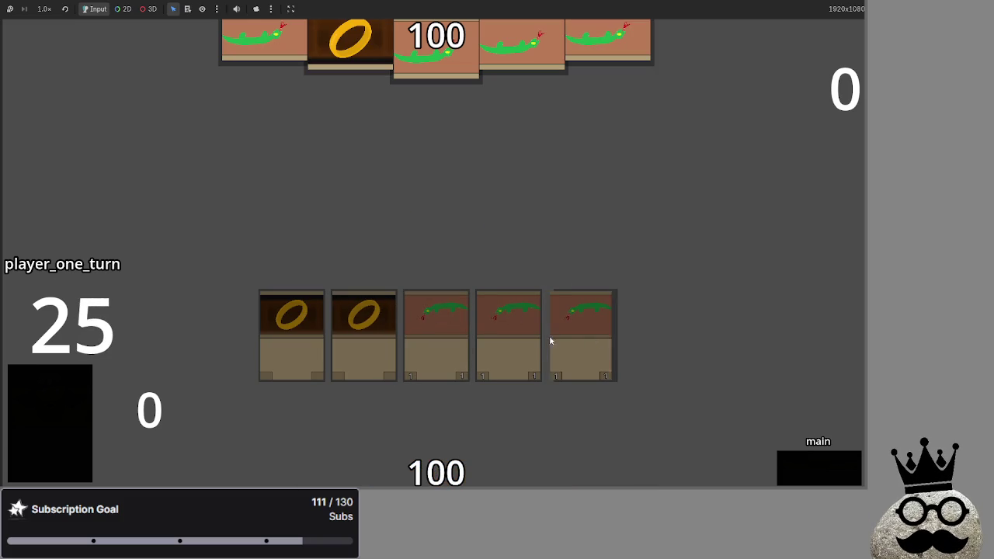
{"action": "left_click", "coordinate": [75, 388]}
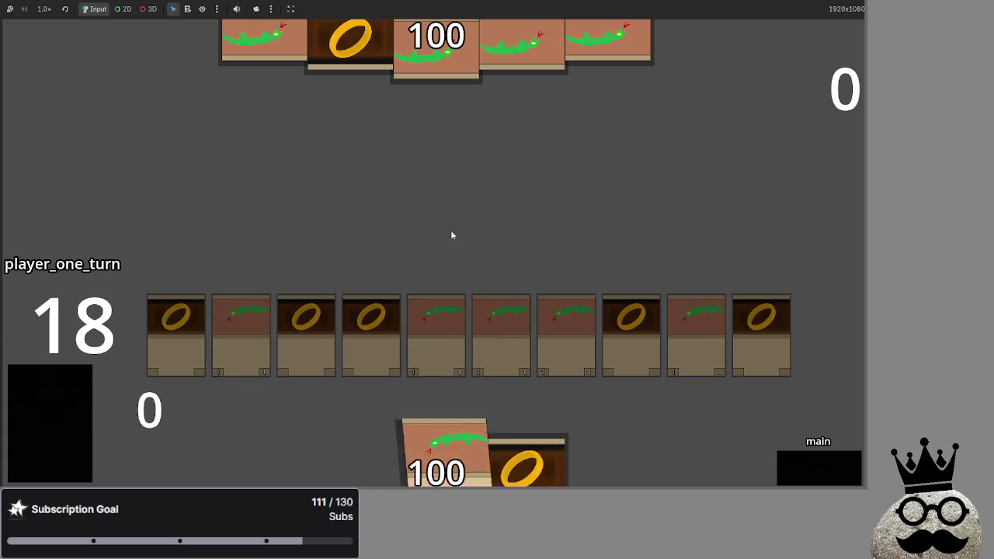
Step: Cycle the turn phases through player two's turn and back to player one's main phase
{"action": "left_click", "coordinate": [831, 466]}
{"action": "left_click", "coordinate": [807, 462]}
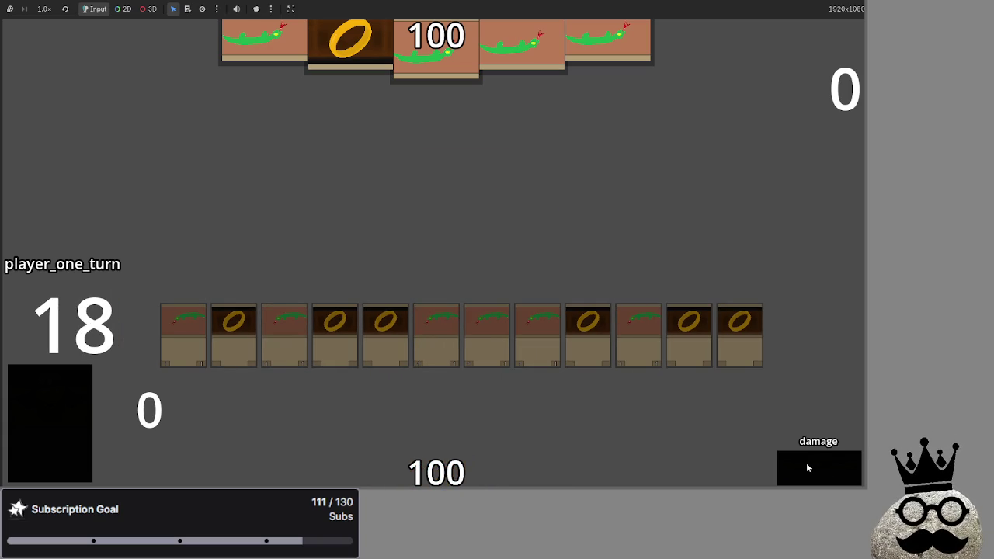
{"action": "left_click", "coordinate": [807, 463]}
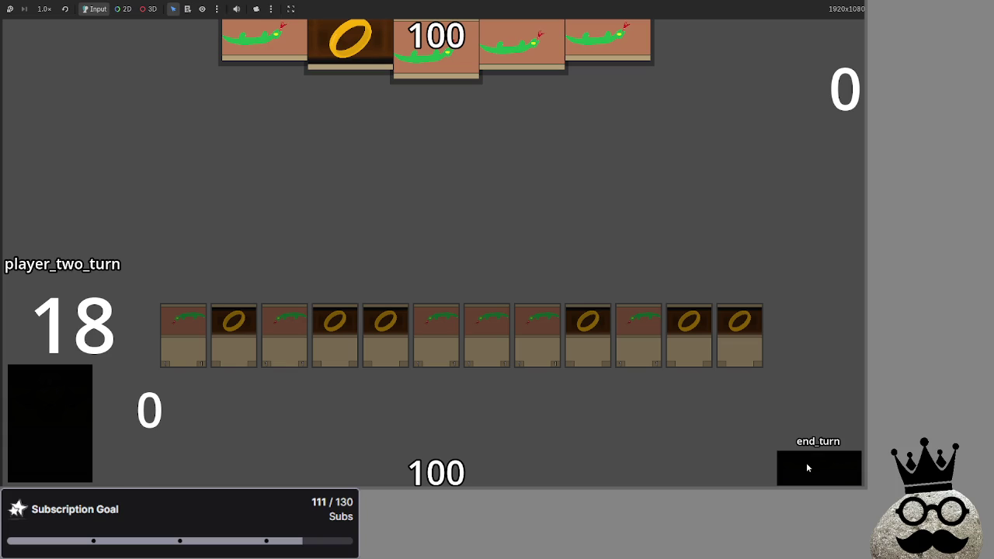
{"action": "left_click", "coordinate": [806, 462]}
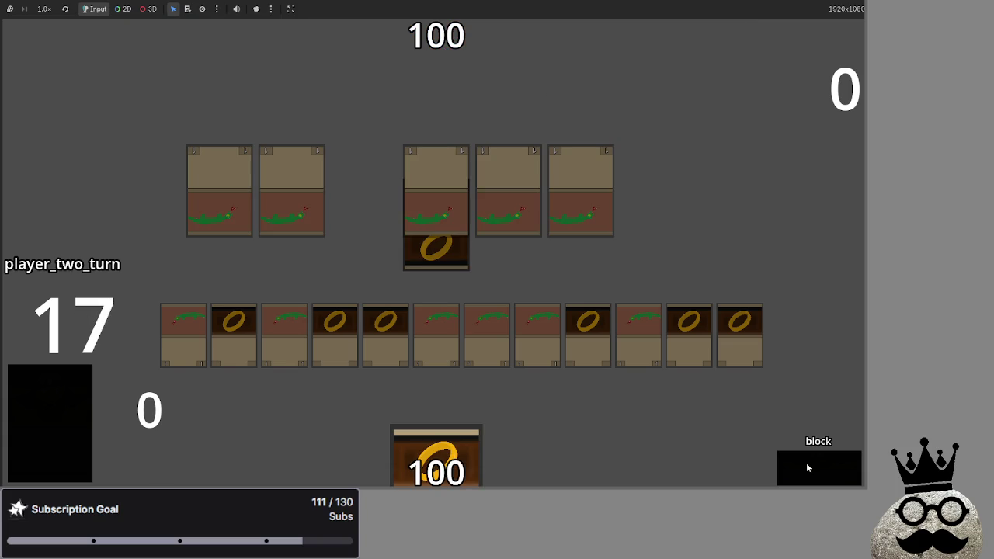
{"action": "left_click", "coordinate": [806, 468]}
{"action": "left_click", "coordinate": [808, 467]}
{"action": "left_click", "coordinate": [806, 467]}
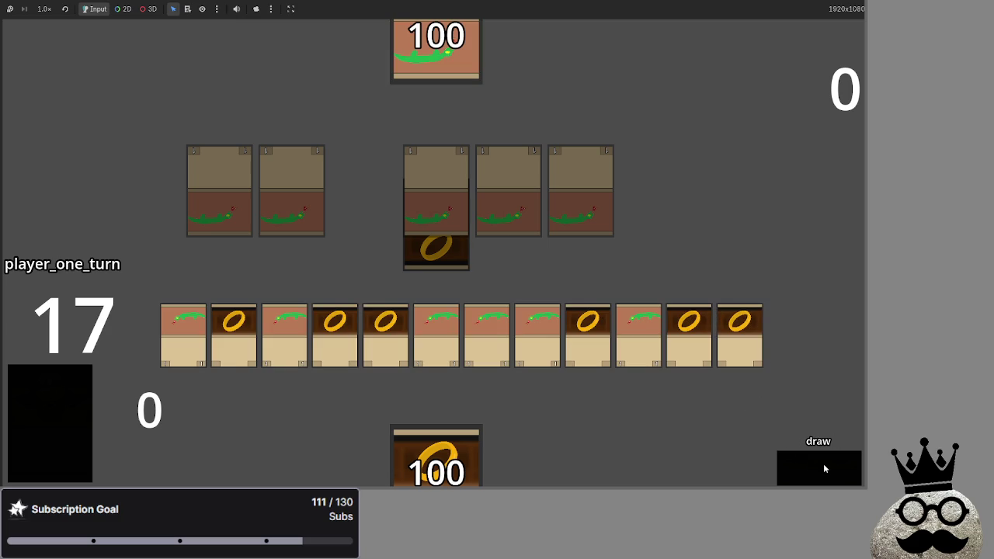
{"action": "left_click", "coordinate": [825, 469]}
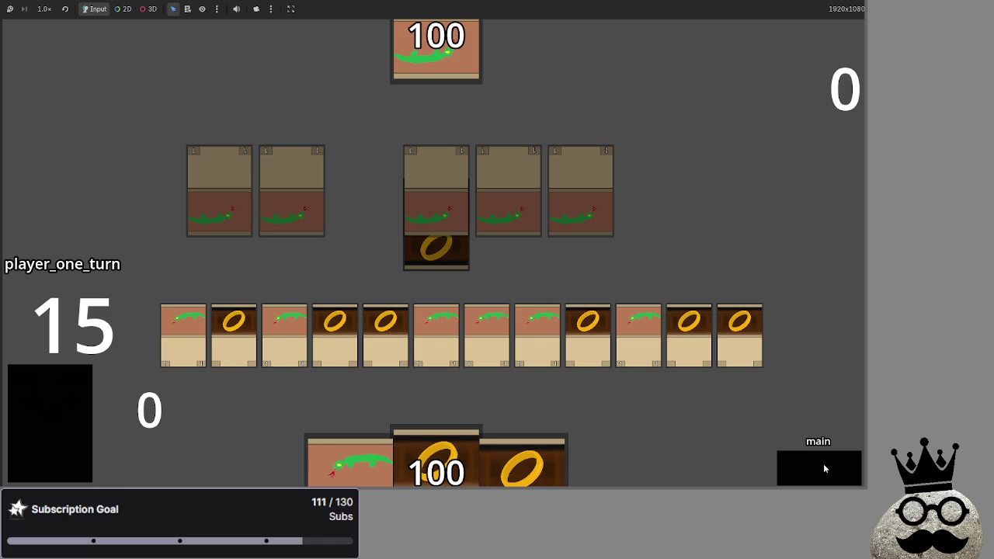
Step: Play gold rings, equip them onto the snake creatures, and play another snake card
{"action": "mouse_move", "coordinate": [689, 334]}
{"action": "left_mouse_down"}
{"action": "mouse_move", "coordinate": [623, 313]}
{"action": "mouse_move", "coordinate": [538, 326]}
{"action": "left_mouse_up"}
{"action": "left_click_drag", "start_coordinate": [385, 326], "coordinate": [436, 326]}
{"action": "left_click_drag", "start_coordinate": [335, 326], "coordinate": [482, 326]}
{"action": "left_click_drag", "start_coordinate": [233, 326], "coordinate": [284, 322]}
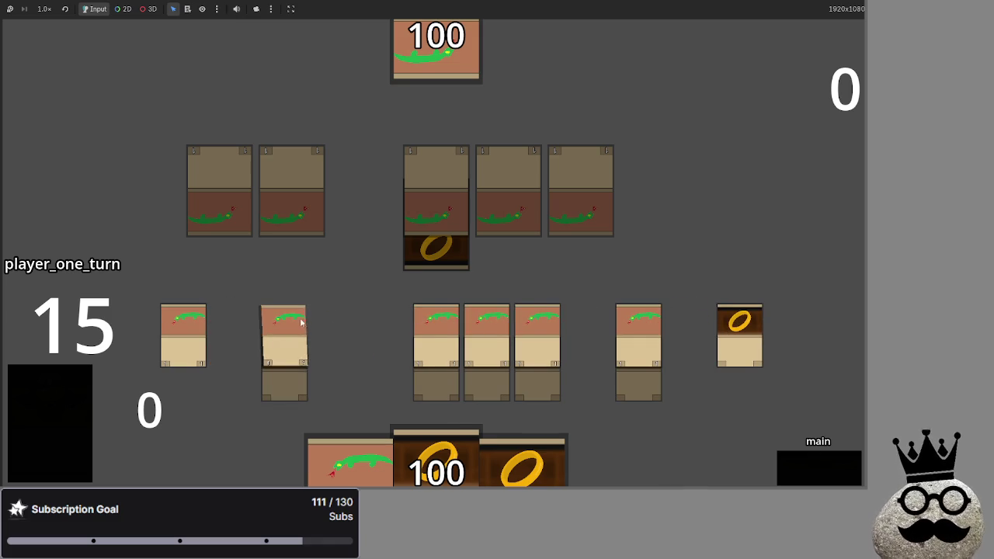
{"action": "left_click_drag", "start_coordinate": [727, 327], "coordinate": [203, 326]}
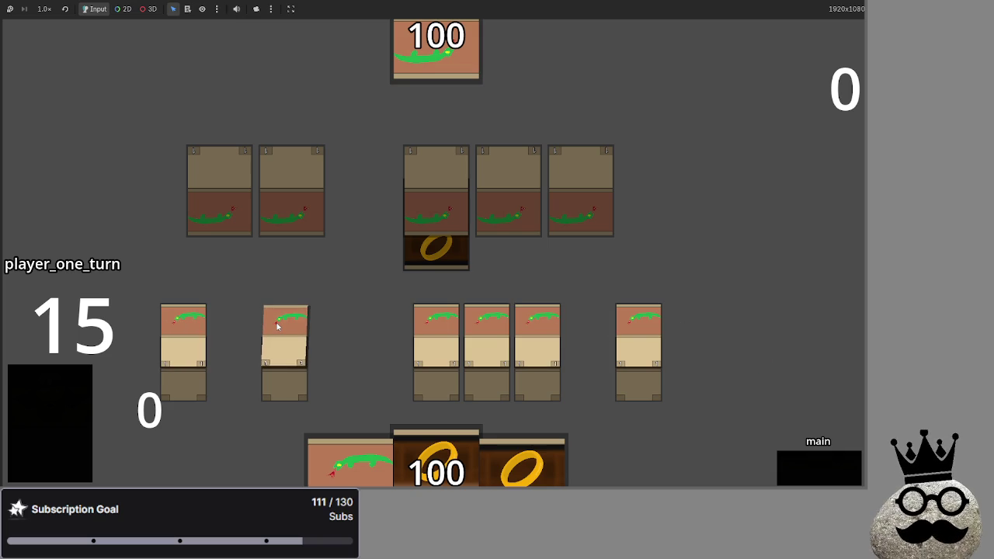
{"action": "mouse_move", "coordinate": [350, 463]}
{"action": "left_mouse_down"}
{"action": "mouse_move", "coordinate": [355, 365]}
{"action": "mouse_move", "coordinate": [403, 334]}
{"action": "left_mouse_up"}
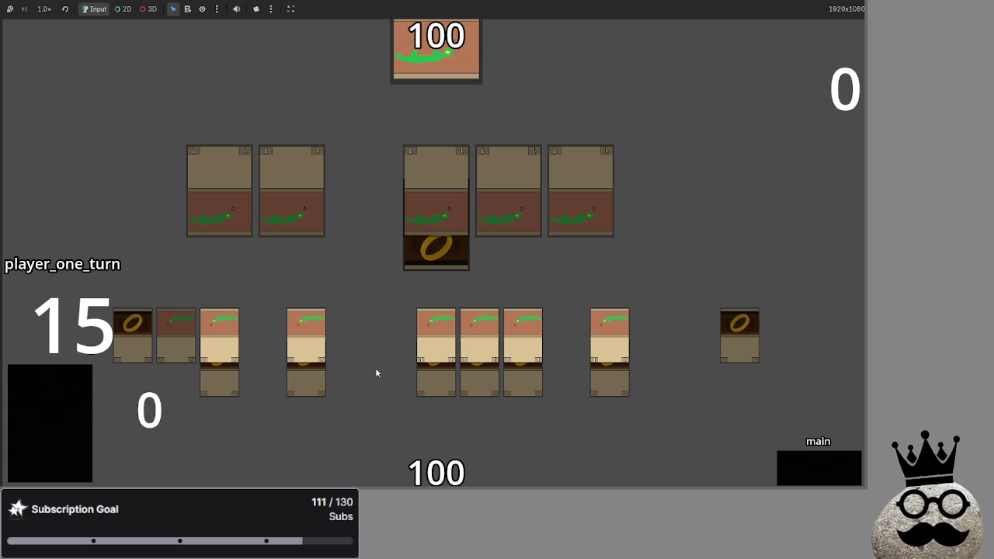
{"action": "key", "text": "alt+Tab"}
{"action": "key", "text": "alt+Tab"}
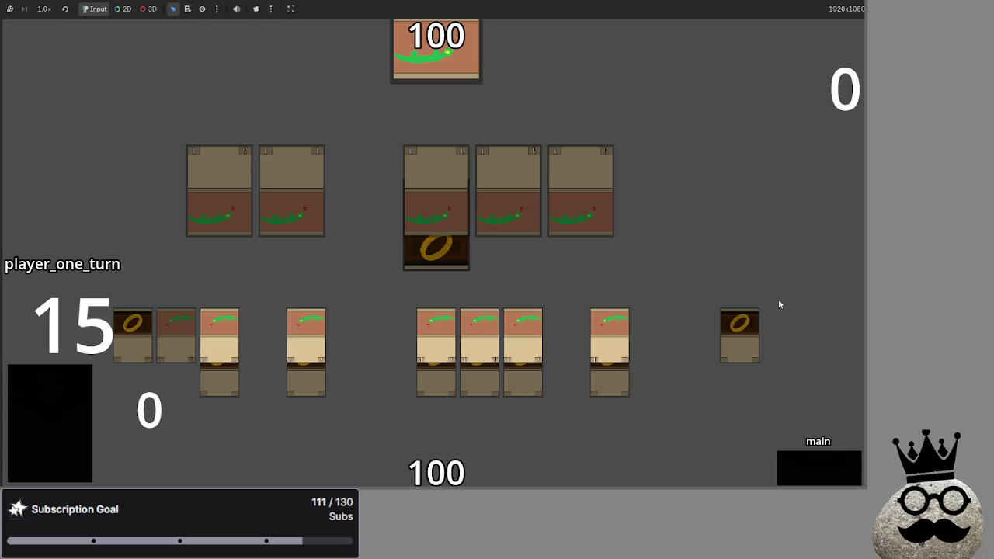
{"action": "key", "text": "alt+Tab"}
{"action": "key", "text": "alt+Tab"}
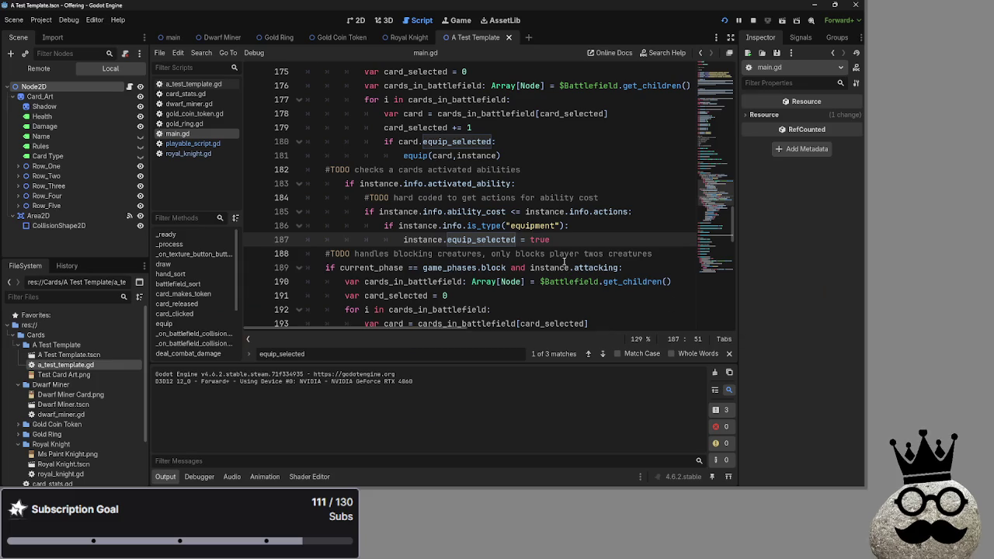
Step: Review playable_script.gd's equip_selected check, switch to the 2D view, and return to the running game
{"action": "left_click", "coordinate": [194, 144]}
{"action": "left_click", "coordinate": [502, 226]}
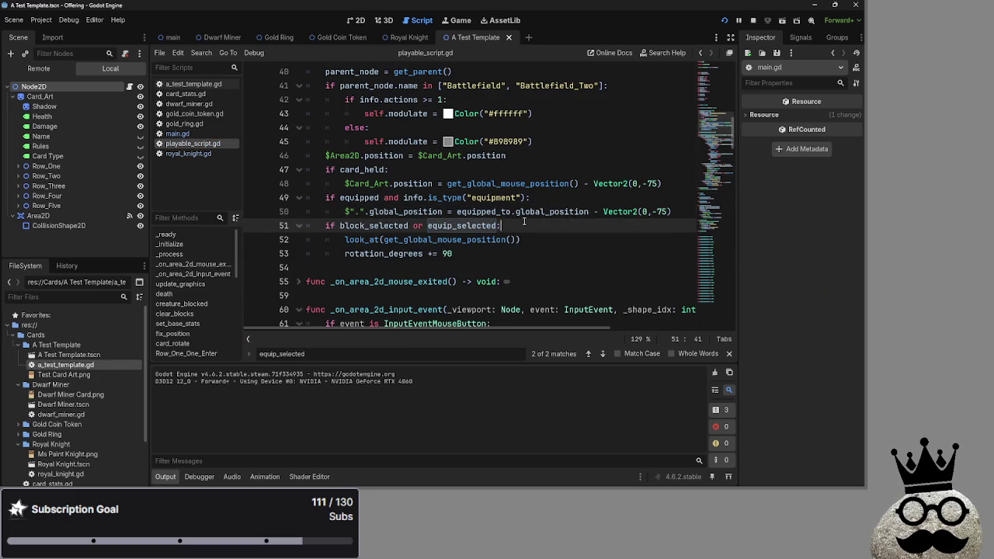
{"action": "scroll", "coordinate": [513, 233], "scroll_direction": "down", "scroll_amount": 1}
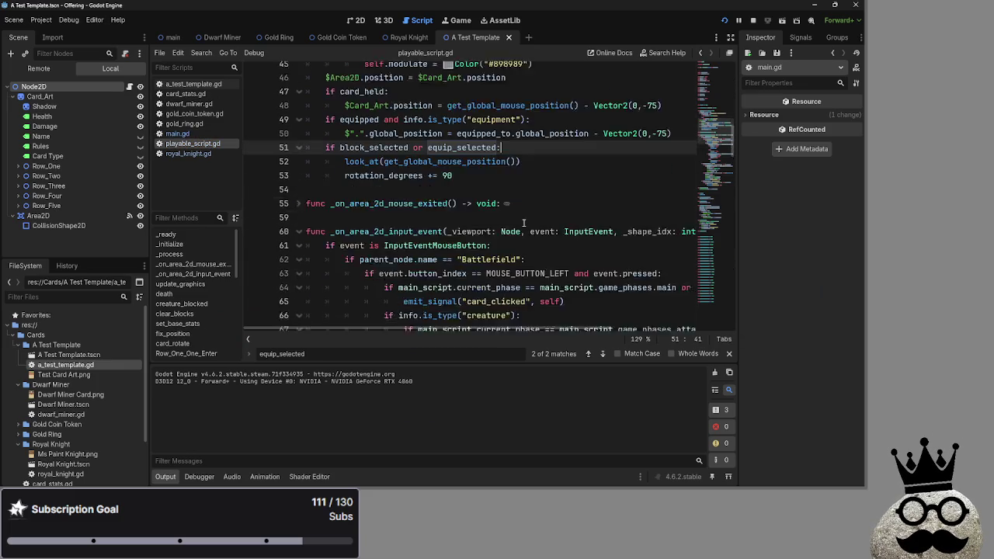
{"action": "left_click", "coordinate": [729, 354]}
{"action": "scroll", "coordinate": [498, 194], "scroll_direction": "up", "scroll_amount": 7}
{"action": "left_click", "coordinate": [356, 20]}
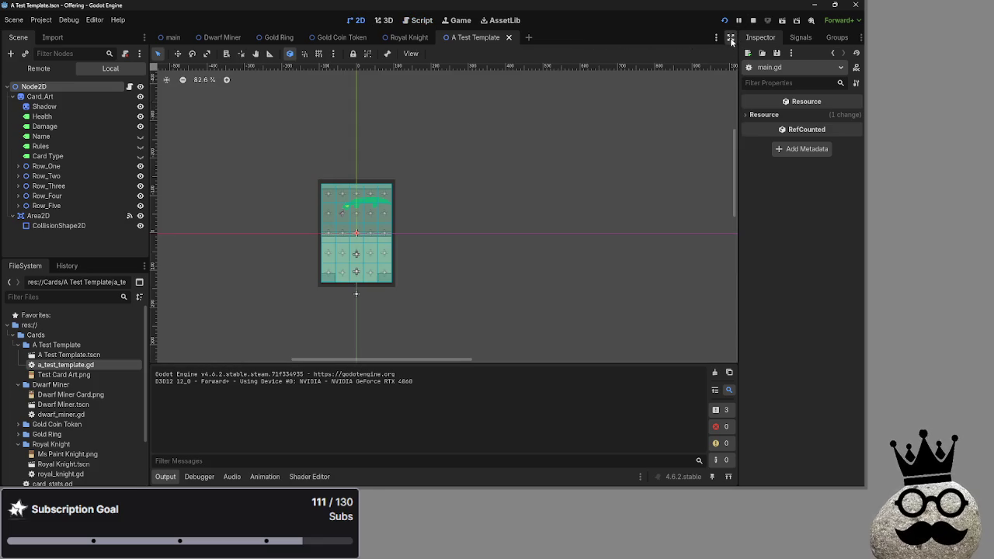
{"action": "key", "text": "alt+Tab"}
{"action": "left_click", "coordinate": [321, 227]}
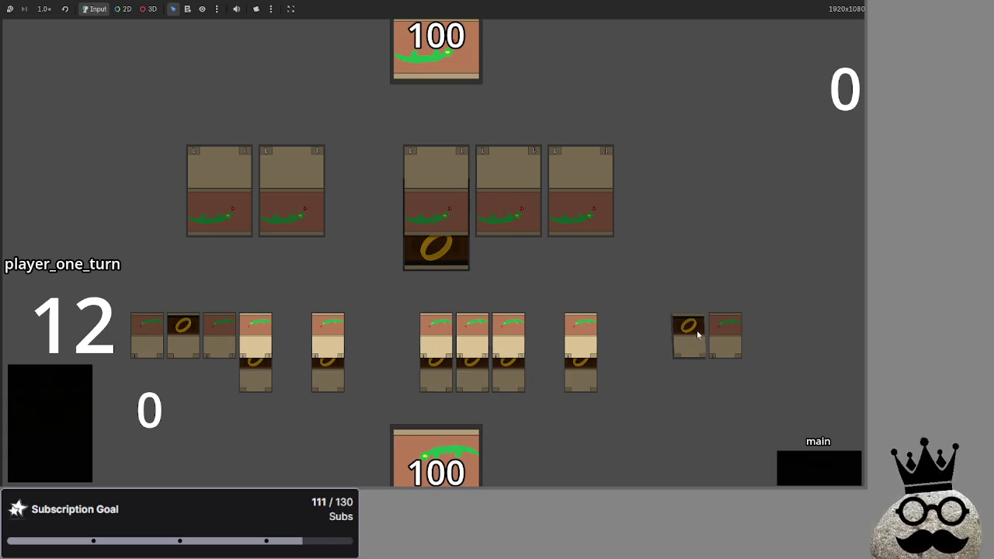
Step: Play a card and draw from the deck until it reaches 0, then stop the game with F8
{"action": "left_click", "coordinate": [490, 428]}
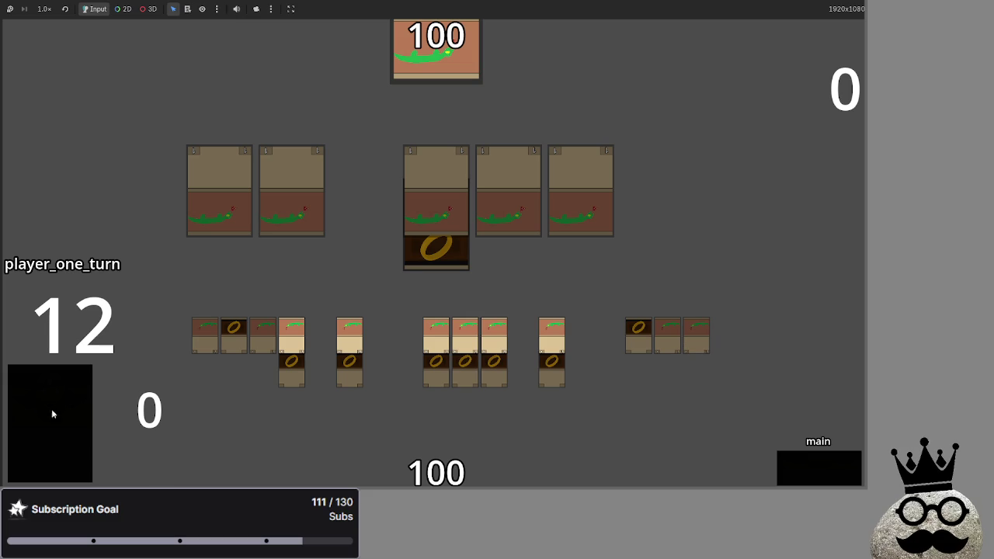
{"action": "left_click", "coordinate": [463, 468]}
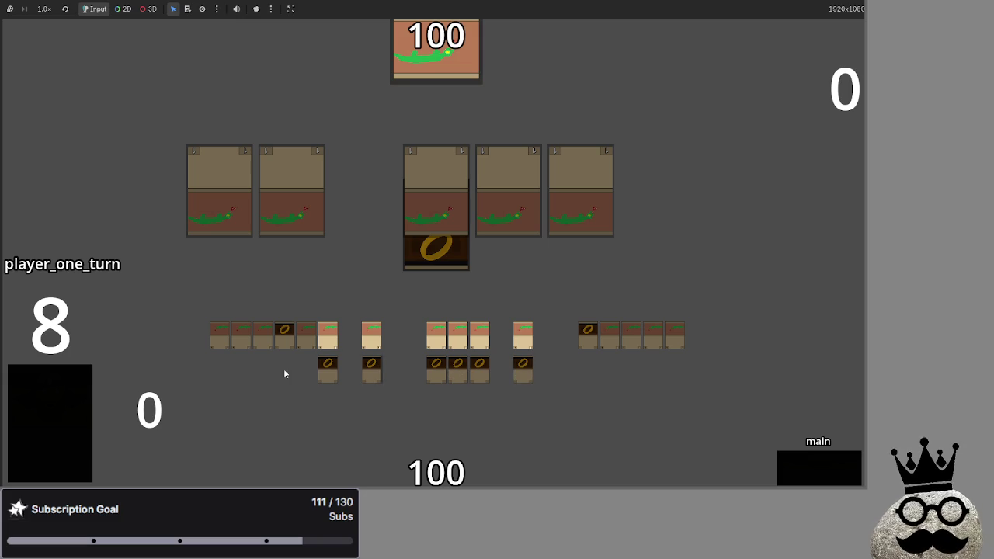
{"action": "left_click", "coordinate": [67, 383]}
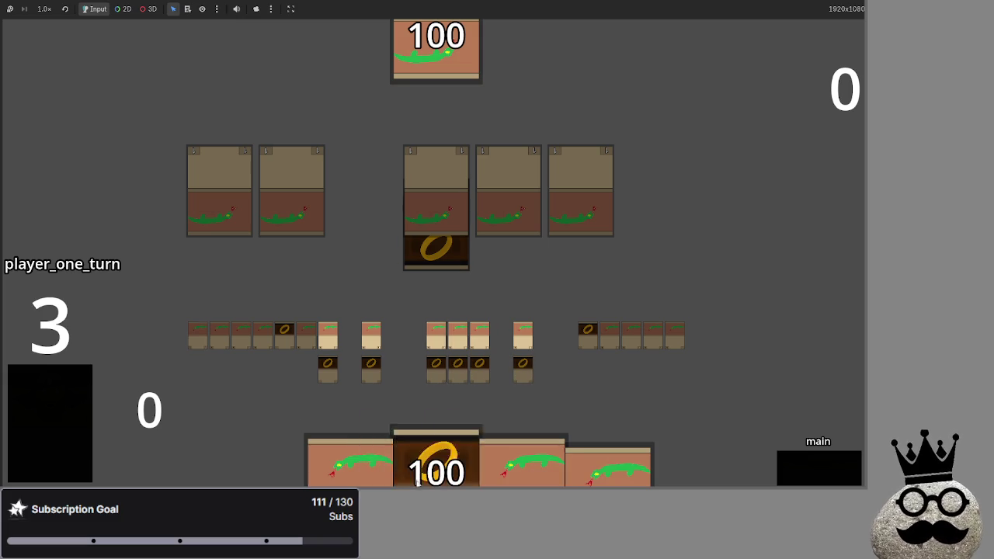
{"action": "left_click", "coordinate": [47, 397]}
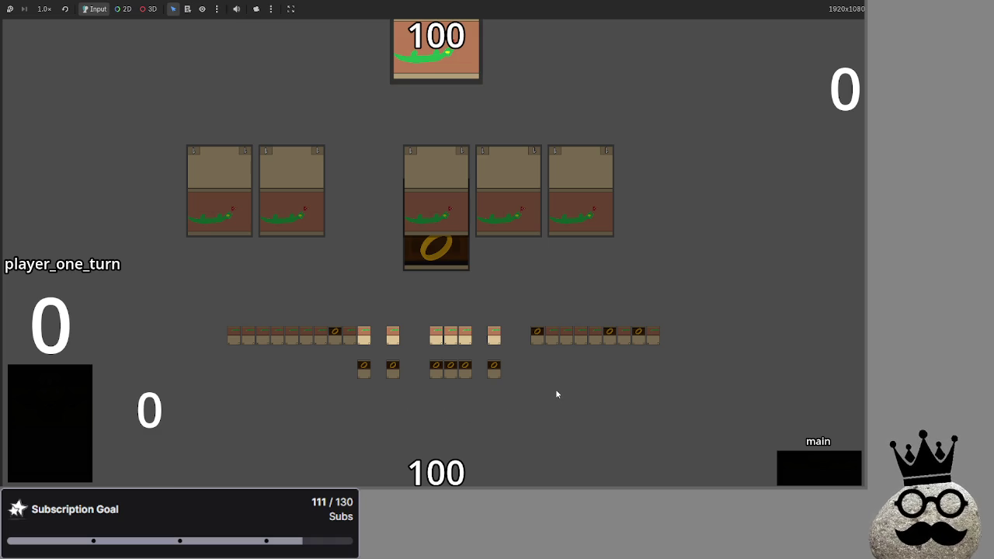
{"action": "key", "text": "F8"}
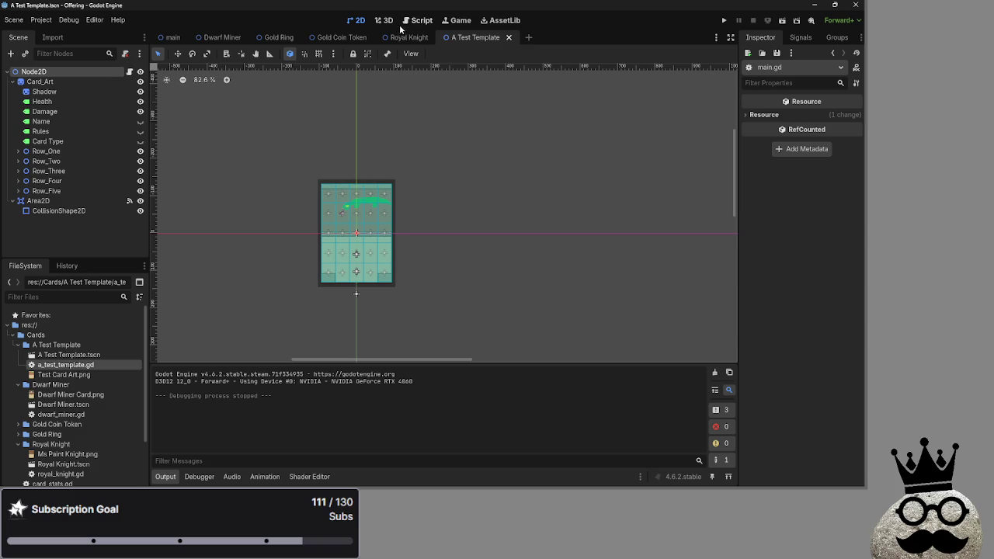
Step: Open the main scene, check the Battlefield node's Transform, then switch to the Dwarf Miner scene tab
{"action": "left_click", "coordinate": [185, 39]}
{"action": "scroll", "coordinate": [424, 260], "scroll_direction": "down", "scroll_amount": 1}
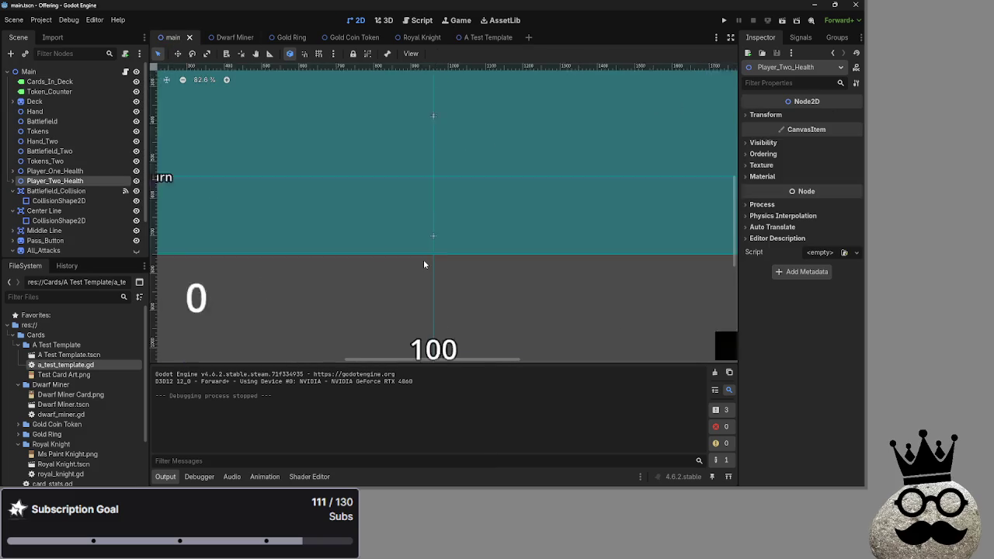
{"action": "scroll", "coordinate": [423, 264], "scroll_direction": "up", "scroll_amount": 3}
{"action": "scroll", "coordinate": [423, 264], "scroll_direction": "down", "scroll_amount": 6}
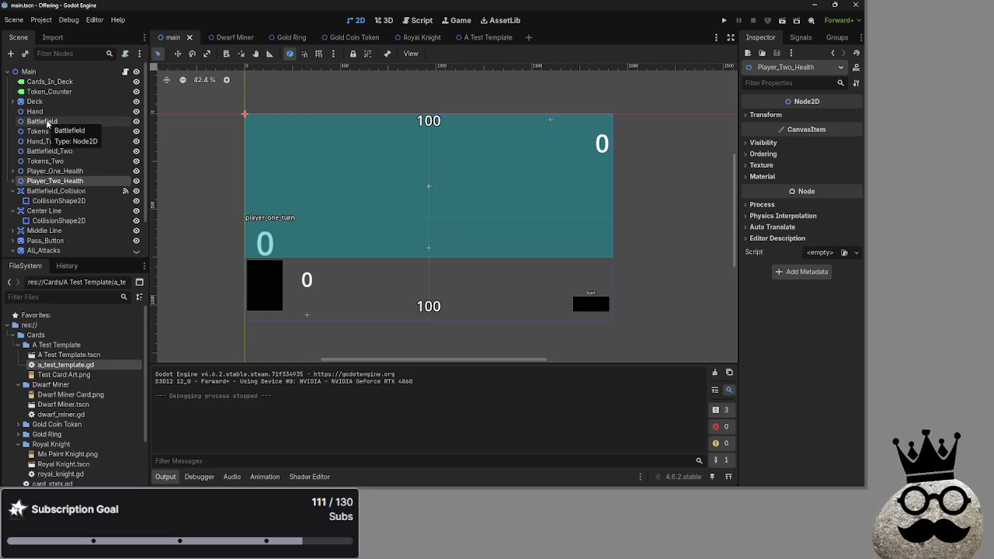
{"action": "left_click", "coordinate": [47, 122]}
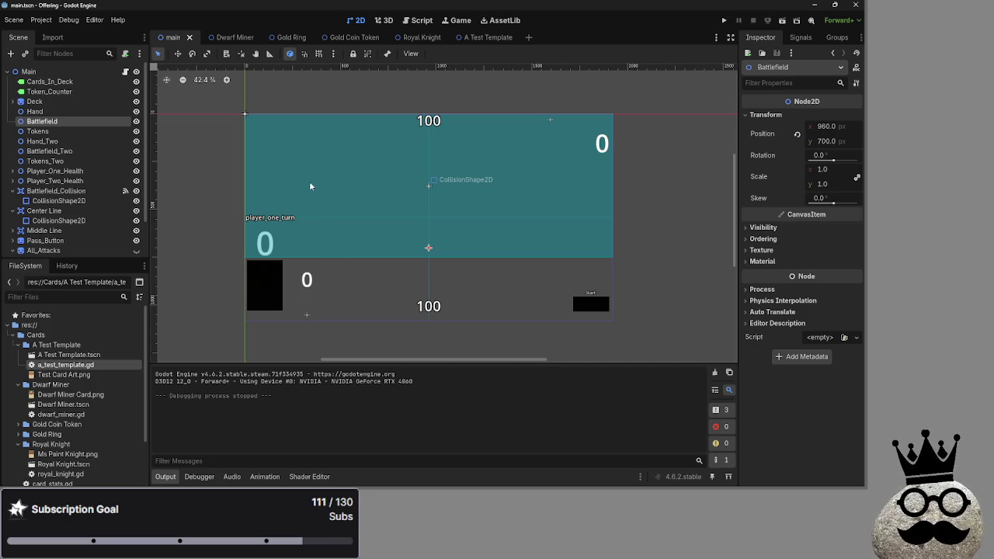
{"action": "left_click", "coordinate": [227, 37]}
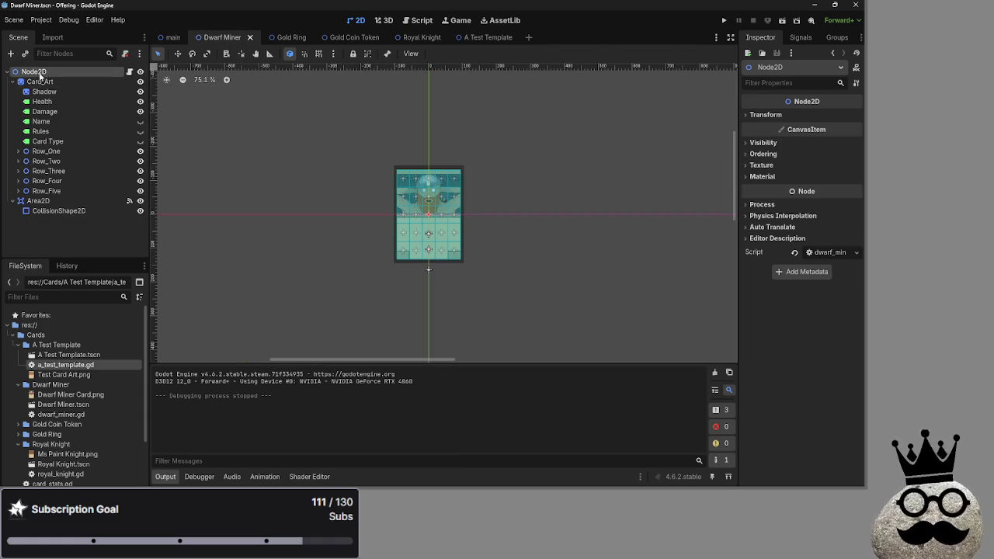
Step: Check the root Node2D's context menu in the Dwarf Miner scene, then switch to the Script workspace
{"action": "right_click", "coordinate": [34, 71]}
{"action": "left_click", "coordinate": [38, 71]}
{"action": "right_click", "coordinate": [40, 71]}
{"action": "left_click", "coordinate": [35, 73]}
{"action": "right_click", "coordinate": [31, 75]}
{"action": "left_click", "coordinate": [31, 74]}
{"action": "right_click", "coordinate": [29, 75]}
{"action": "left_click", "coordinate": [33, 74]}
{"action": "right_click", "coordinate": [33, 74]}
{"action": "left_click", "coordinate": [34, 74]}
{"action": "right_click", "coordinate": [32, 74]}
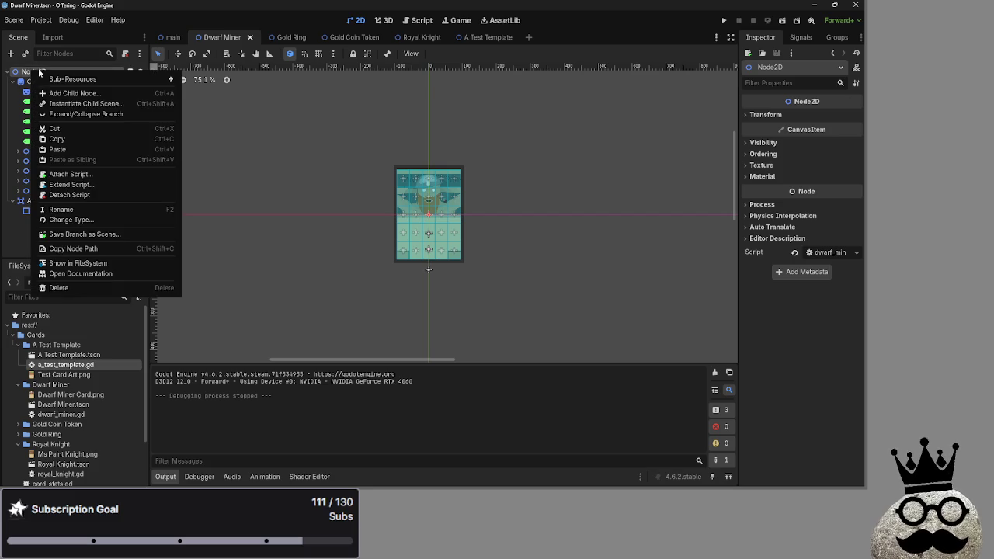
{"action": "left_click", "coordinate": [43, 73]}
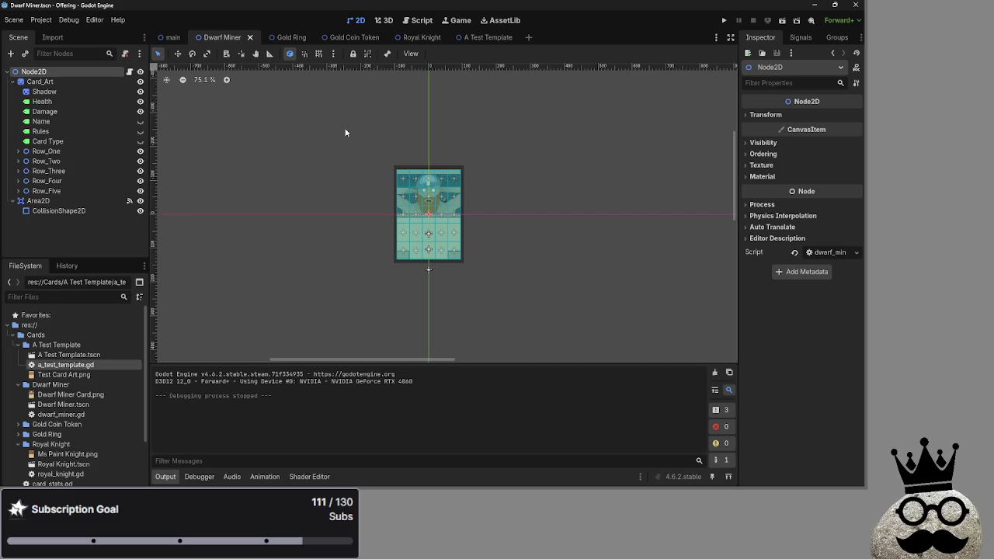
{"action": "left_click", "coordinate": [420, 20]}
Step: Review playable_script.gd's process logic, including the look_at call on line 52 and the equipment check
{"action": "scroll", "coordinate": [442, 230], "scroll_direction": "down", "scroll_amount": 4}
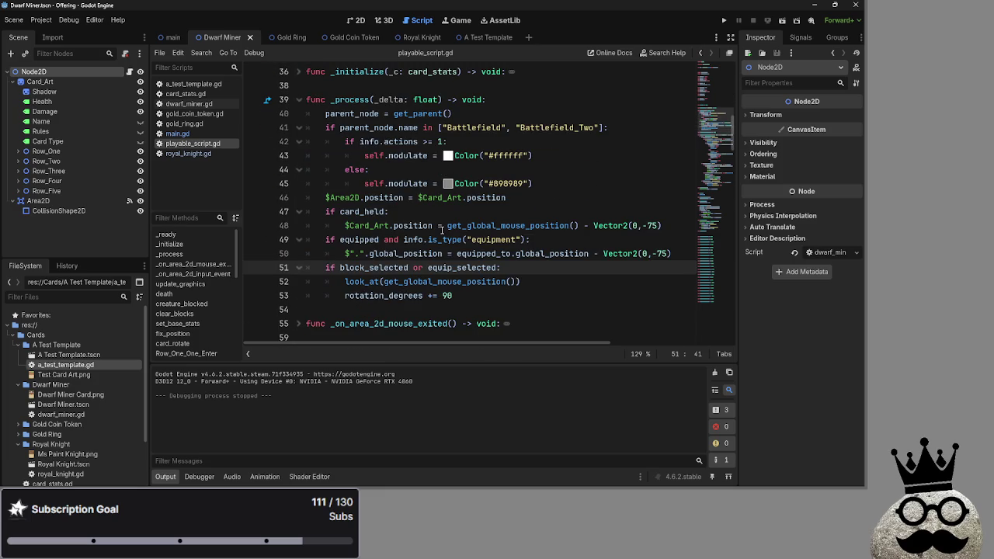
{"action": "scroll", "coordinate": [441, 230], "scroll_direction": "up", "scroll_amount": 8}
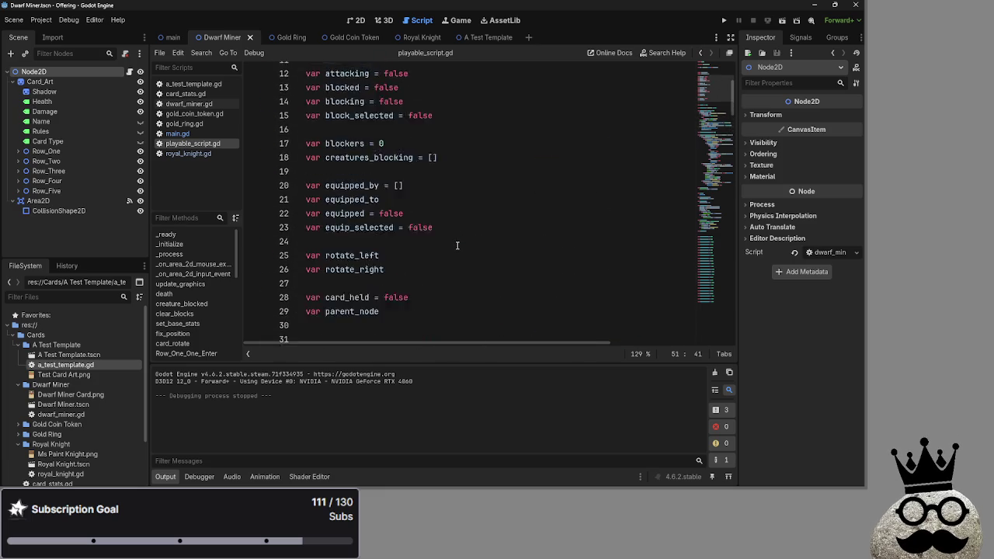
{"action": "scroll", "coordinate": [457, 248], "scroll_direction": "down", "scroll_amount": 13}
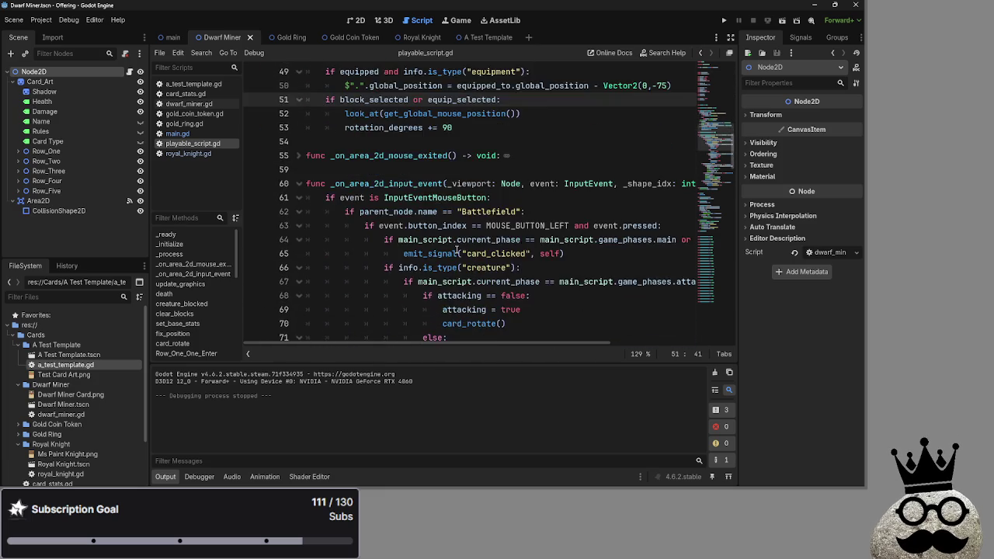
{"action": "scroll", "coordinate": [457, 249], "scroll_direction": "up", "scroll_amount": 9}
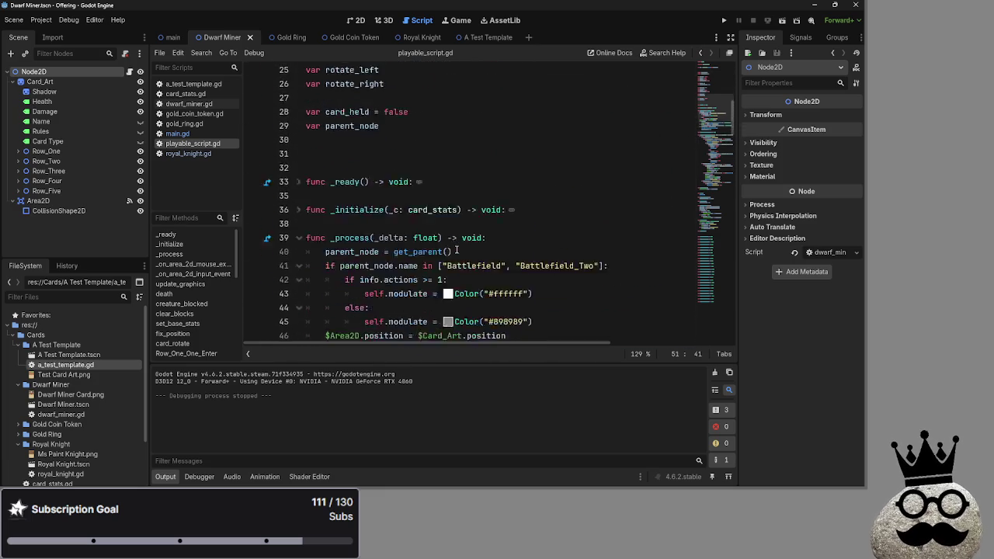
{"action": "scroll", "coordinate": [457, 250], "scroll_direction": "down", "scroll_amount": 7}
{"action": "scroll", "coordinate": [457, 249], "scroll_direction": "up", "scroll_amount": 1}
{"action": "left_click", "coordinate": [406, 197]}
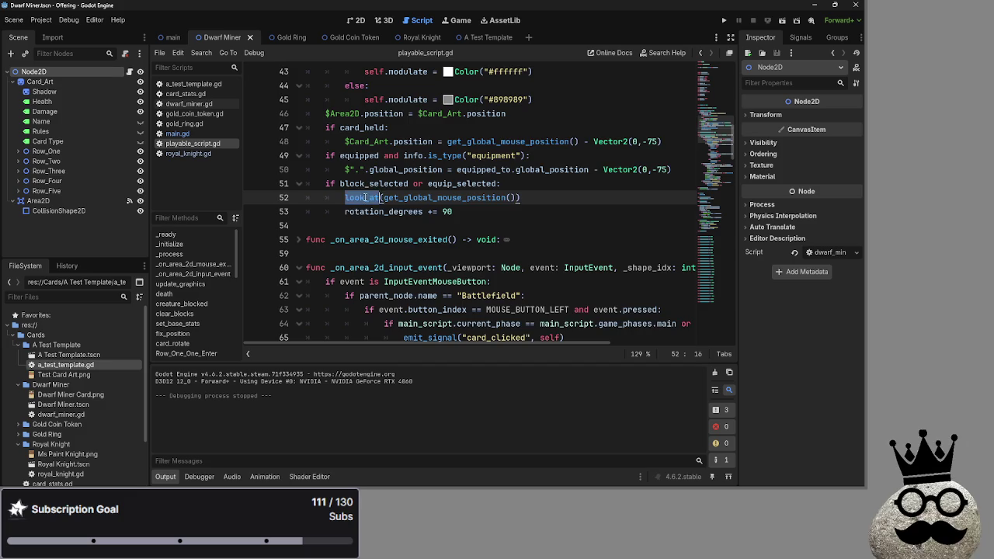
{"action": "scroll", "coordinate": [427, 218], "scroll_direction": "up", "scroll_amount": 3}
{"action": "left_click", "coordinate": [453, 240]}
Step: Inspect the 'var equipped = false' declaration on line 22, then open main.gd
{"action": "scroll", "coordinate": [453, 239], "scroll_direction": "down", "scroll_amount": 17}
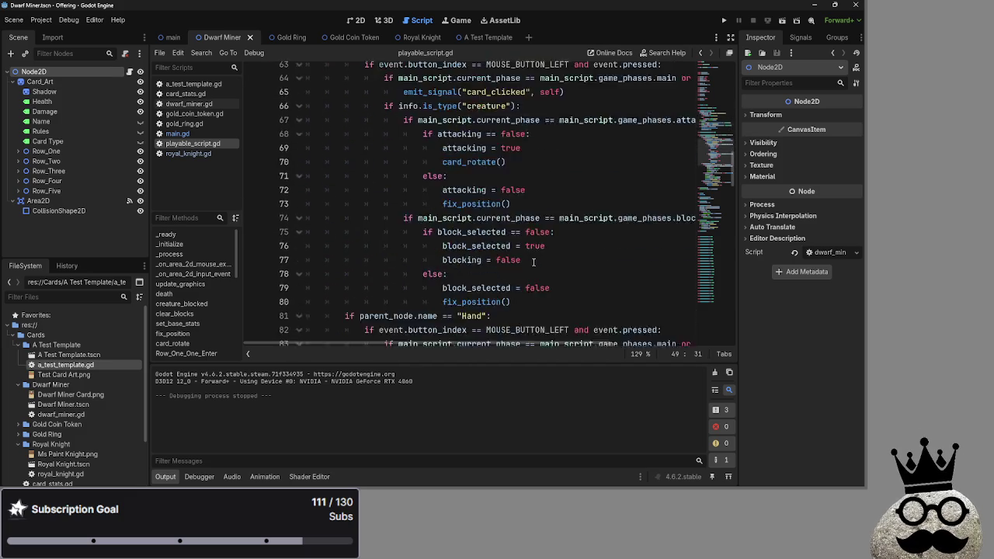
{"action": "scroll", "coordinate": [494, 239], "scroll_direction": "down", "scroll_amount": 9}
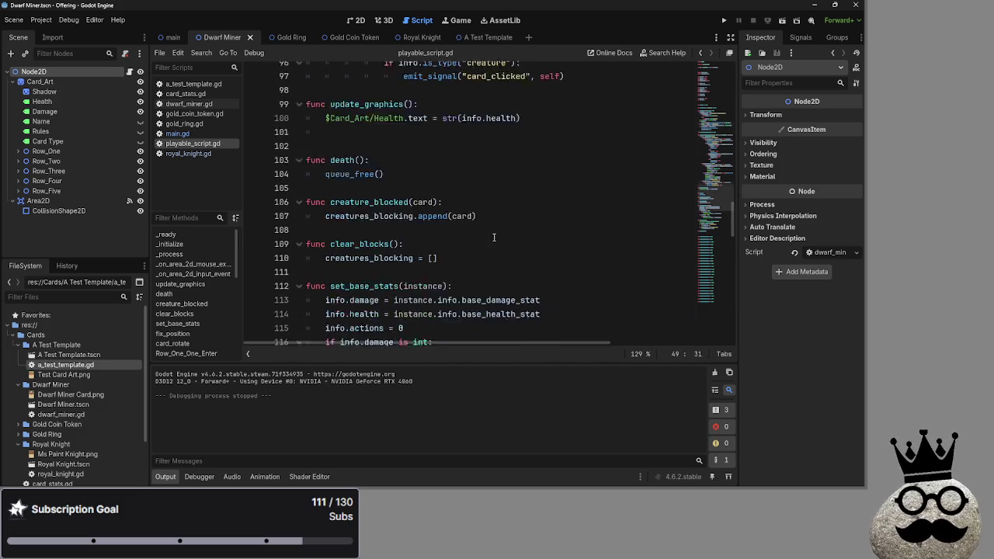
{"action": "scroll", "coordinate": [390, 254], "scroll_direction": "up", "scroll_amount": 2}
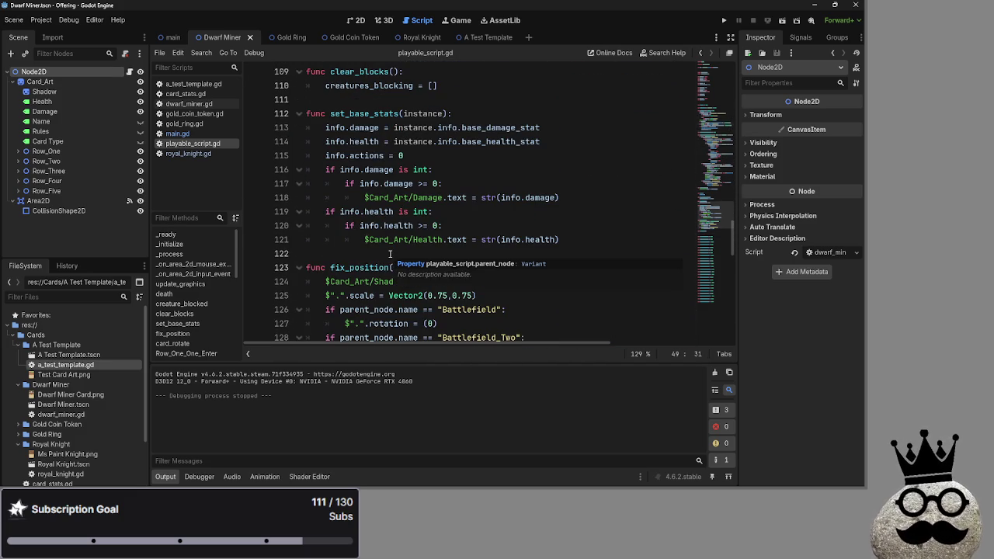
{"action": "scroll", "coordinate": [390, 254], "scroll_direction": "up", "scroll_amount": 9}
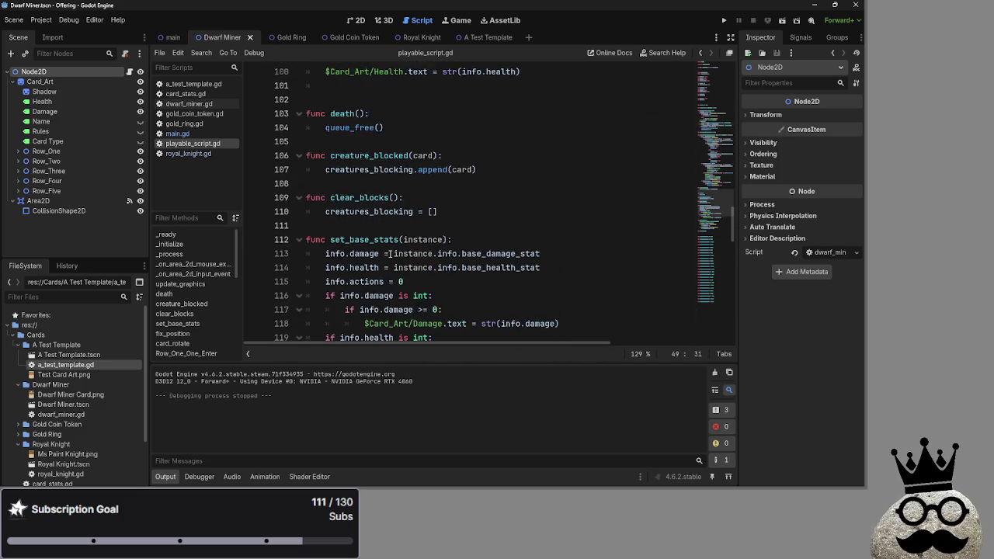
{"action": "scroll", "coordinate": [390, 254], "scroll_direction": "up", "scroll_amount": 17}
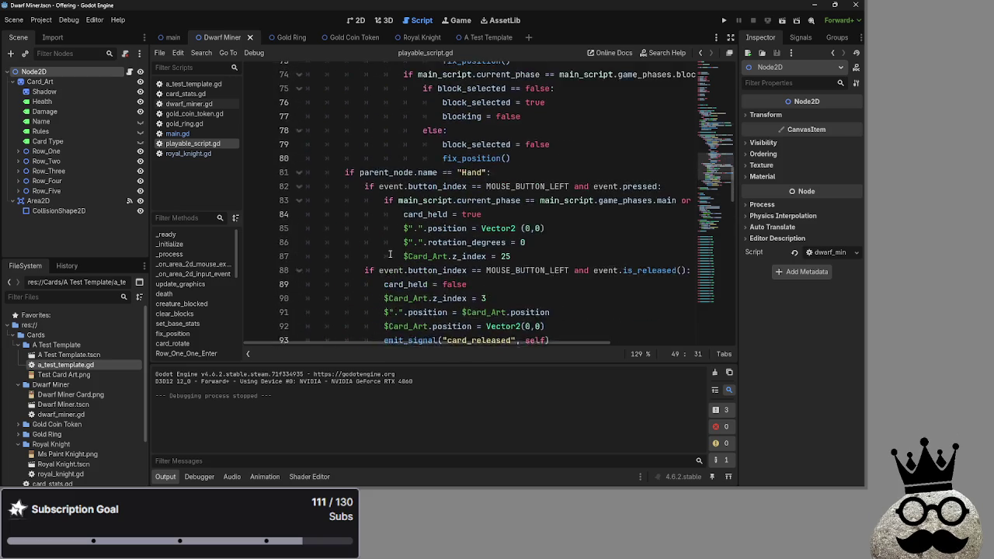
{"action": "scroll", "coordinate": [390, 254], "scroll_direction": "up", "scroll_amount": 7}
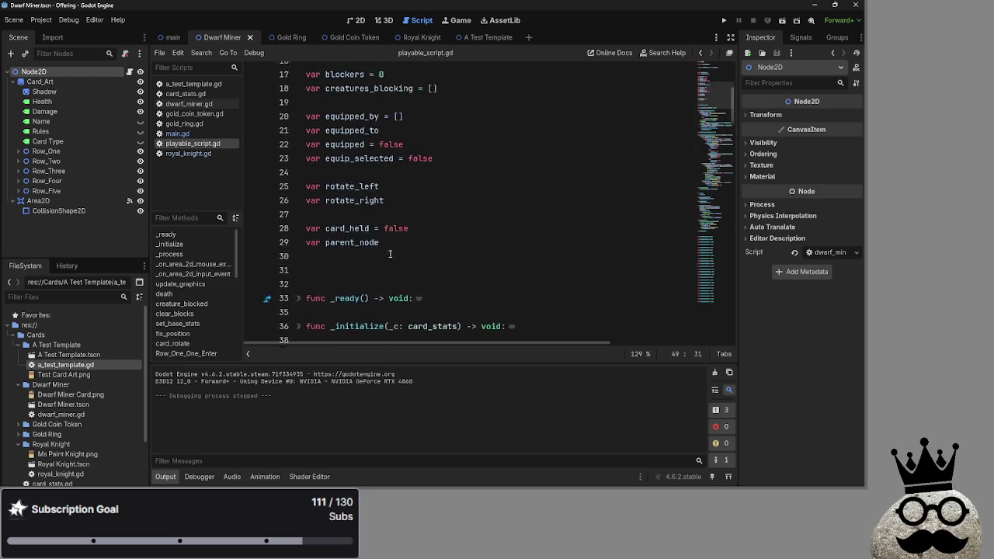
{"action": "left_click", "coordinate": [349, 269]}
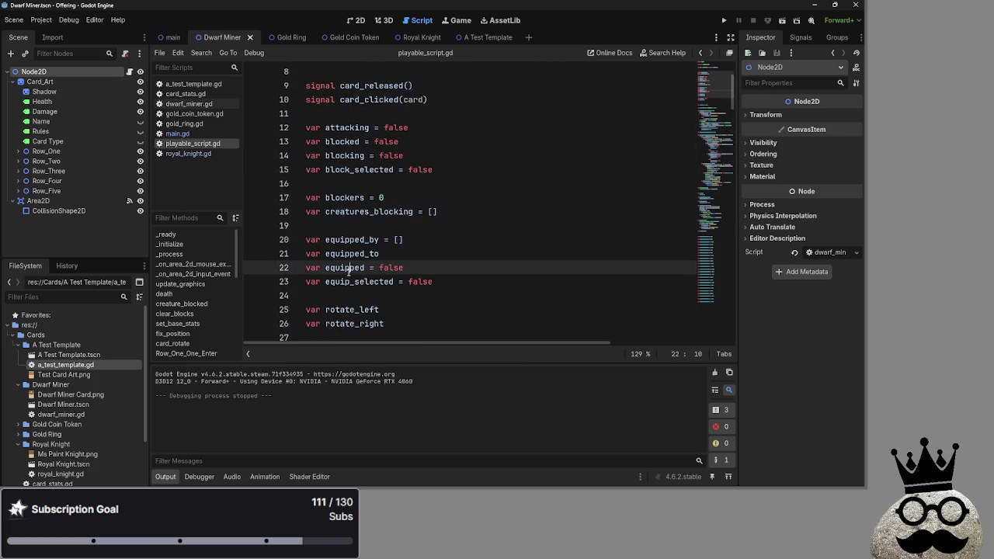
{"action": "left_click", "coordinate": [417, 267]}
{"action": "left_click_drag", "start_coordinate": [417, 267], "coordinate": [306, 267]}
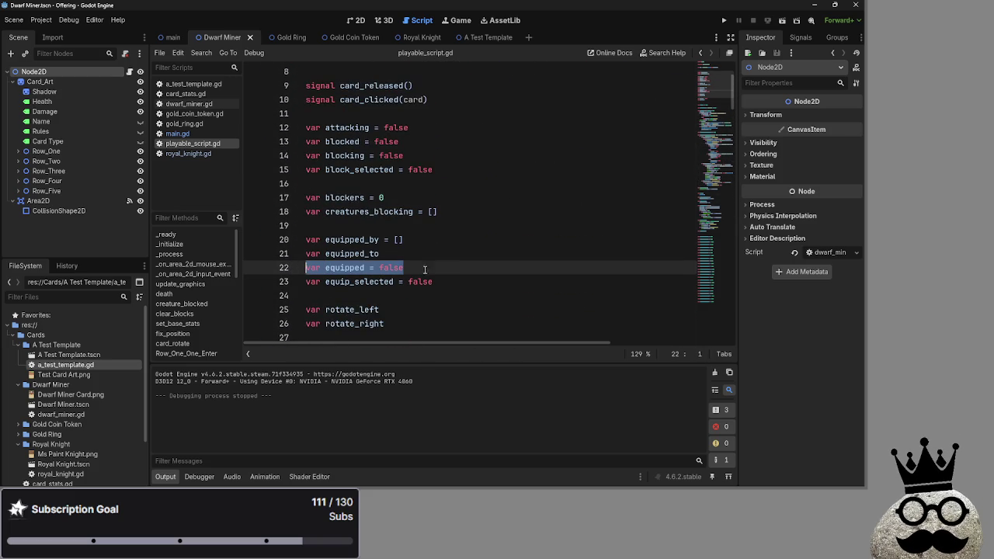
{"action": "left_click", "coordinate": [446, 270]}
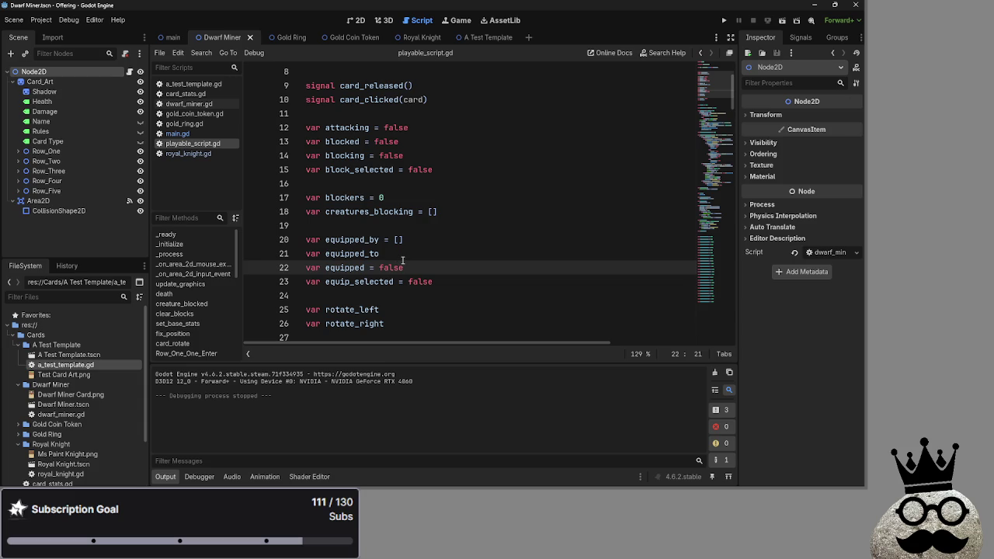
{"action": "left_click", "coordinate": [177, 133]}
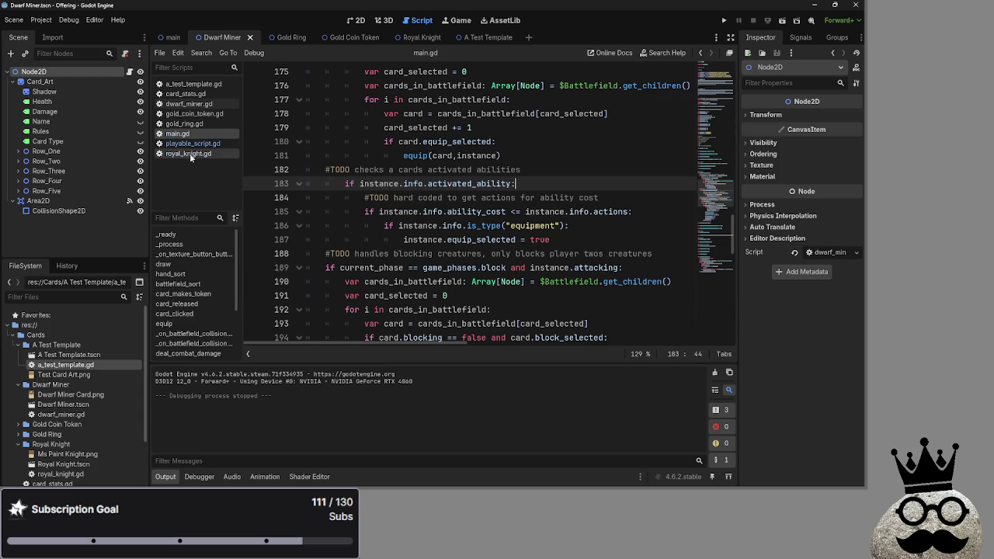
Step: Fold card_clicked at line 170 and unfold battlefield_sort at line 112 in main.gd
{"action": "scroll", "coordinate": [373, 222], "scroll_direction": "up", "scroll_amount": 5}
{"action": "left_click", "coordinate": [299, 213]}
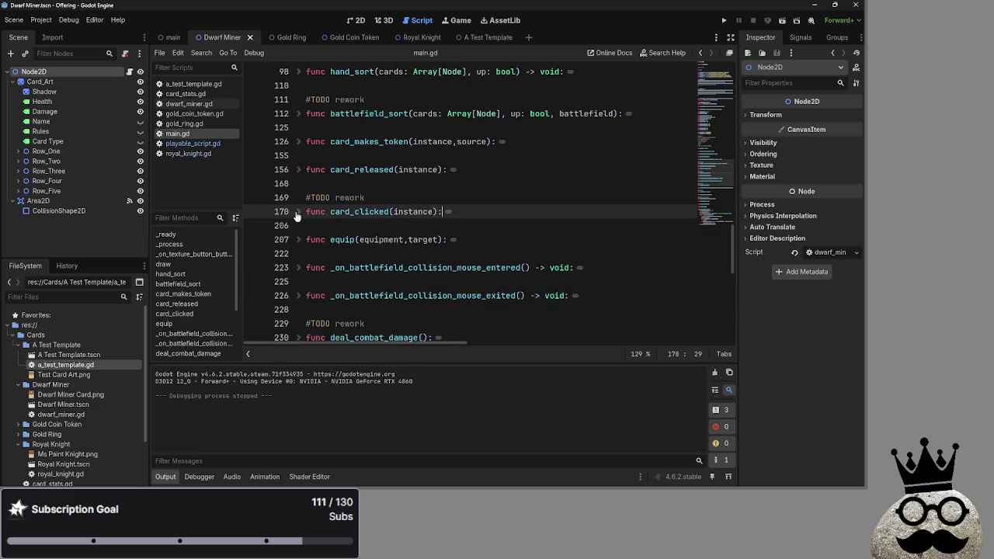
{"action": "scroll", "coordinate": [375, 248], "scroll_direction": "down", "scroll_amount": 1}
{"action": "scroll", "coordinate": [375, 249], "scroll_direction": "up", "scroll_amount": 3}
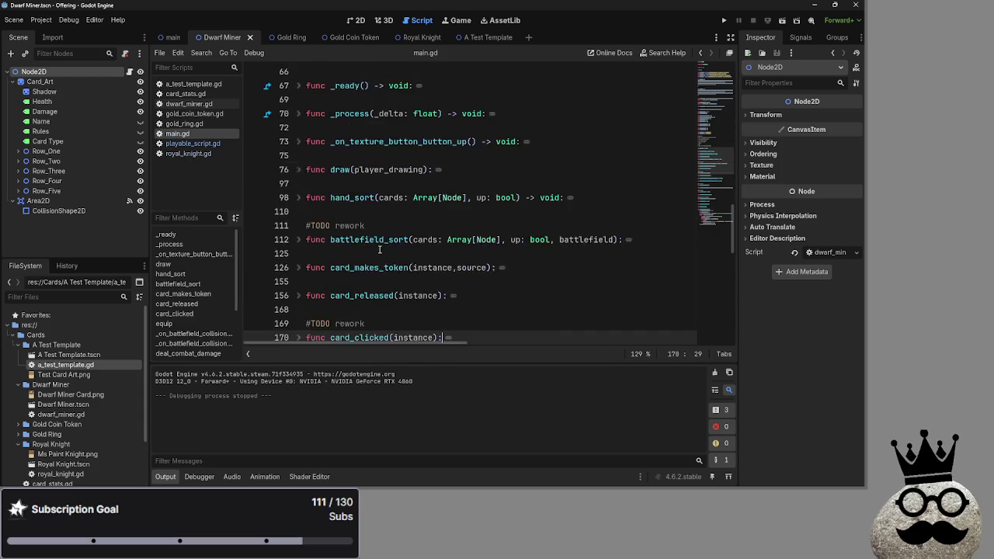
{"action": "left_click", "coordinate": [301, 241]}
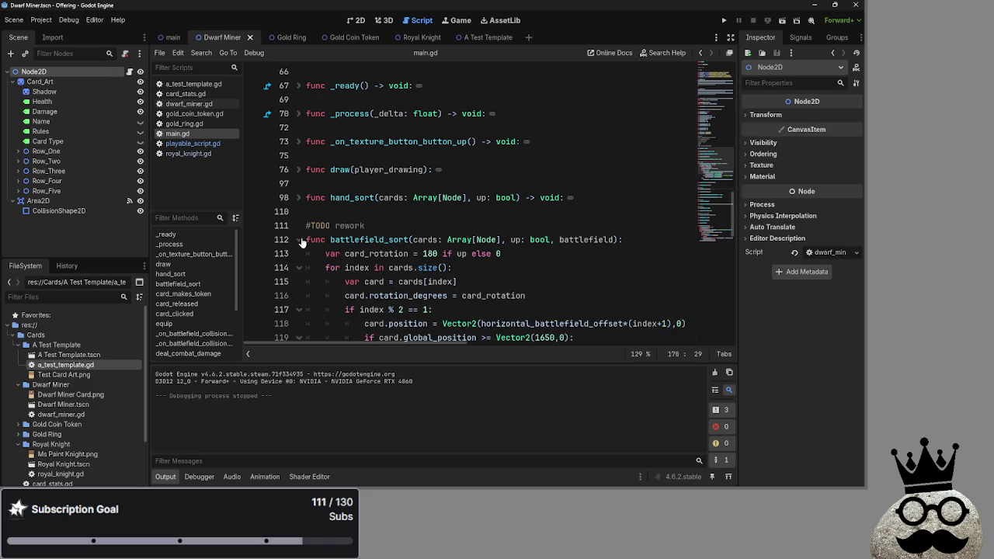
{"action": "scroll", "coordinate": [372, 249], "scroll_direction": "down", "scroll_amount": 2}
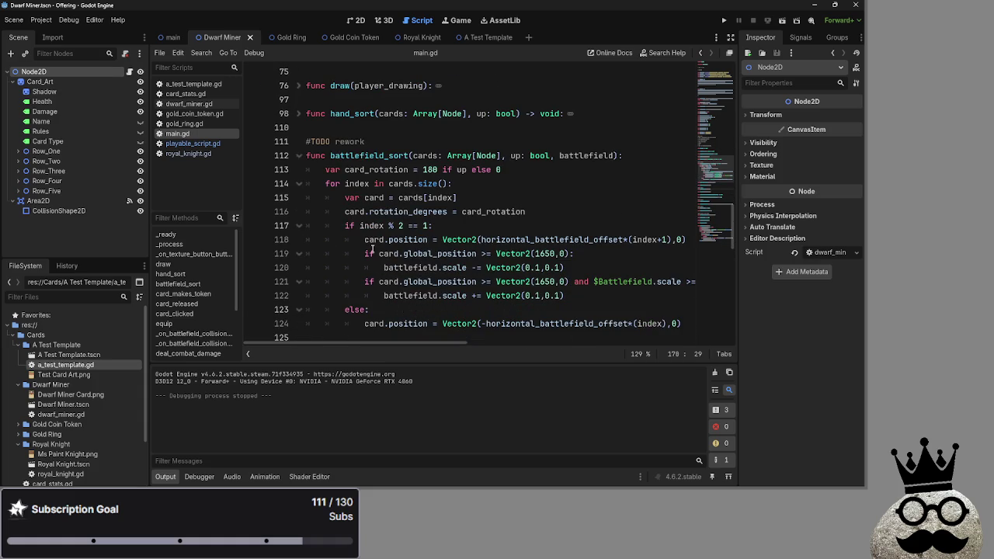
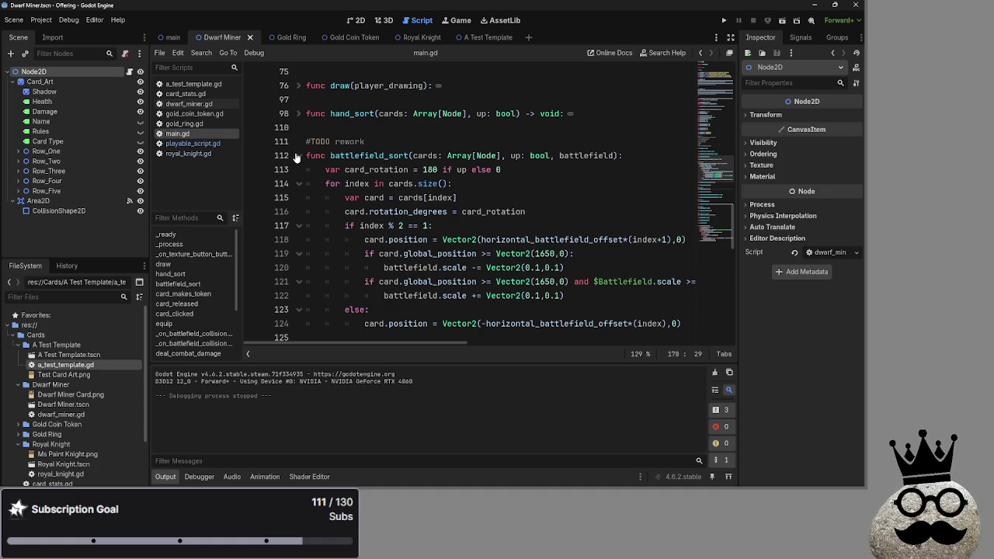
Step: Open a new first line in battlefield_sort and draft a 'for index in cards' loop there
{"action": "left_click", "coordinate": [397, 197]}
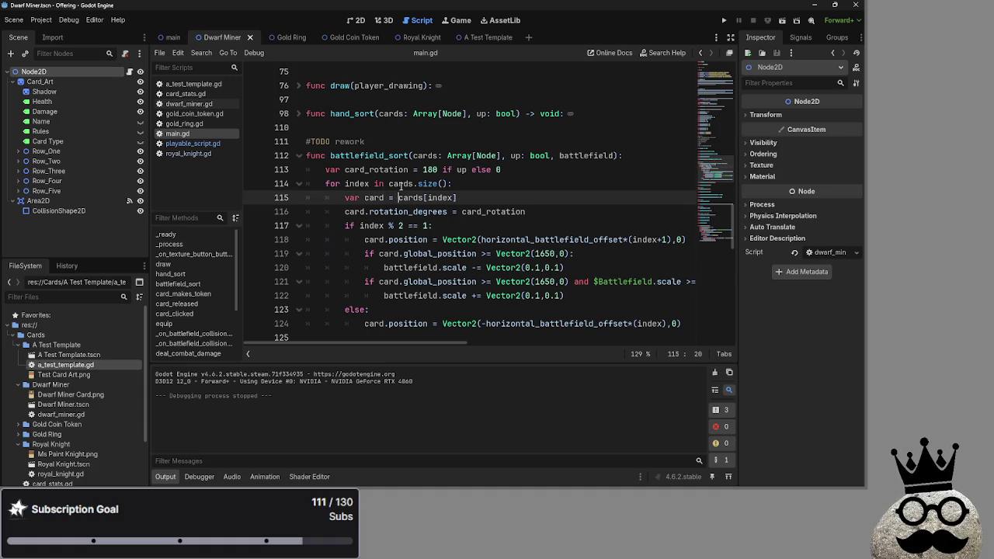
{"action": "double_click", "coordinate": [401, 184]}
{"action": "double_click", "coordinate": [428, 183]}
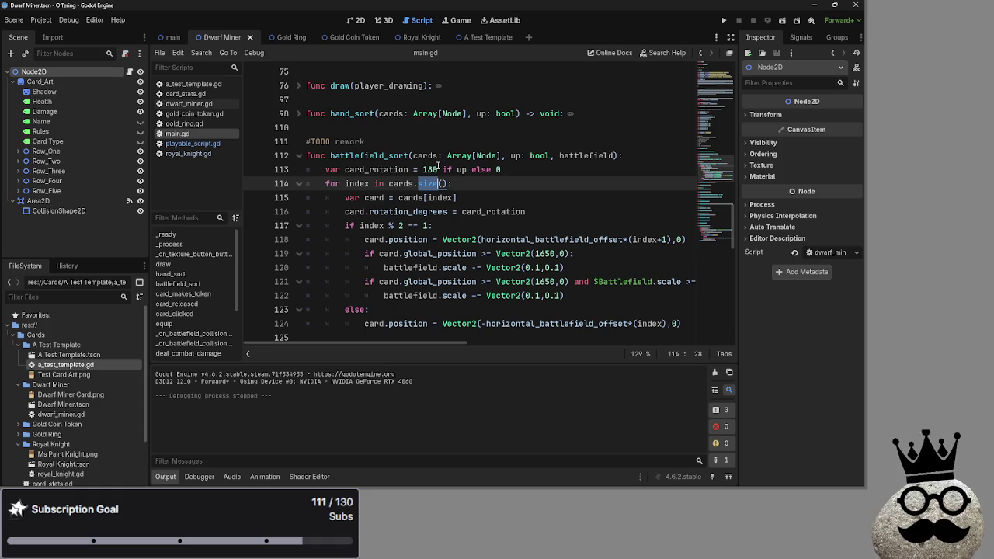
{"action": "double_click", "coordinate": [428, 155]}
{"action": "left_click", "coordinate": [648, 151]}
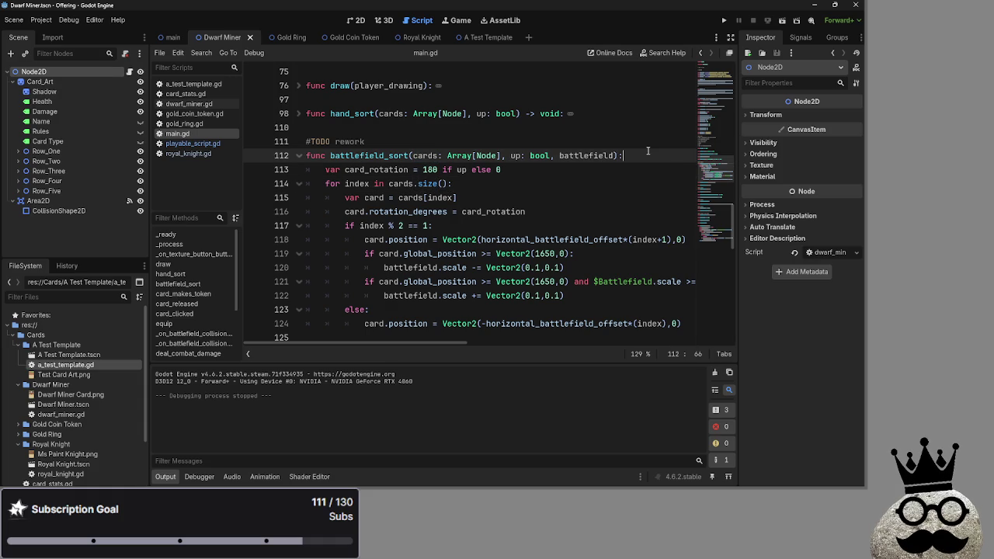
{"action": "key", "text": "Return"}
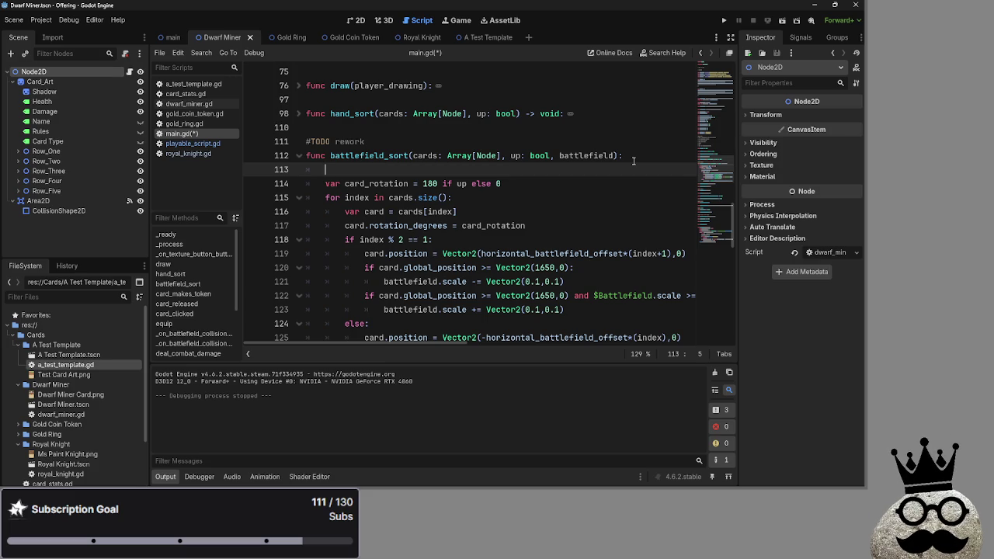
{"action": "type", "text": "for index in cards"}
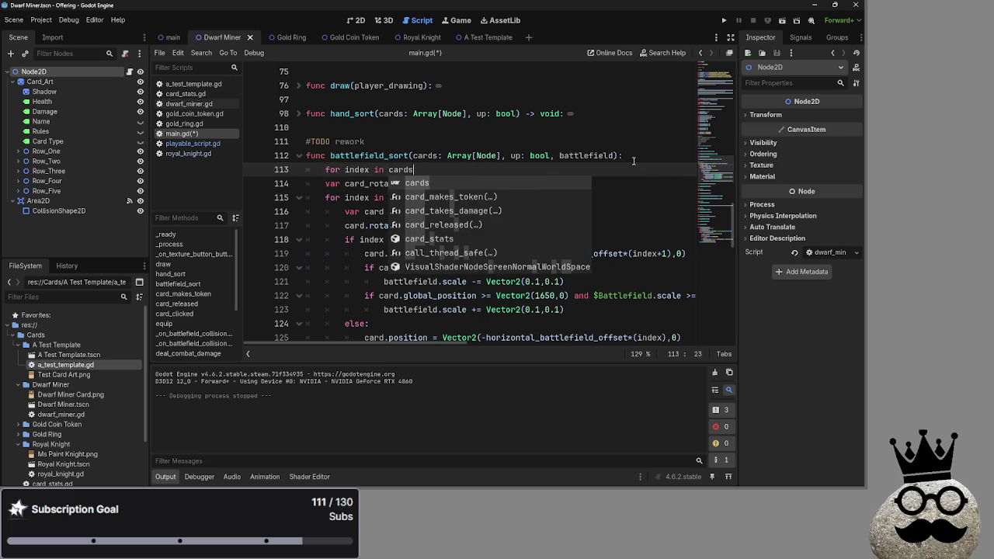
{"action": "key", "text": "Escape"}
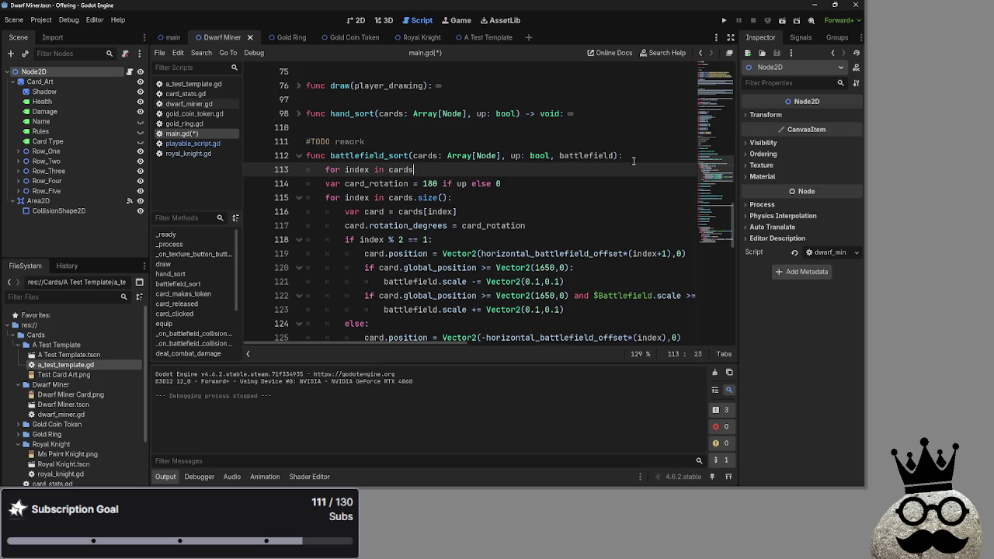
{"action": "key", "text": "Return"}
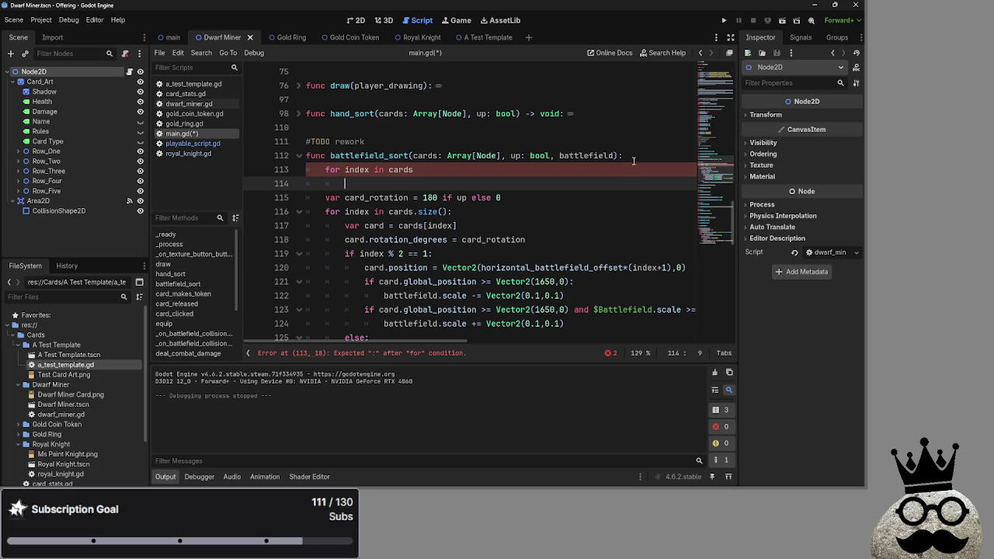
{"action": "key", "text": "BackSpace"}
{"action": "key", "text": "BackSpace"}
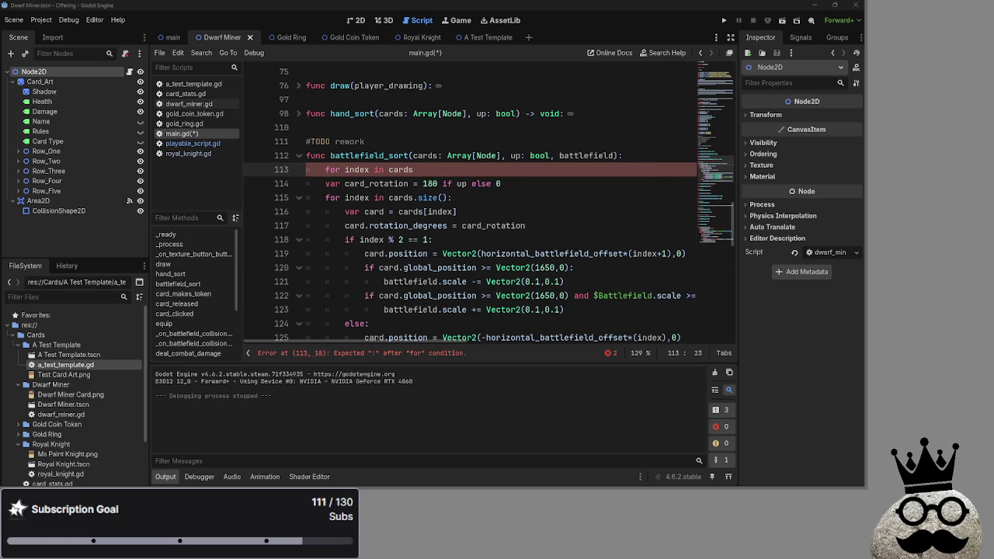
Step: Replace that line with cards = cards.filter(func (card): return not card.info.equipped)
{"action": "key", "text": "shift+Home"}
{"action": "type", "text": "cards = cards.filter(func (card): return not card.info.equipped)"}
{"action": "double_click", "coordinate": [377, 169]}
{"action": "left_click_drag", "start_coordinate": [394, 169], "coordinate": [440, 169]}
{"action": "left_click", "coordinate": [433, 170]}
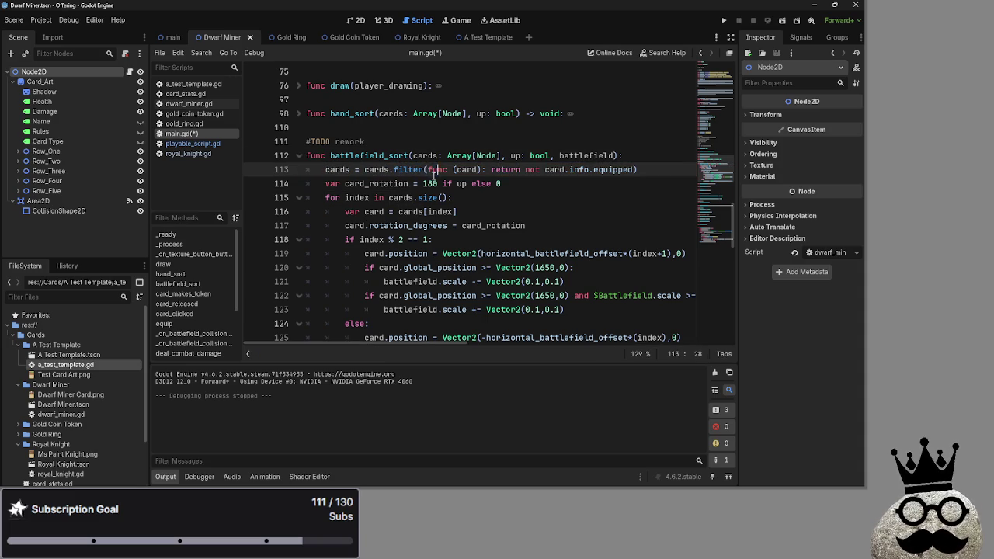
{"action": "double_click", "coordinate": [407, 169]}
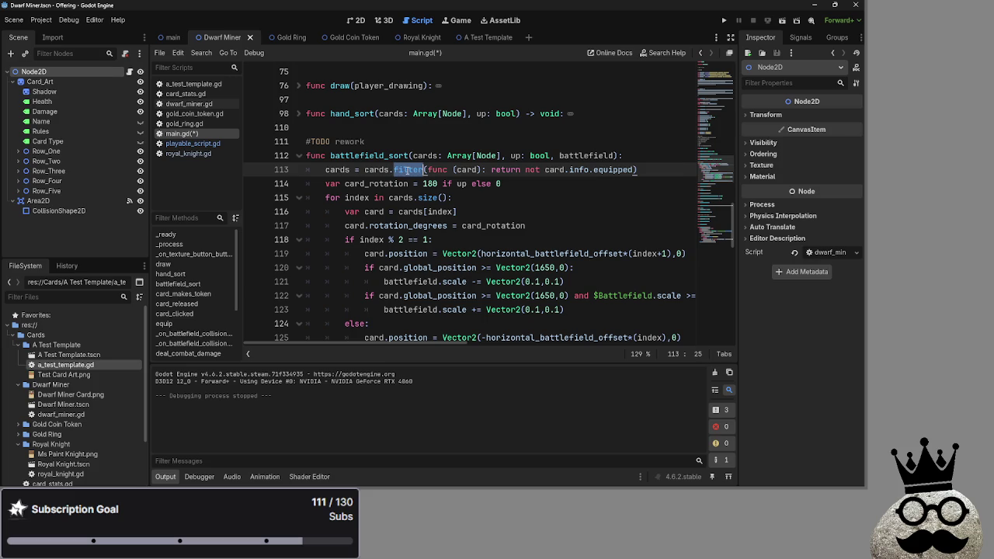
{"action": "key", "text": "alt+Tab"}
{"action": "left_click", "coordinate": [448, 170]}
{"action": "left_click_drag", "start_coordinate": [428, 169], "coordinate": [556, 170]}
{"action": "left_click", "coordinate": [456, 169]}
{"action": "left_click", "coordinate": [460, 170]}
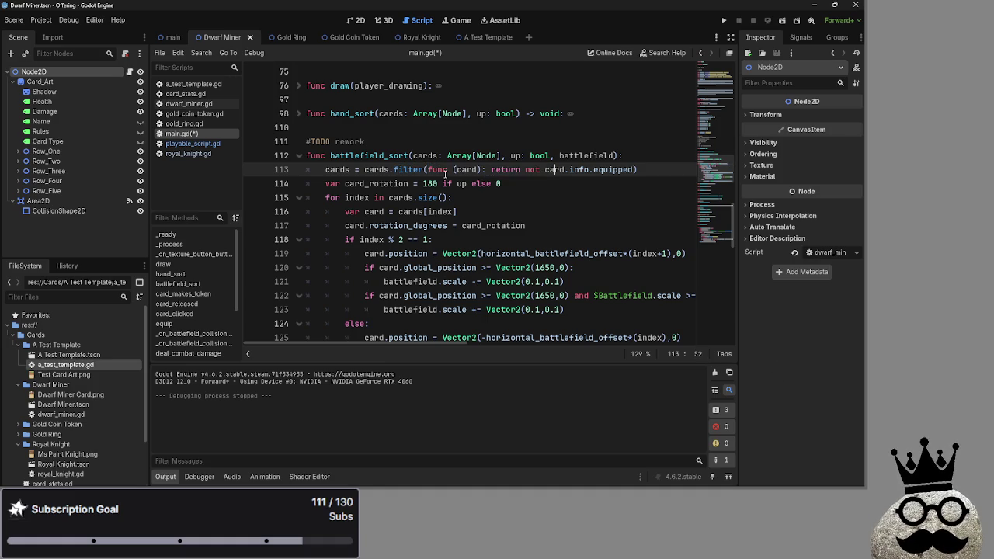
{"action": "left_click_drag", "start_coordinate": [490, 170], "coordinate": [588, 170]}
{"action": "left_click", "coordinate": [584, 169]}
{"action": "left_click", "coordinate": [546, 169]}
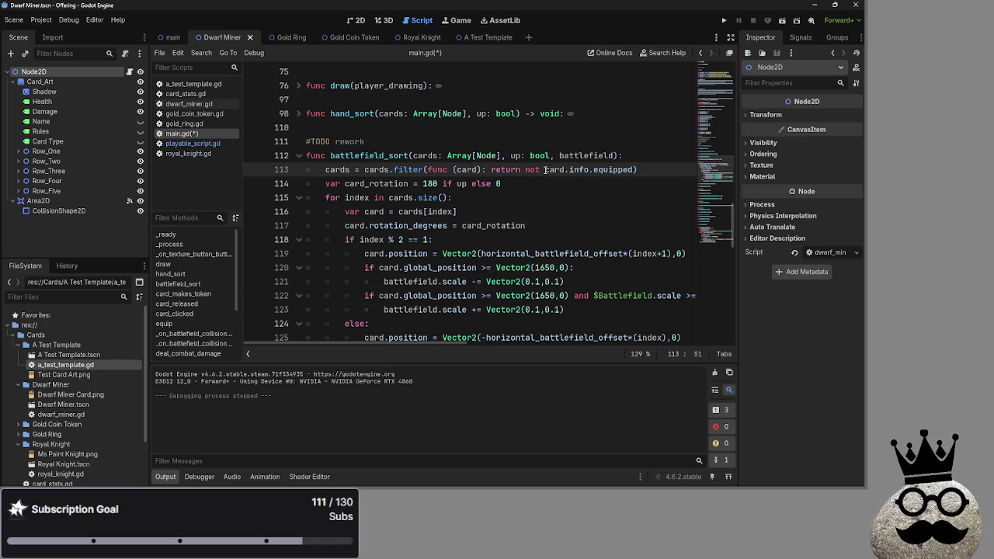
{"action": "left_click_drag", "start_coordinate": [546, 169], "coordinate": [635, 170]}
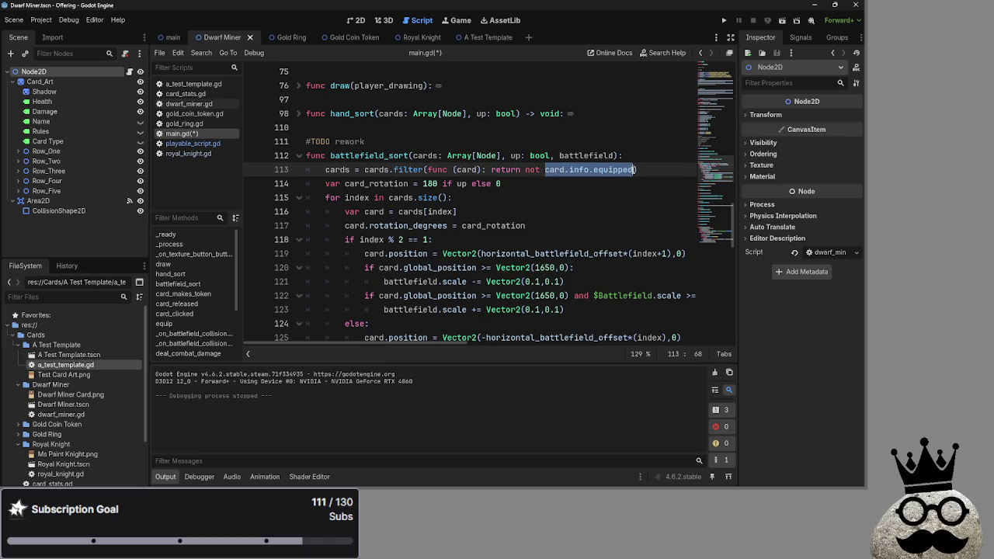
{"action": "left_click", "coordinate": [653, 170]}
{"action": "type", "text": ")"}
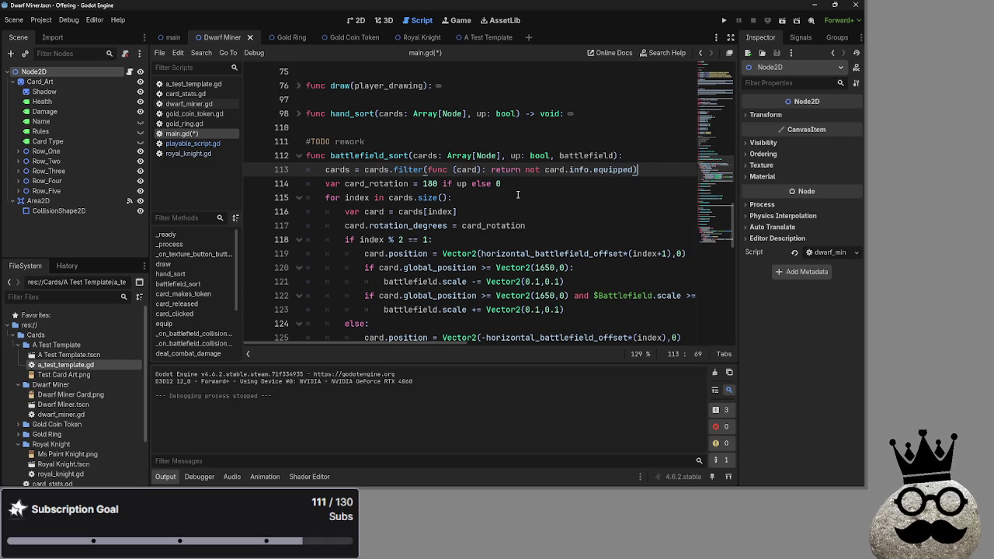
{"action": "double_click", "coordinate": [532, 170]}
{"action": "key", "text": "Down"}
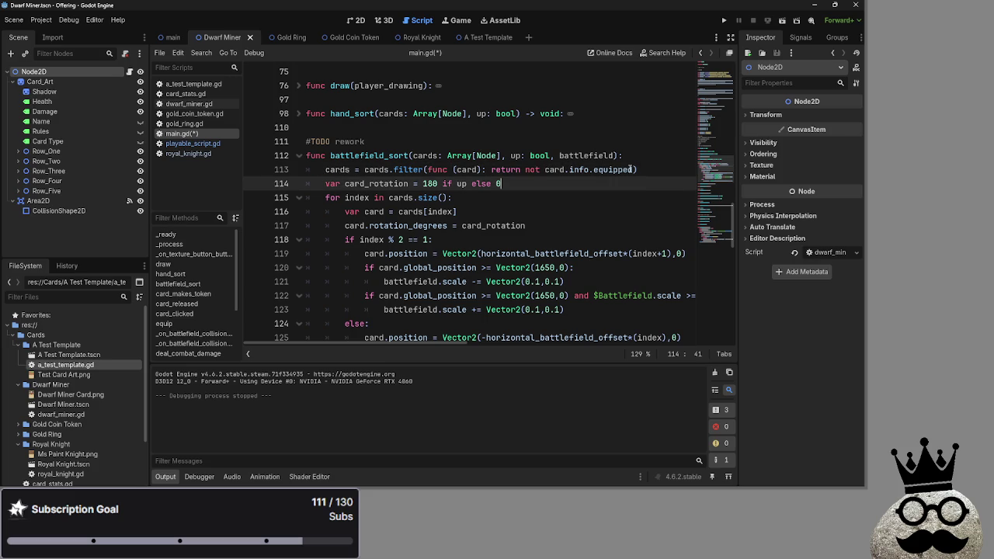
{"action": "left_click_drag", "start_coordinate": [637, 170], "coordinate": [426, 170]}
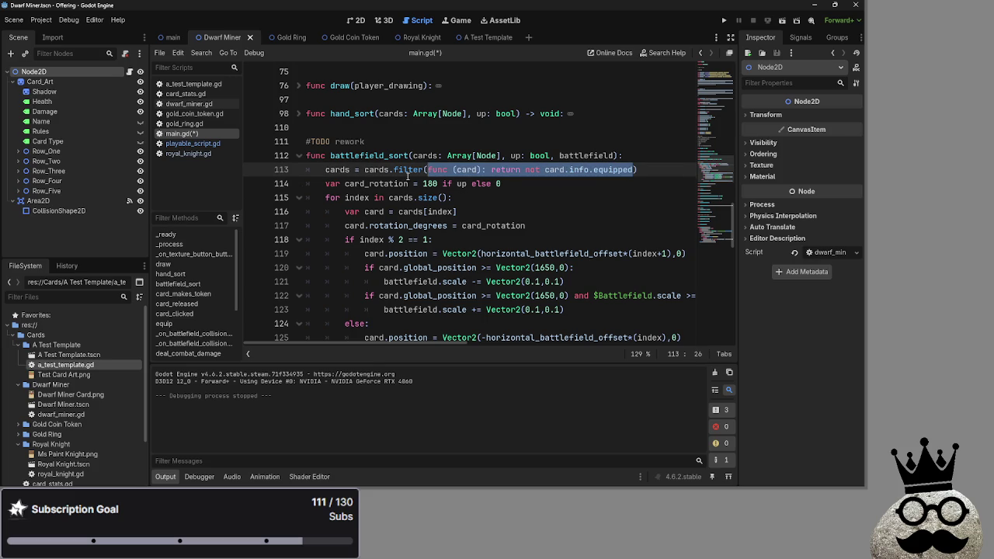
{"action": "double_click", "coordinate": [398, 170]}
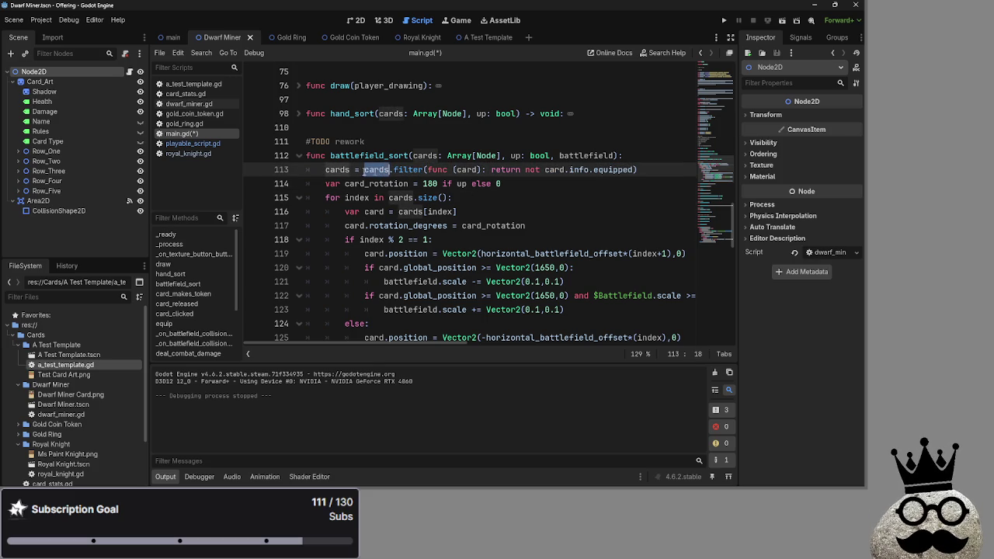
{"action": "left_click", "coordinate": [385, 170]}
{"action": "left_click", "coordinate": [339, 170]}
{"action": "left_click", "coordinate": [513, 184]}
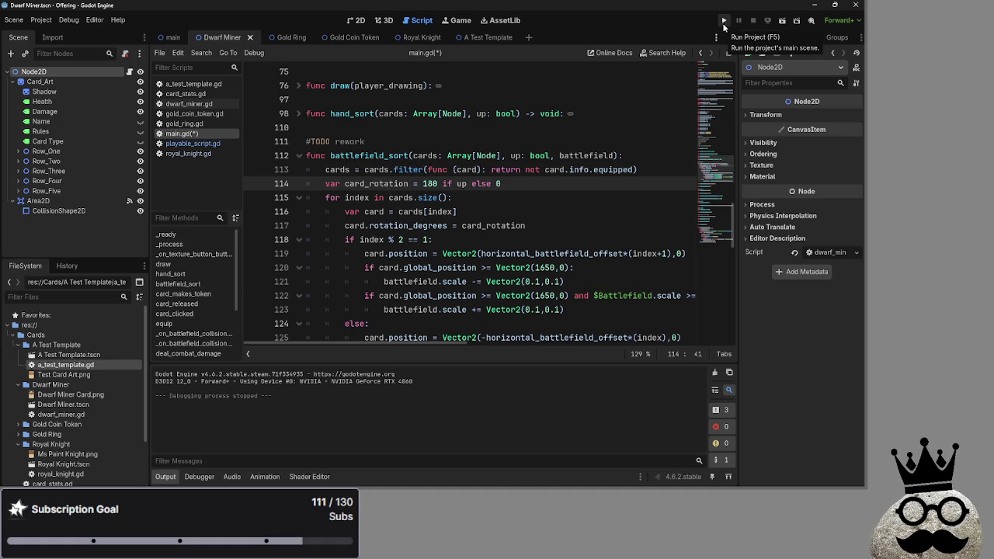
Step: Run the game, play a card to trigger the sort, and select the debugger error
{"action": "left_click", "coordinate": [724, 22]}
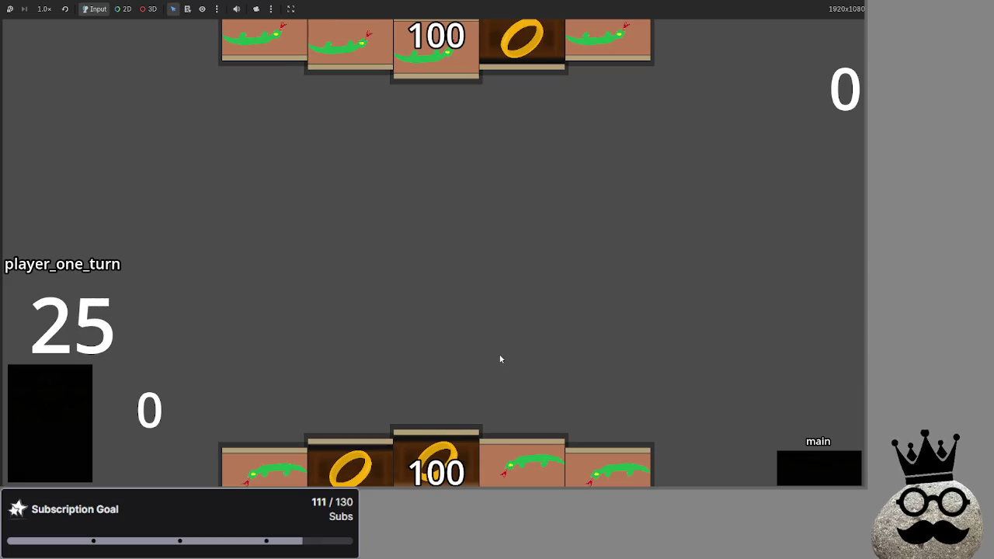
{"action": "left_click", "coordinate": [429, 436]}
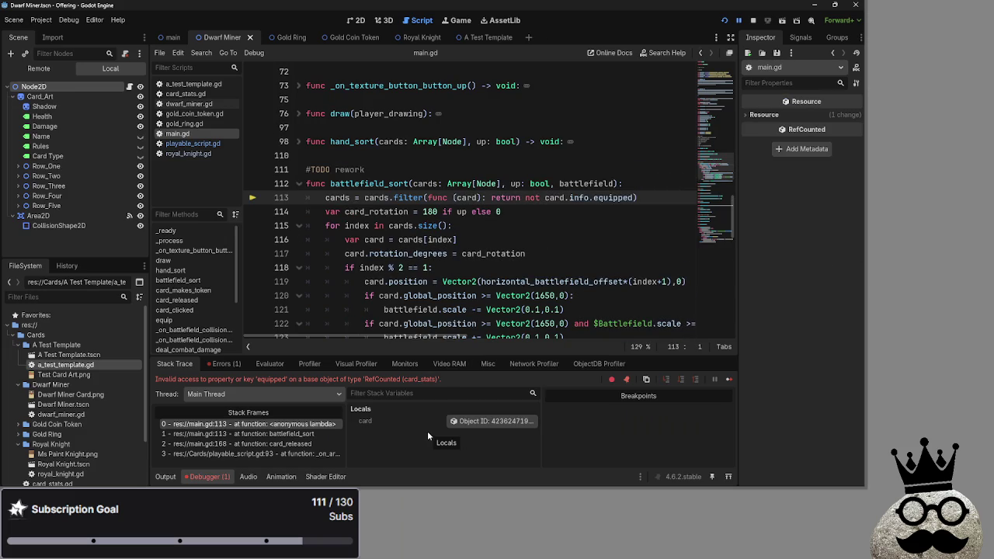
{"action": "left_click_drag", "start_coordinate": [155, 379], "coordinate": [461, 378]}
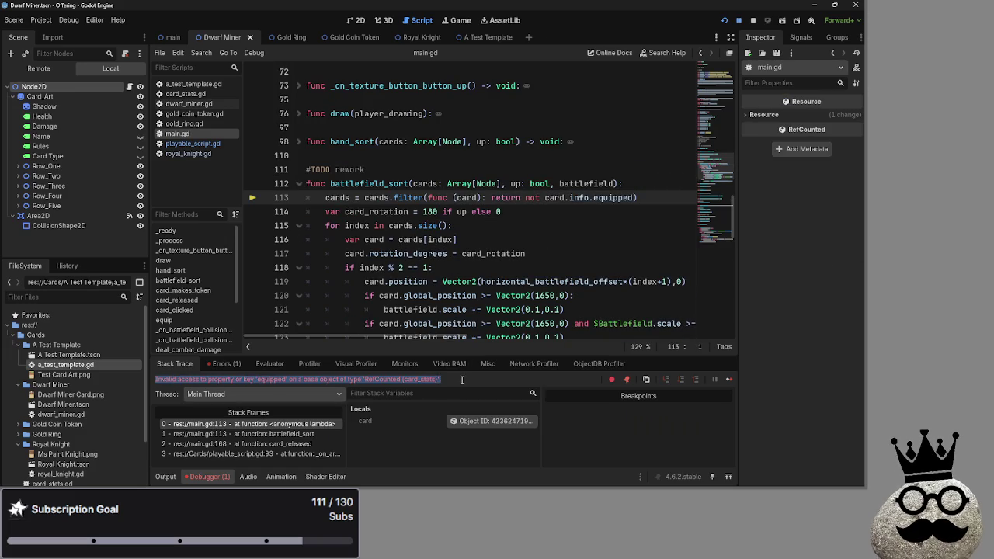
{"action": "left_click", "coordinate": [461, 378]}
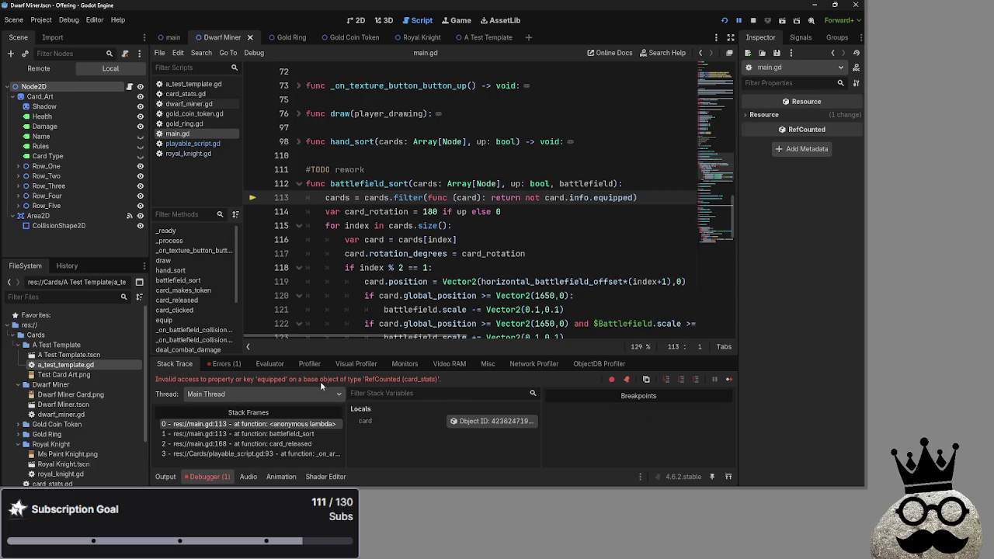
Step: After checking equipped in playable_script.gd, change the filter to card.equipped and relaunch
{"action": "left_click", "coordinate": [186, 144]}
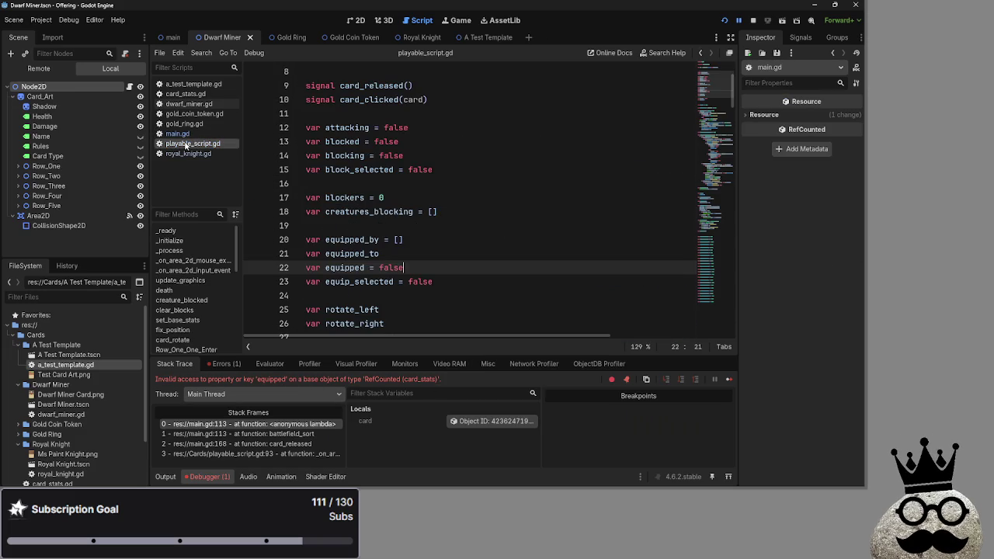
{"action": "key", "text": "Up"}
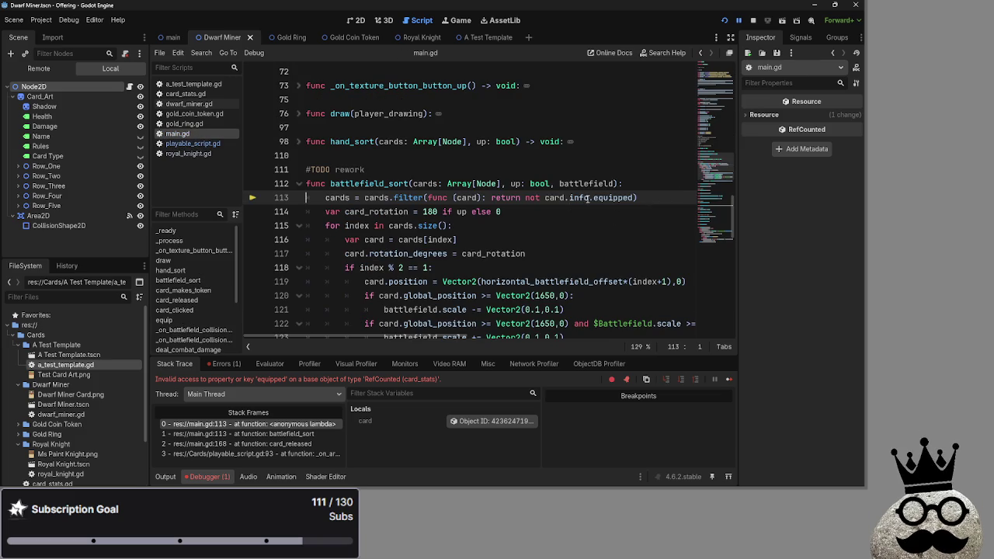
{"action": "left_click_drag", "start_coordinate": [591, 198], "coordinate": [565, 200]}
{"action": "key", "text": "Delete"}
{"action": "key", "text": "Delete"}
{"action": "left_click", "coordinate": [725, 21]}
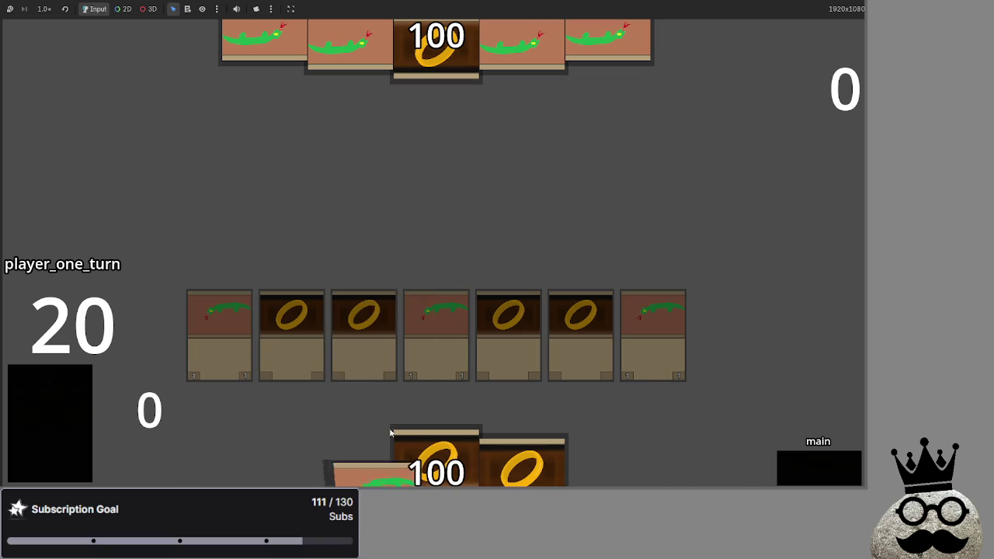
Step: Advance phases through player two's turn back to the player's main phase
{"action": "left_click", "coordinate": [811, 471]}
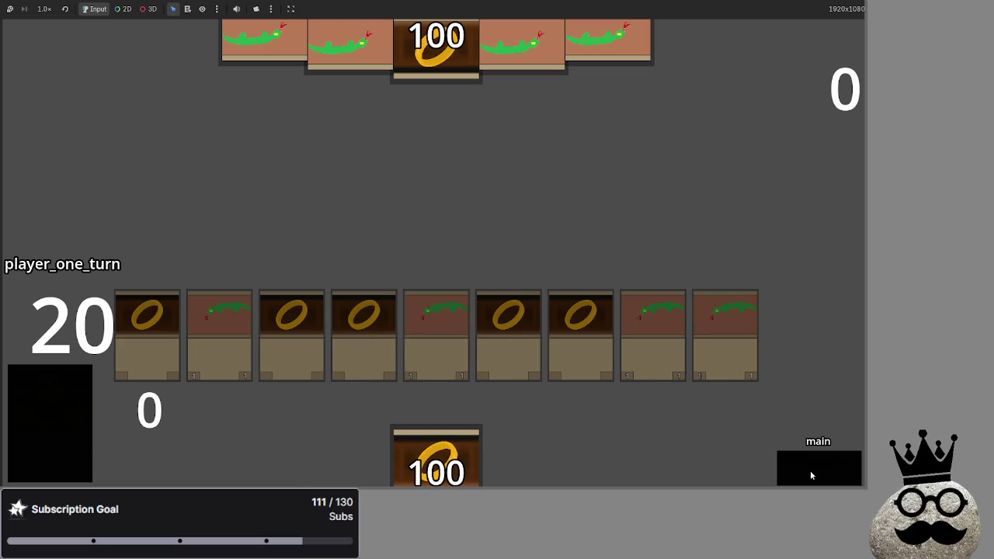
{"action": "left_click", "coordinate": [811, 470]}
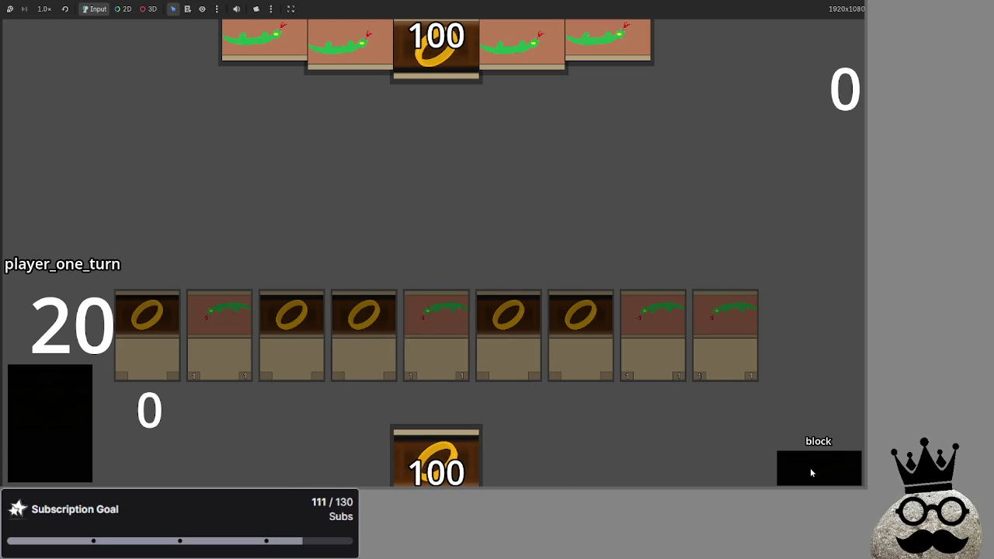
{"action": "left_click", "coordinate": [811, 468]}
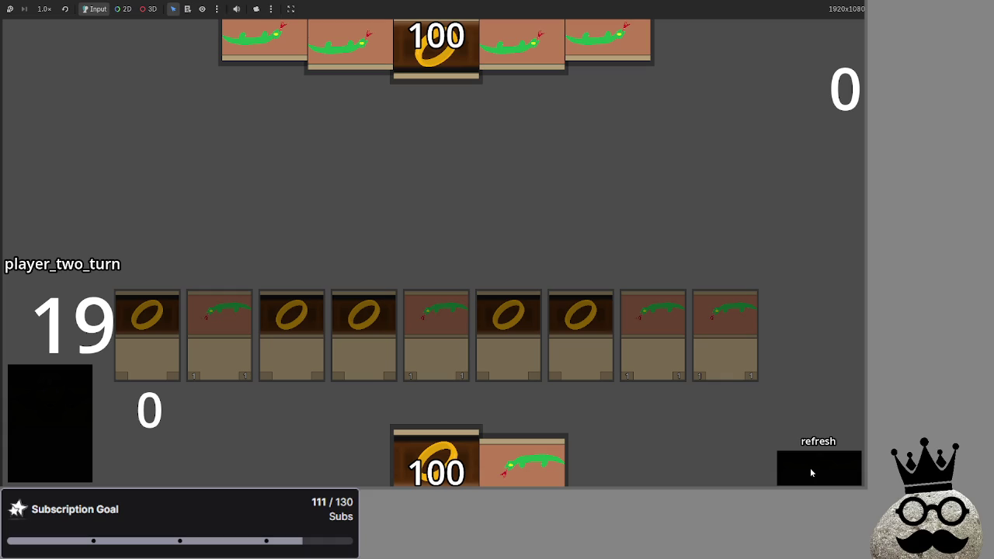
{"action": "left_click", "coordinate": [810, 468]}
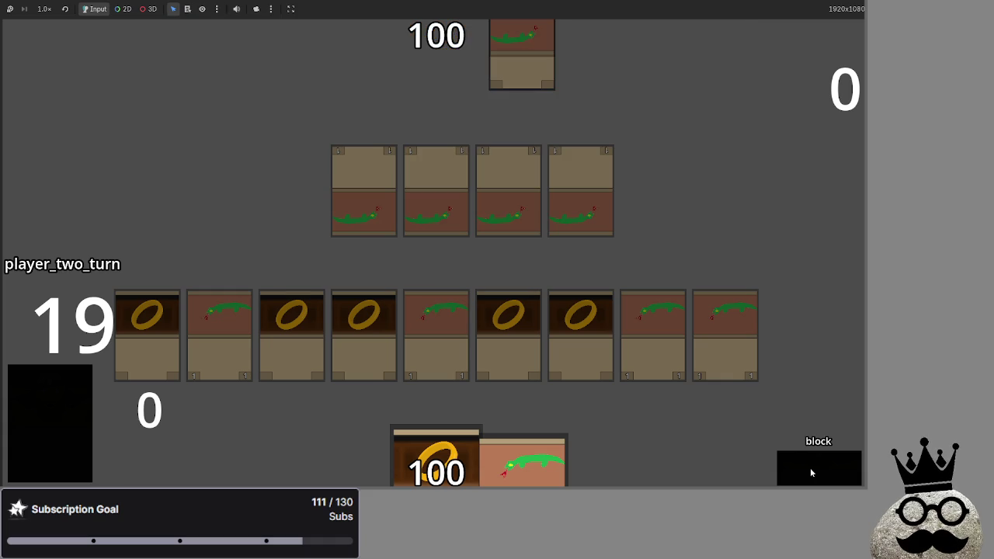
{"action": "left_click", "coordinate": [810, 468]}
{"action": "left_click", "coordinate": [806, 468]}
{"action": "left_click", "coordinate": [806, 467]}
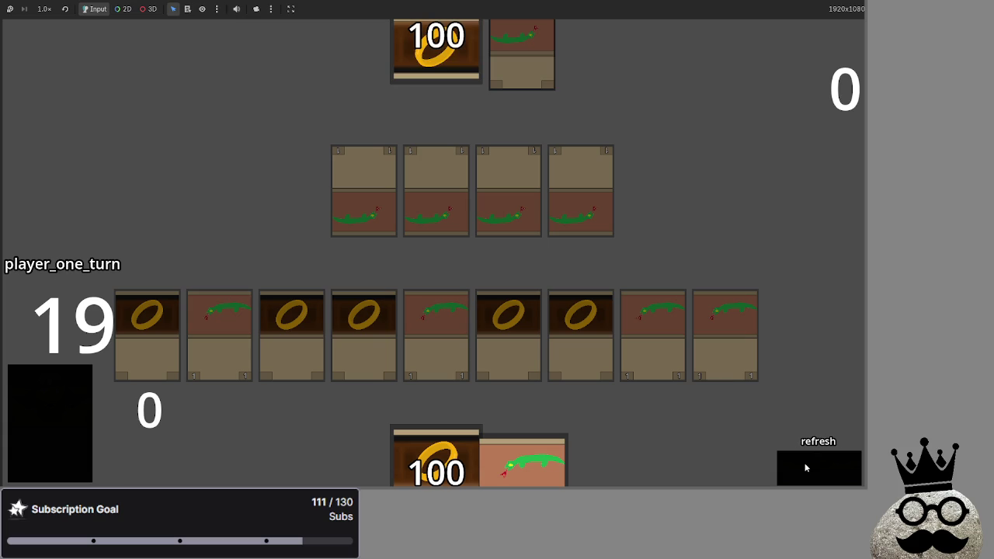
{"action": "left_click", "coordinate": [806, 467]}
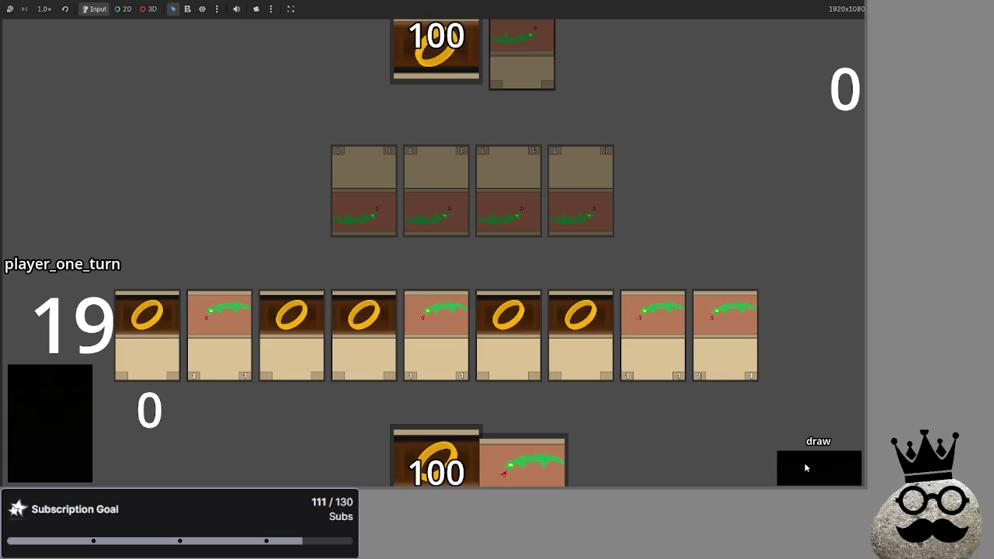
{"action": "left_click", "coordinate": [805, 467]}
Step: Equip three ring cards onto snake cards on the battlefield, including the eighth and ninth snakes
{"action": "left_click", "coordinate": [575, 342]}
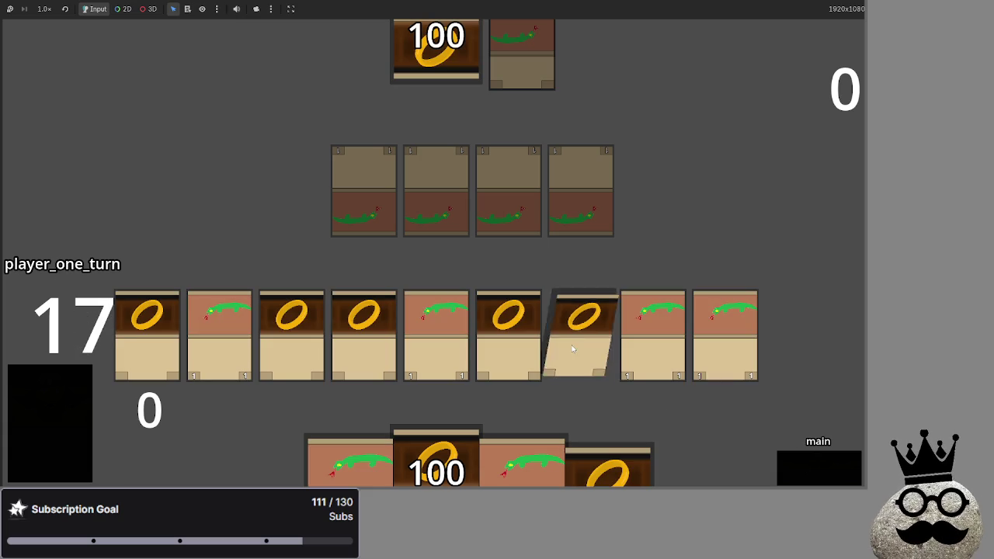
{"action": "left_click", "coordinate": [643, 319]}
{"action": "left_click", "coordinate": [509, 334]}
{"action": "left_click", "coordinate": [710, 313]}
{"action": "left_click", "coordinate": [368, 323]}
{"action": "left_click", "coordinate": [291, 322]}
{"action": "left_click", "coordinate": [332, 289]}
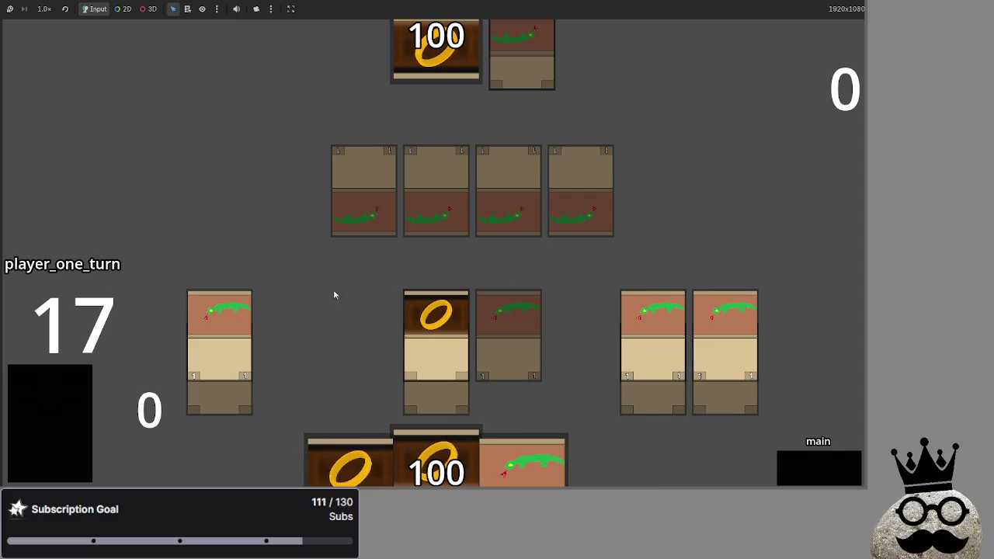
Step: Play a ring and a snake from hand, draw four cards, then stop the game with F8
{"action": "left_click", "coordinate": [354, 462]}
{"action": "left_click", "coordinate": [581, 330]}
{"action": "left_click", "coordinate": [293, 326]}
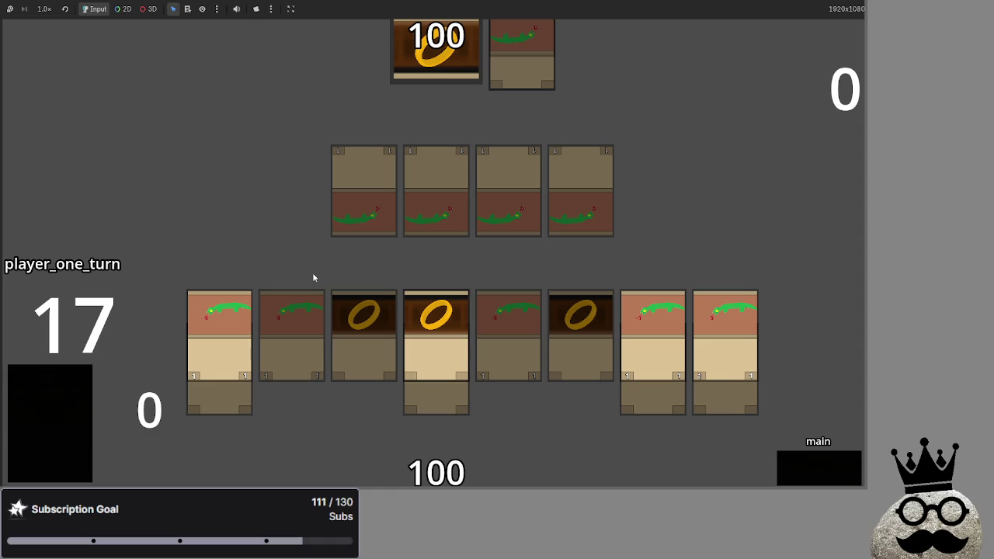
{"action": "left_click", "coordinate": [56, 427]}
{"action": "mouse_move", "coordinate": [436, 463]}
{"action": "left_mouse_down"}
{"action": "mouse_move", "coordinate": [425, 281]}
{"action": "mouse_move", "coordinate": [443, 307]}
{"action": "mouse_move", "coordinate": [431, 235]}
{"action": "mouse_move", "coordinate": [437, 277]}
{"action": "left_mouse_up"}
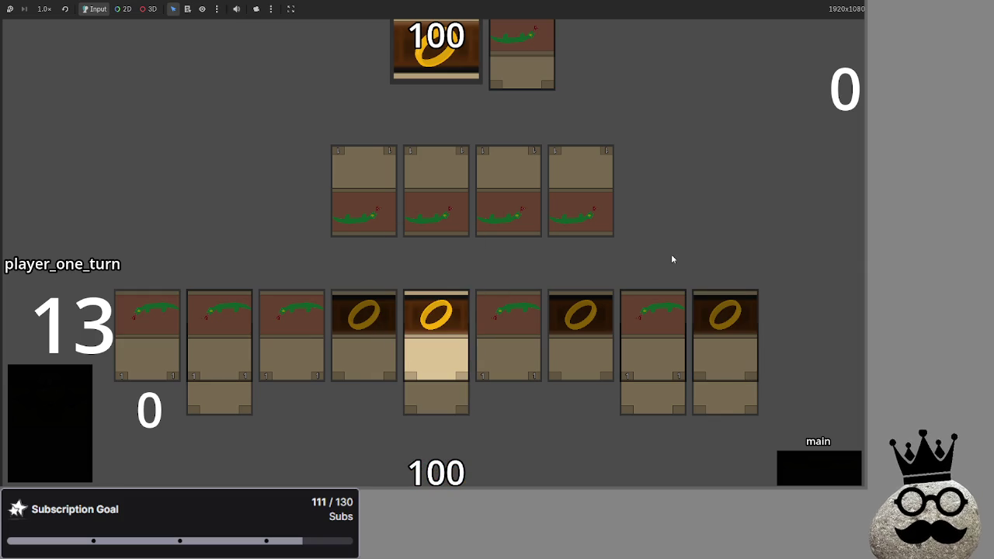
{"action": "key", "text": "F8"}
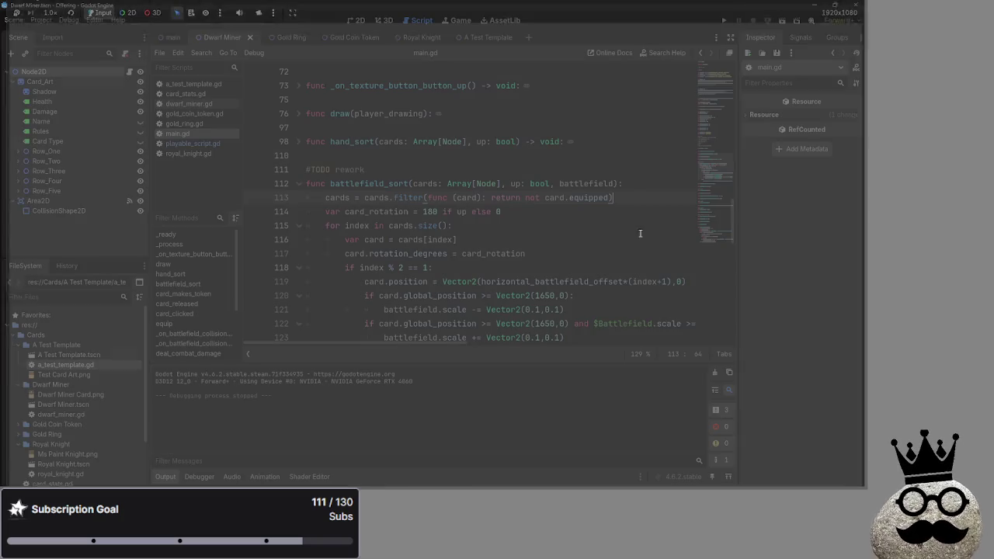
Step: Inspect the equipped and equipped_to variables in playable_script.gd, glancing at main.gd and the gold ring script
{"action": "left_click", "coordinate": [170, 143]}
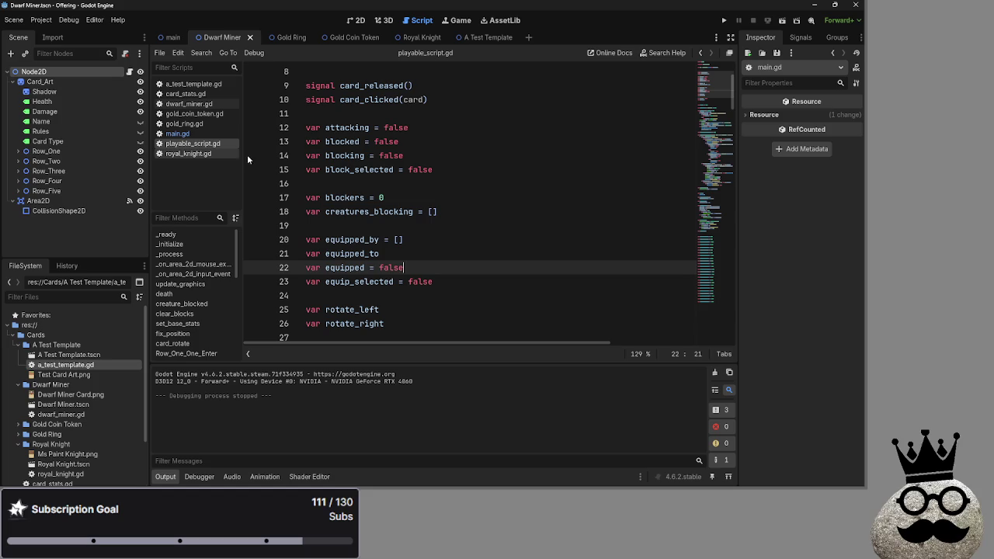
{"action": "double_click", "coordinate": [348, 267]}
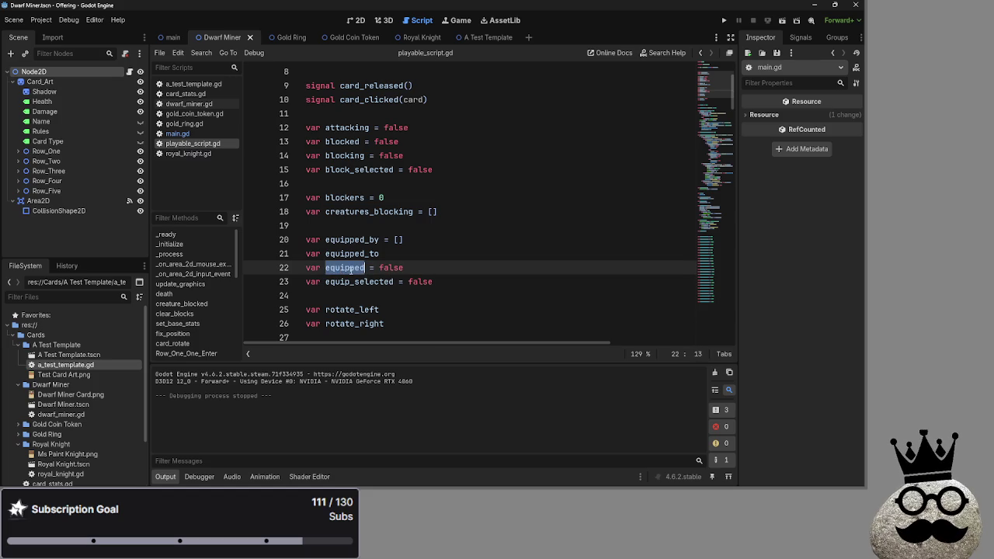
{"action": "double_click", "coordinate": [345, 260]}
{"action": "left_click", "coordinate": [404, 268]}
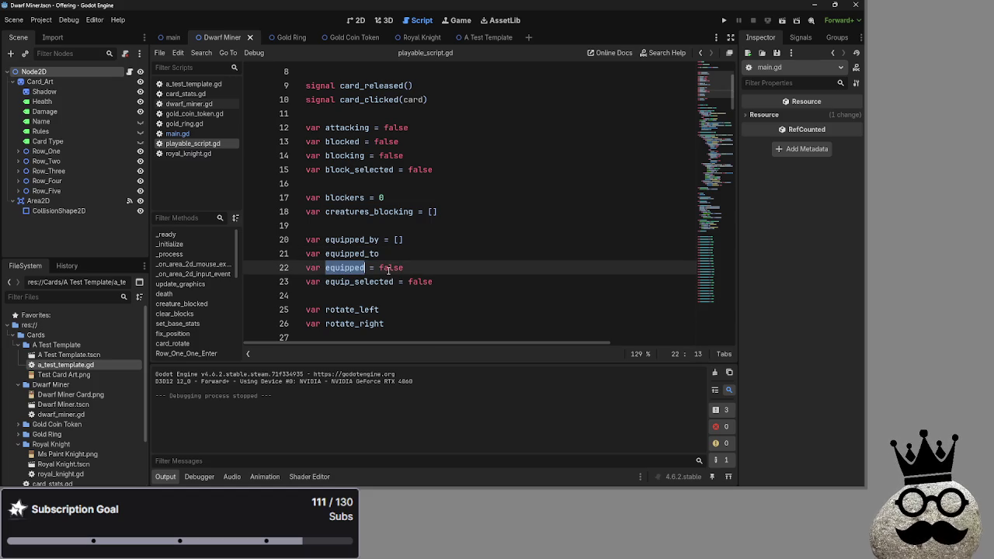
{"action": "double_click", "coordinate": [344, 267]}
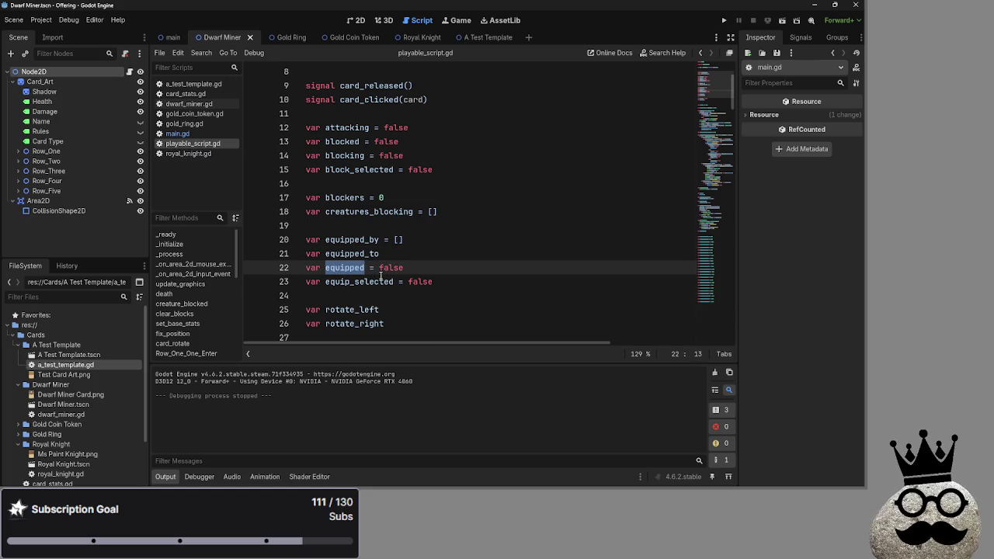
{"action": "left_click", "coordinate": [456, 272]}
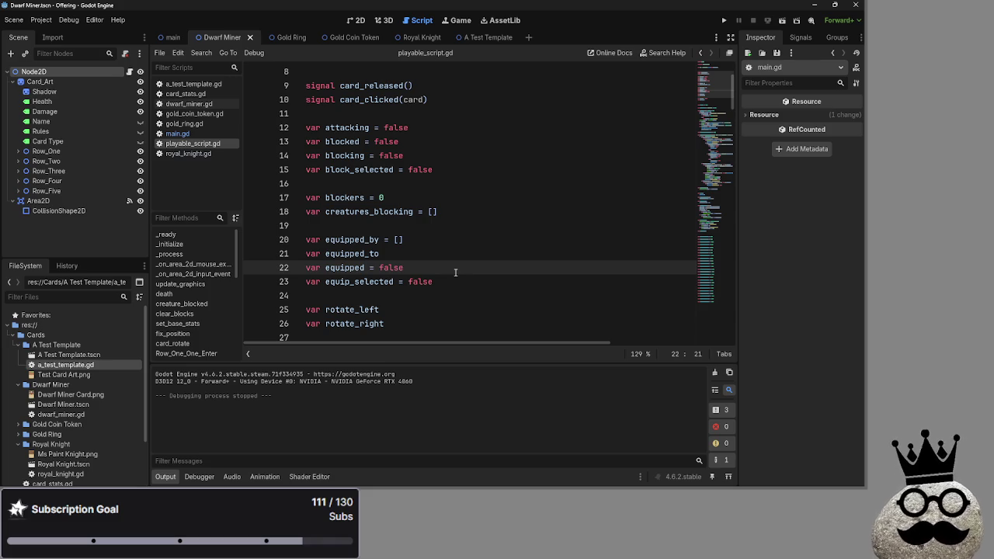
{"action": "left_click", "coordinate": [177, 133]}
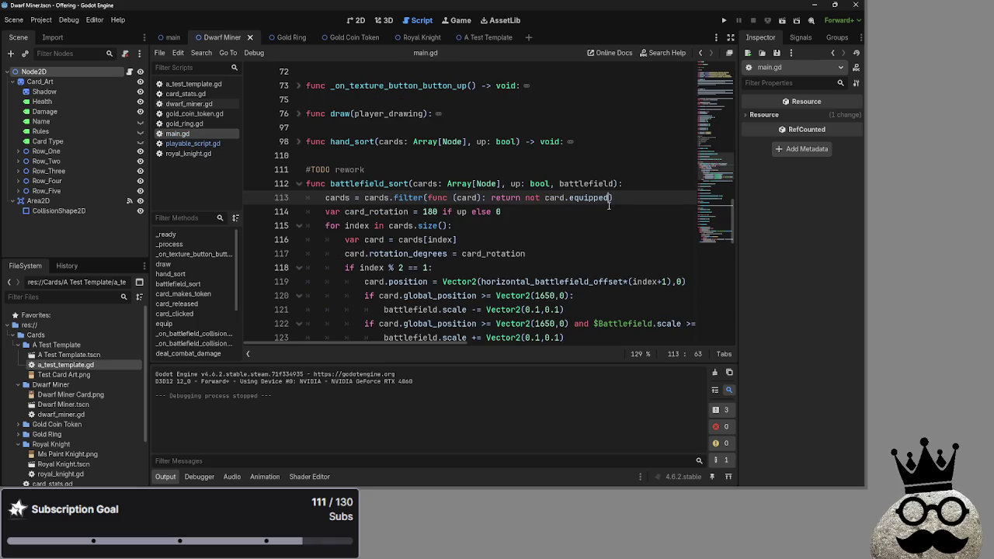
{"action": "left_click", "coordinate": [176, 124]}
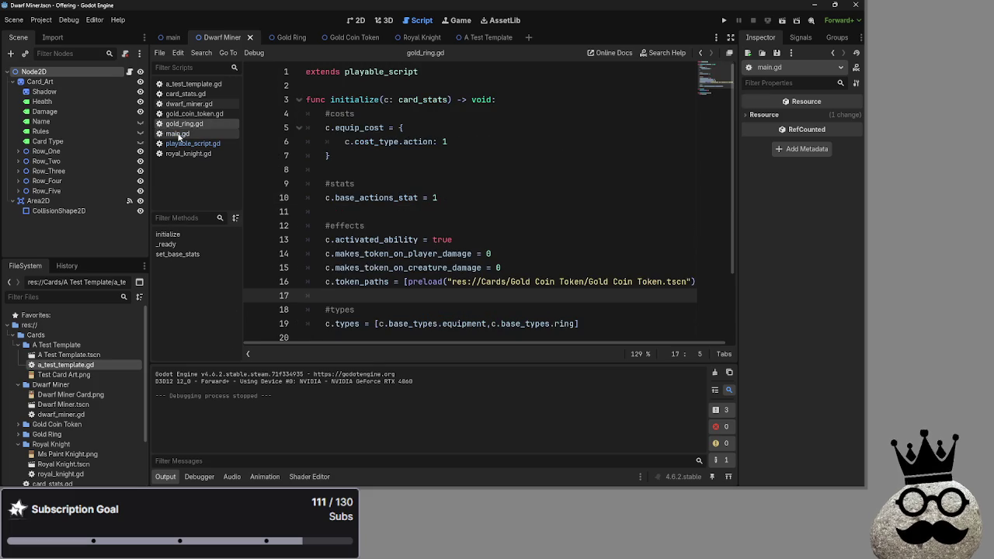
{"action": "left_click", "coordinate": [177, 134]}
{"action": "left_click", "coordinate": [191, 143]}
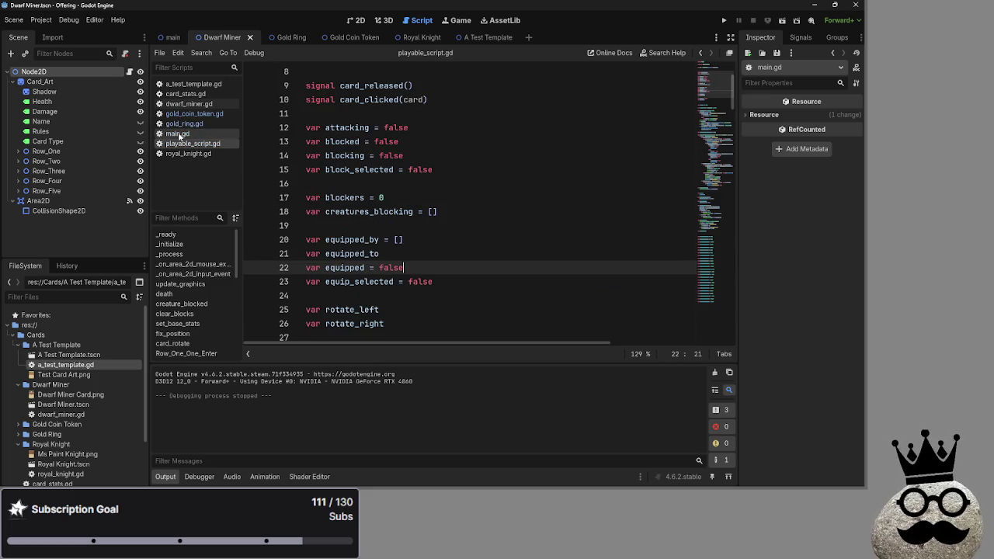
Step: Append ' = []' to var equipped_to on line 21
{"action": "left_click", "coordinate": [341, 268]}
{"action": "key", "text": "Left"}
{"action": "key", "text": "Left"}
{"action": "key", "text": "Left"}
{"action": "key", "text": "Up"}
{"action": "key", "text": "ctrl+d"}
{"action": "left_click", "coordinate": [404, 260]}
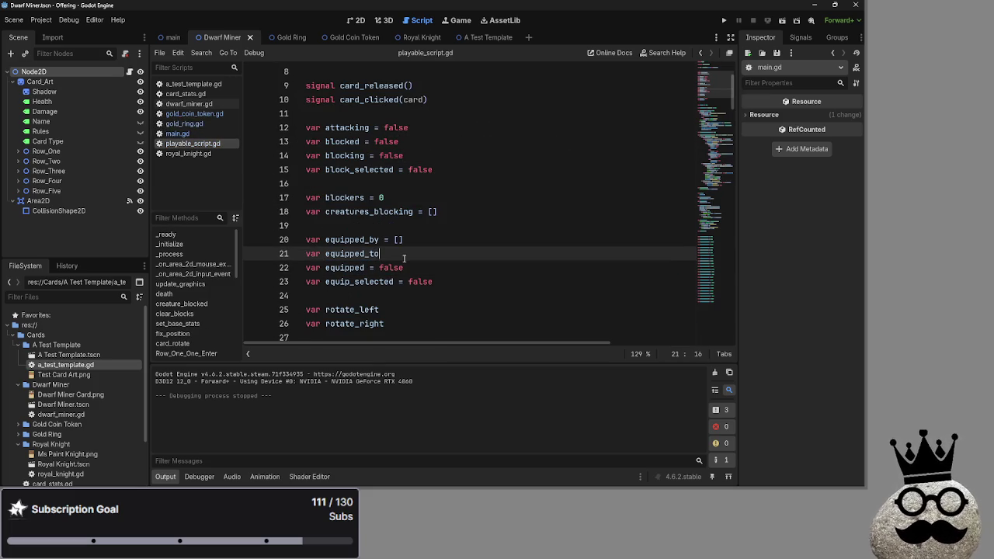
{"action": "type", "text": "= "}
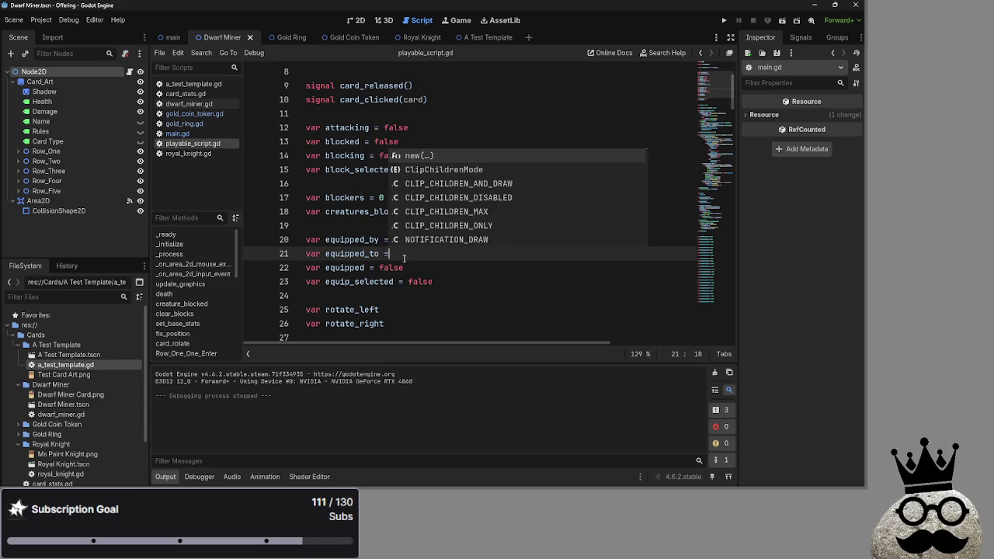
{"action": "type", "text": "[]"}
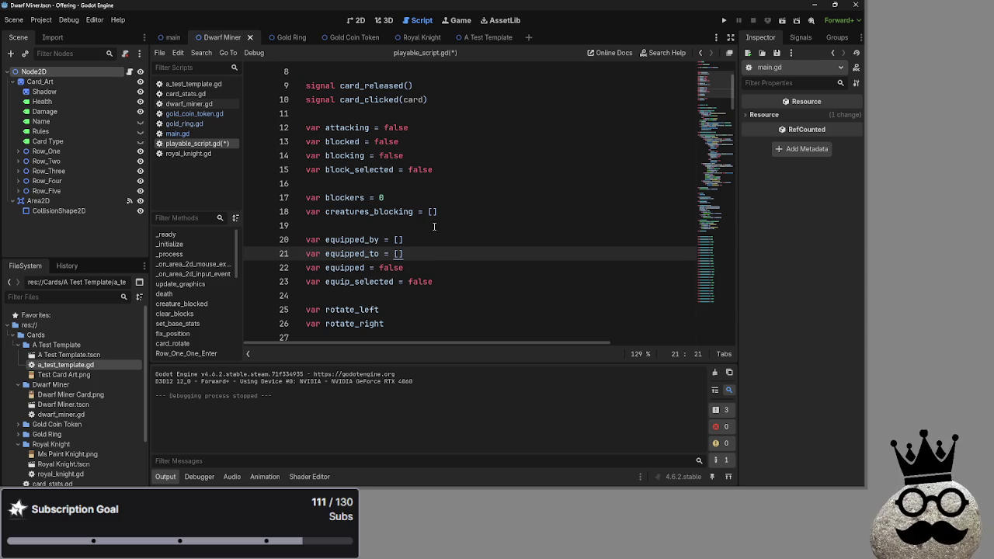
{"action": "left_click", "coordinate": [405, 254]}
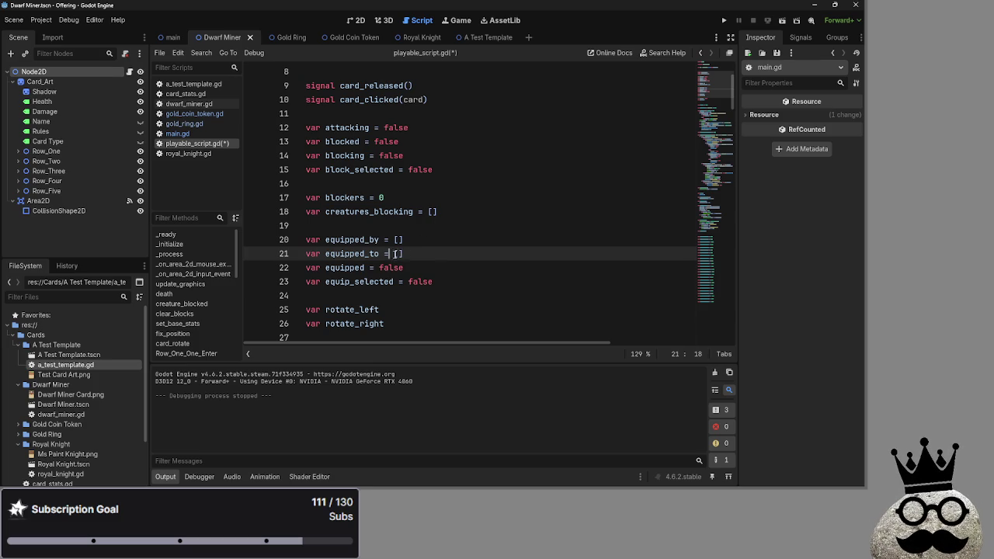
{"action": "double_click", "coordinate": [401, 254]}
{"action": "left_click", "coordinate": [407, 256]}
Step: Save playable_script.gd and recheck the equipped_to declaration
{"action": "left_click", "coordinate": [188, 153]}
{"action": "left_click", "coordinate": [198, 146]}
{"action": "key", "text": "ctrl+s"}
{"action": "left_click_drag", "start_coordinate": [405, 254], "coordinate": [326, 254]}
{"action": "double_click", "coordinate": [355, 256]}
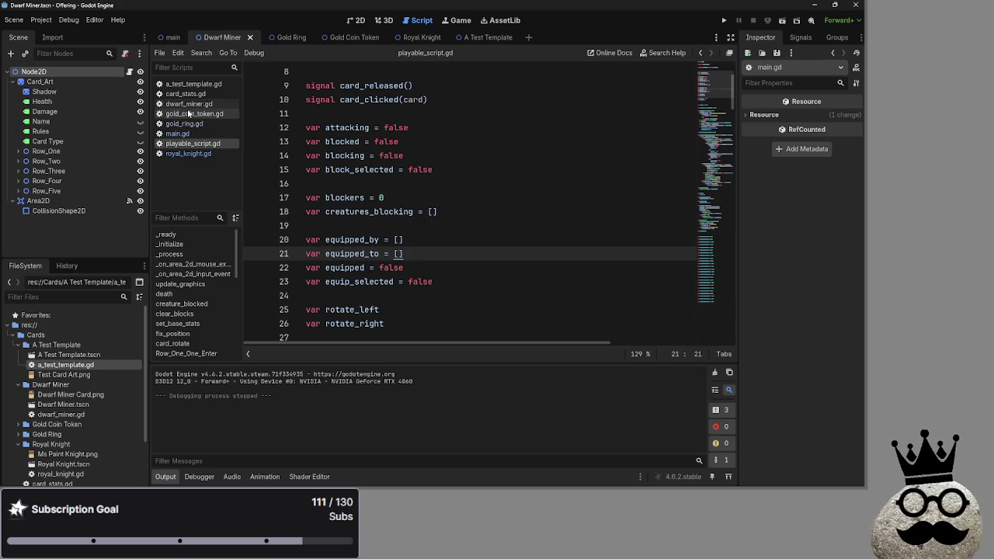
{"action": "left_click", "coordinate": [202, 133]}
Step: Search main.gd for 'equipped_to'
{"action": "left_click", "coordinate": [418, 156]}
{"action": "key", "text": "ctrl+f"}
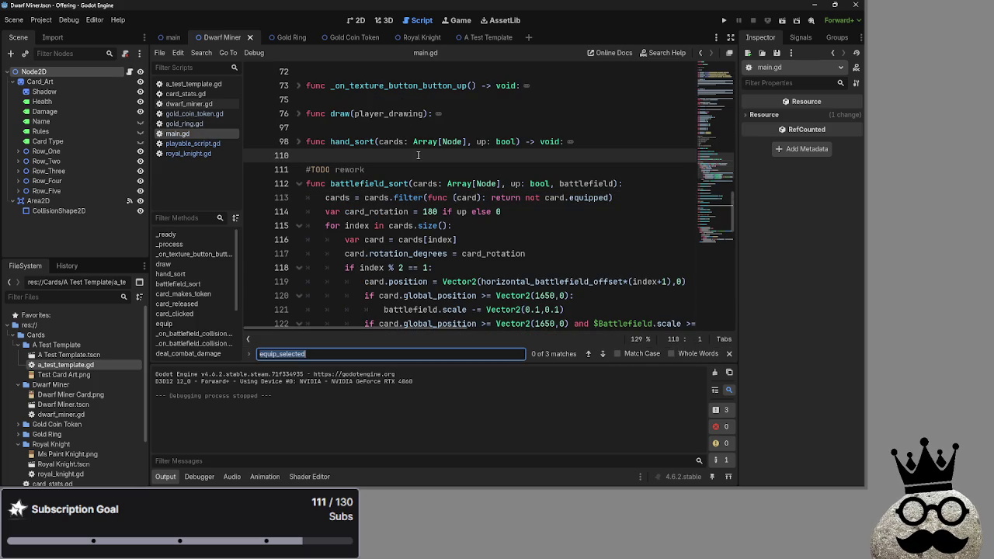
{"action": "type", "text": "equipped_tw"}
{"action": "key", "text": "BackSpace"}
{"action": "type", "text": "o"}
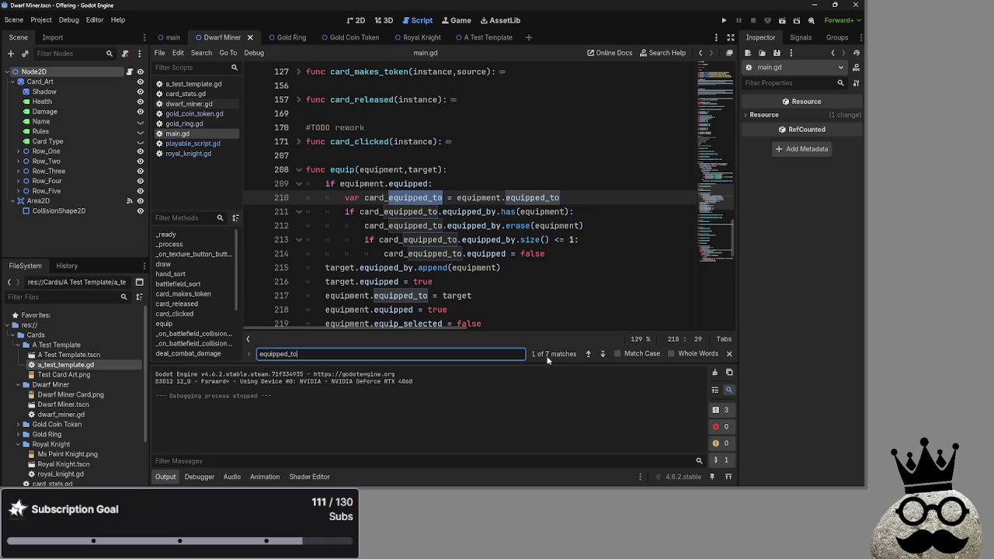
{"action": "scroll", "coordinate": [471, 315], "scroll_direction": "down", "scroll_amount": 2}
Step: Change line 217's '= target' to '.append(target)' and save main.gd
{"action": "left_click_drag", "start_coordinate": [473, 213], "coordinate": [429, 212]}
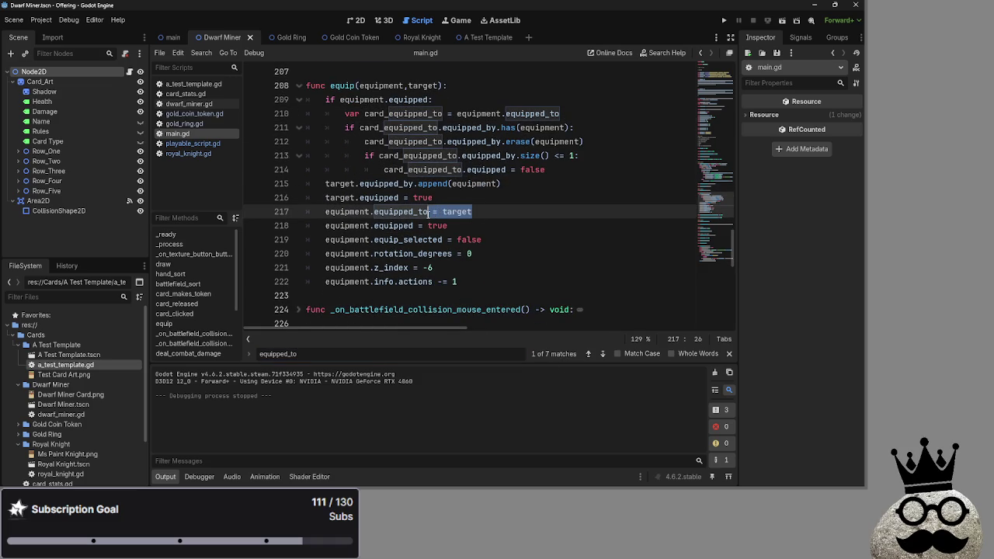
{"action": "type", "text": ".append"}
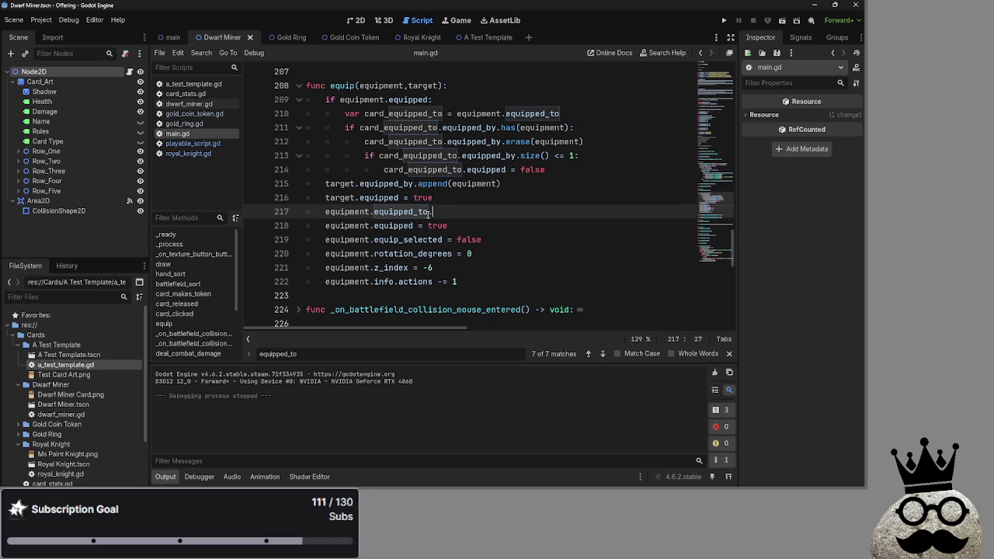
{"action": "type", "text": "("}
{"action": "type", "text": "target"}
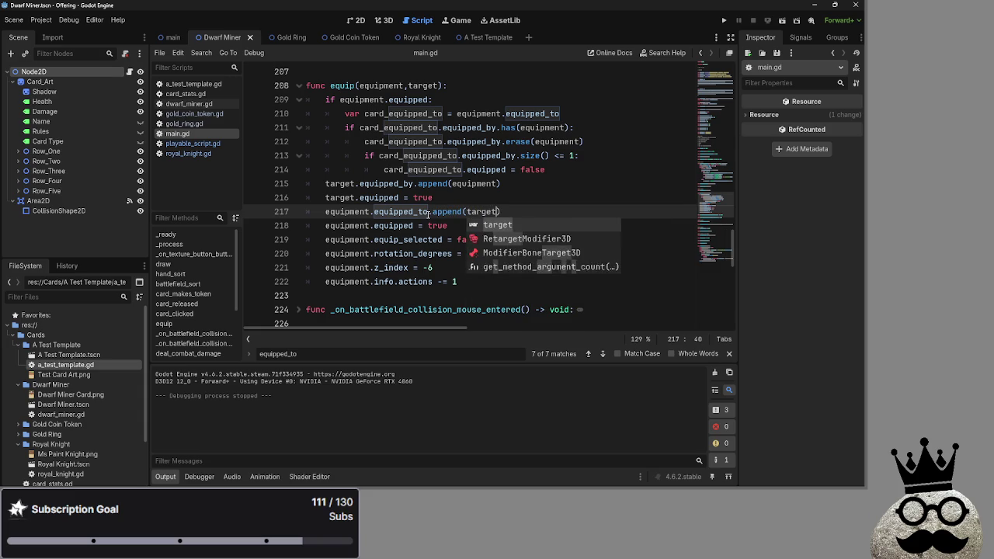
{"action": "type", "text": ")"}
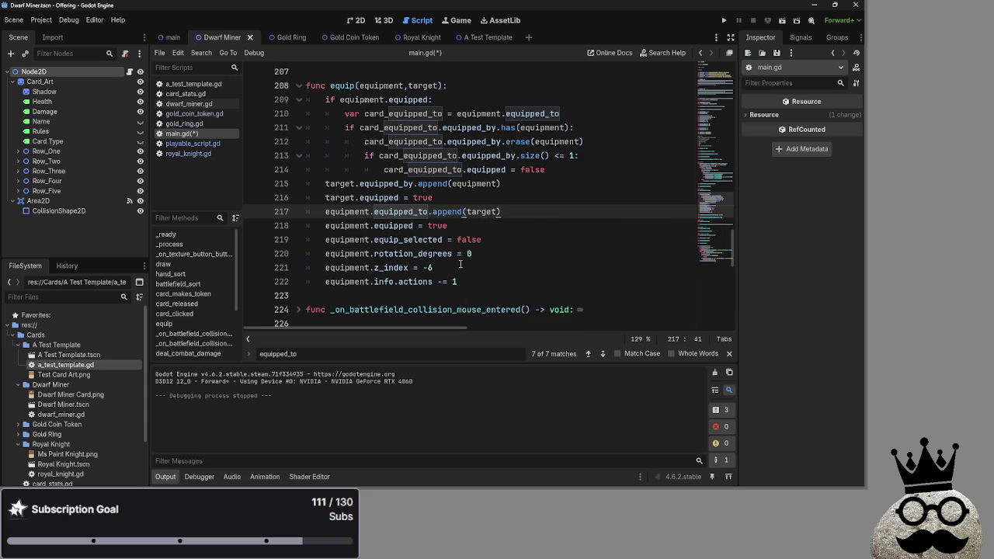
{"action": "left_click", "coordinate": [608, 353]}
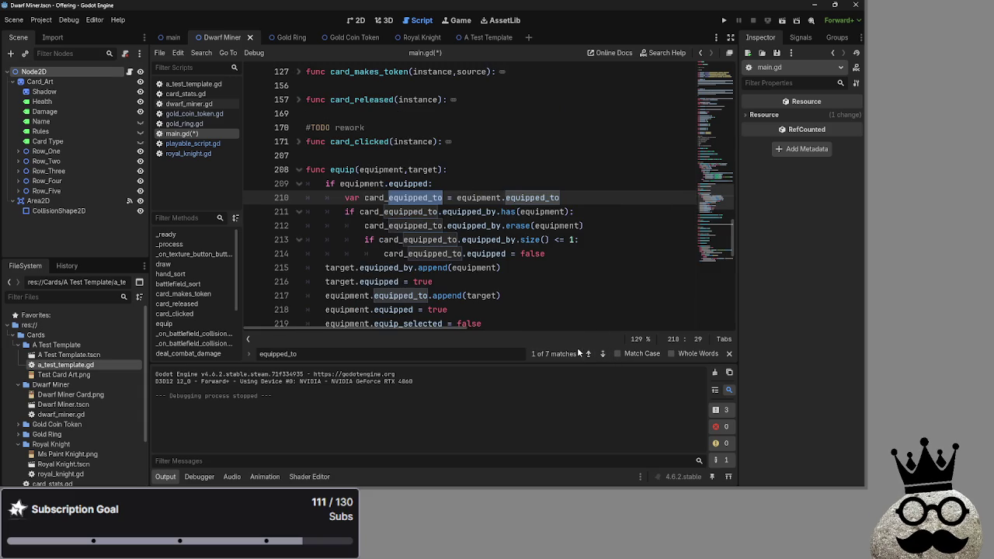
{"action": "left_click", "coordinate": [587, 353]}
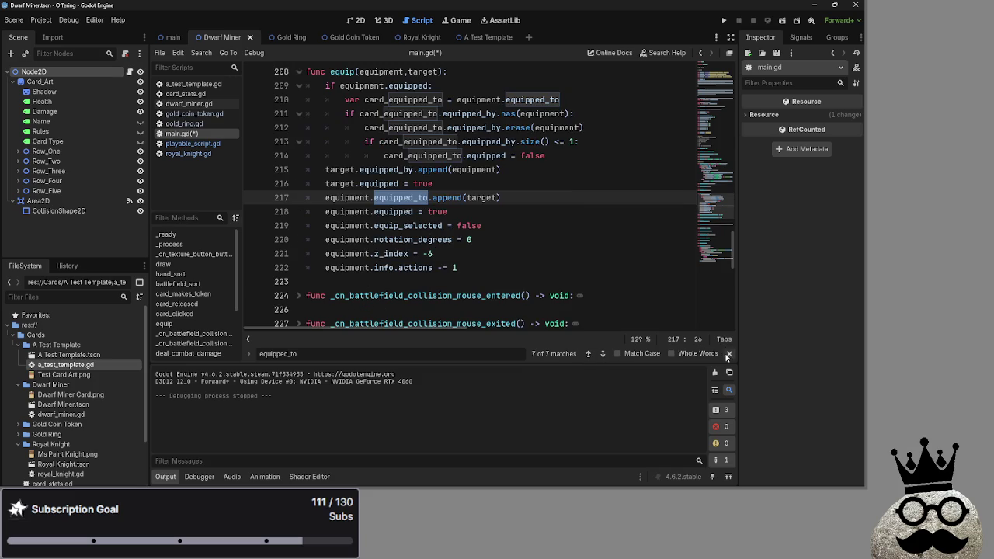
{"action": "left_click", "coordinate": [729, 354]}
{"action": "left_click", "coordinate": [534, 199]}
{"action": "key", "text": "ctrl+s"}
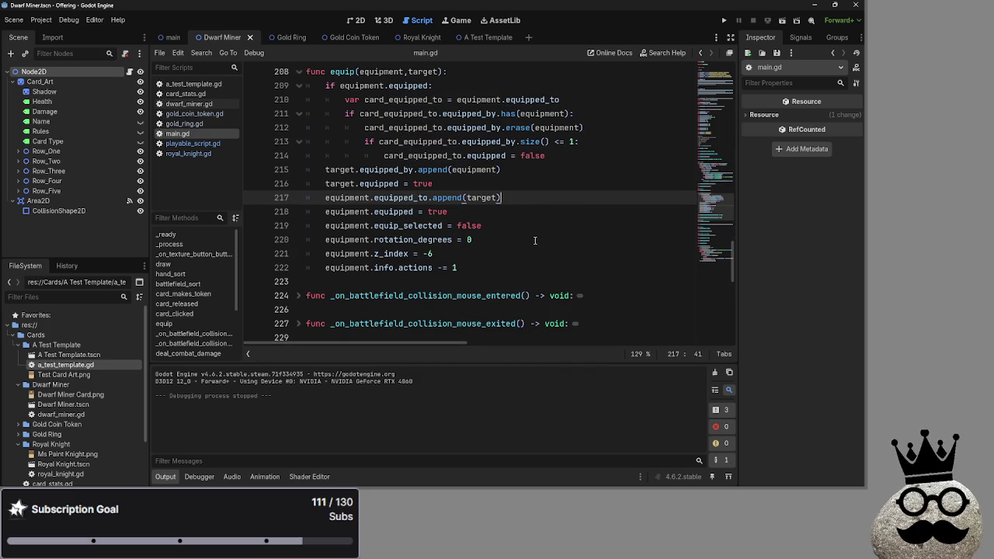
Step: Review the equip code around lines 171–222, then launch the game
{"action": "right_click", "coordinate": [534, 240]}
{"action": "left_click", "coordinate": [532, 190]}
{"action": "scroll", "coordinate": [528, 233], "scroll_direction": "up", "scroll_amount": 5}
{"action": "left_click", "coordinate": [530, 255]}
{"action": "scroll", "coordinate": [530, 264], "scroll_direction": "down", "scroll_amount": 1}
{"action": "scroll", "coordinate": [529, 271], "scroll_direction": "down", "scroll_amount": 1}
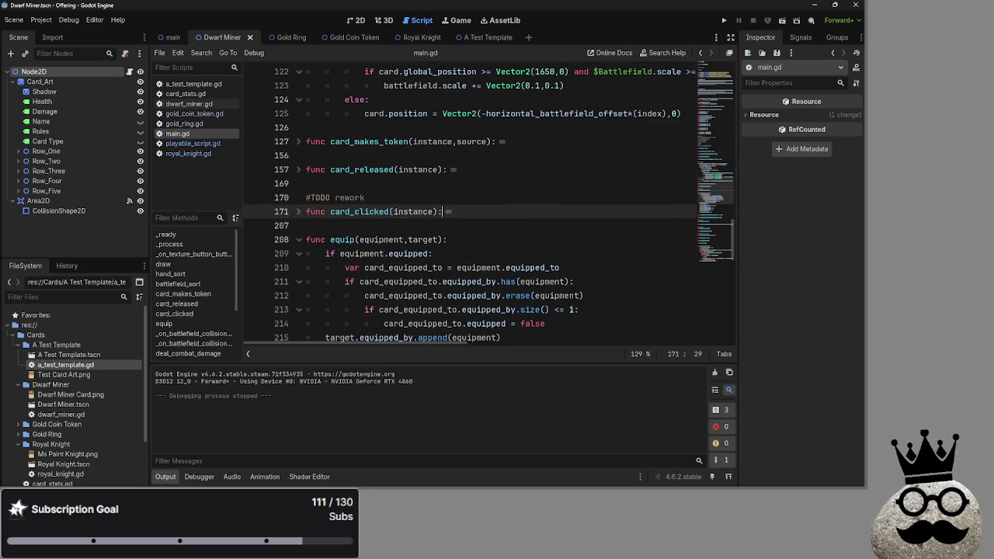
{"action": "scroll", "coordinate": [472, 202], "scroll_direction": "down", "scroll_amount": 2}
{"action": "scroll", "coordinate": [472, 202], "scroll_direction": "down", "scroll_amount": 5}
{"action": "scroll", "coordinate": [466, 194], "scroll_direction": "up", "scroll_amount": 5}
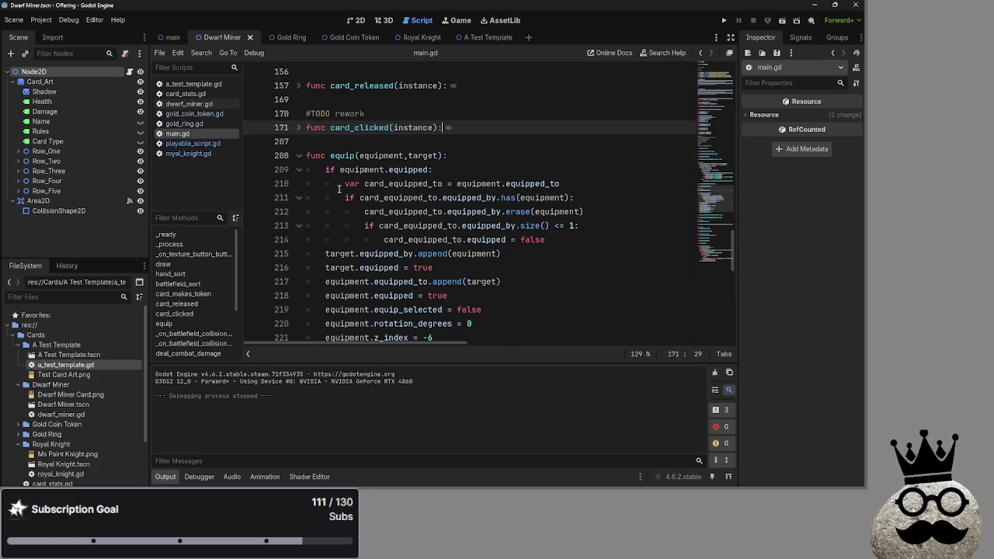
{"action": "scroll", "coordinate": [467, 194], "scroll_direction": "down", "scroll_amount": 3}
{"action": "left_click", "coordinate": [517, 226]}
{"action": "scroll", "coordinate": [518, 226], "scroll_direction": "up", "scroll_amount": 2}
{"action": "left_click", "coordinate": [523, 226]}
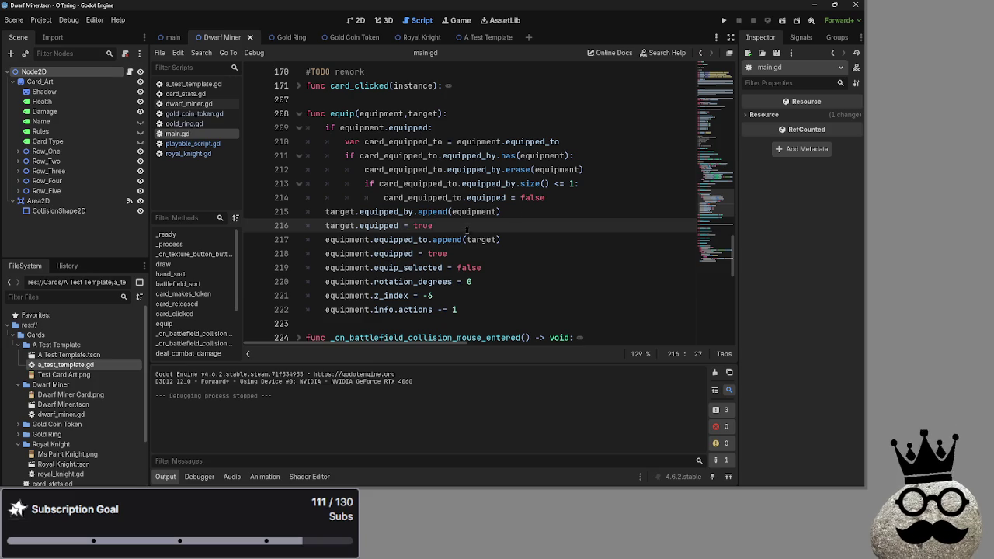
{"action": "left_click", "coordinate": [726, 16]}
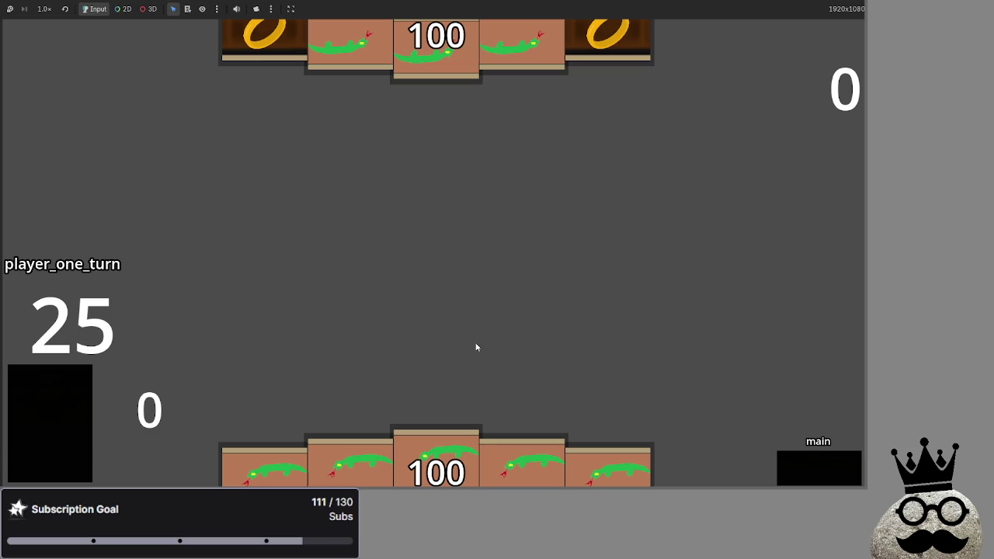
Step: Play three hand cards, draw rings, drag one ring onto the battlefield, then stop with F8
{"action": "left_click", "coordinate": [436, 408]}
{"action": "left_click", "coordinate": [442, 395]}
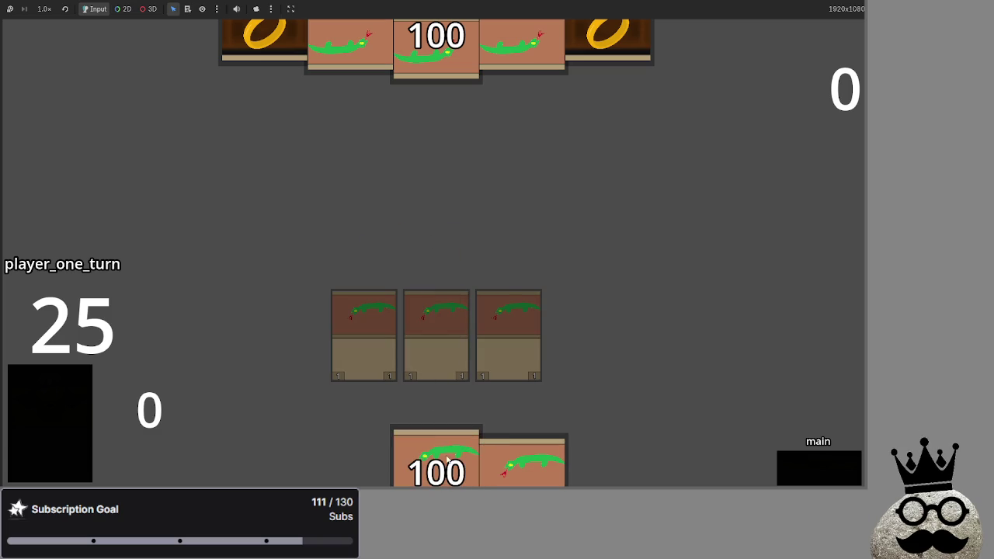
{"action": "left_click", "coordinate": [449, 412]}
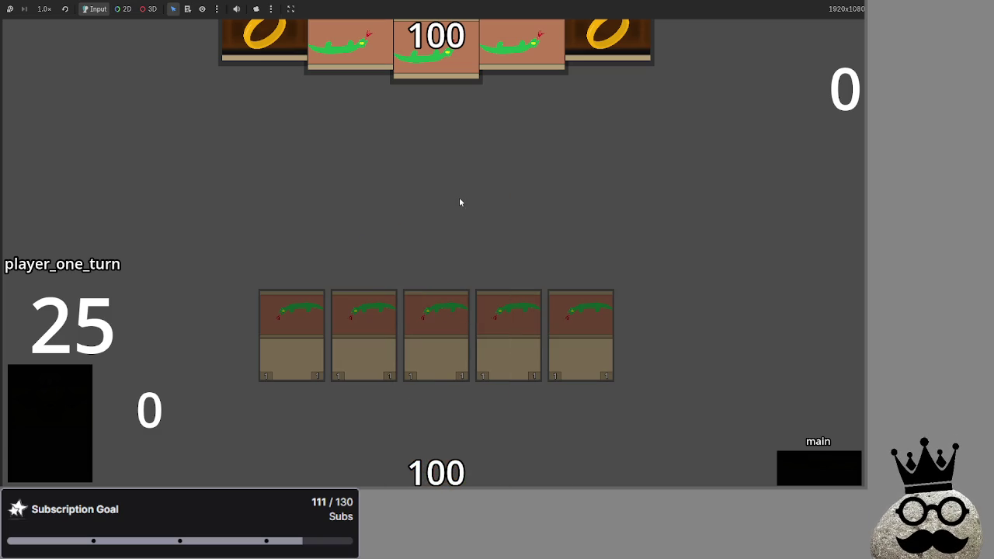
{"action": "left_click", "coordinate": [78, 401]}
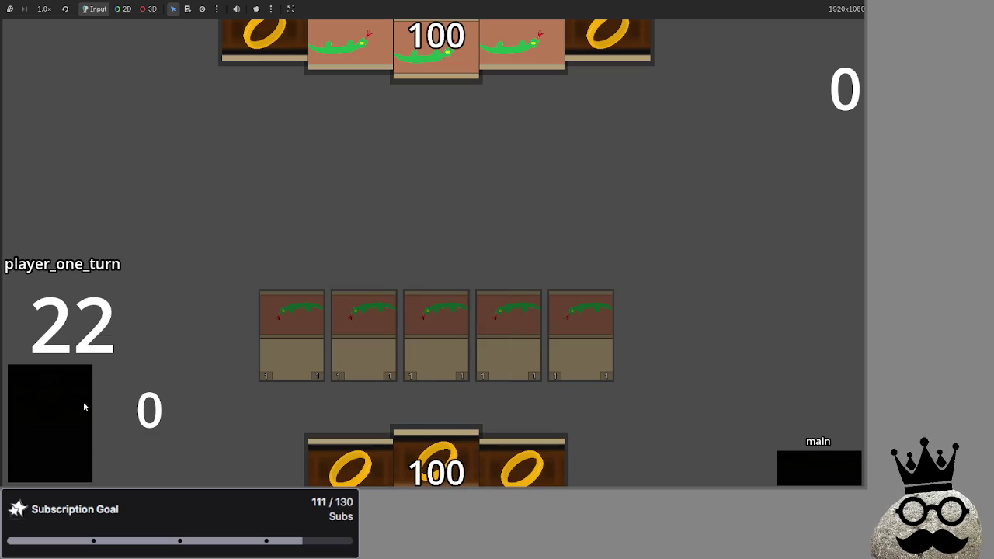
{"action": "mouse_move", "coordinate": [435, 458]}
{"action": "left_mouse_down"}
{"action": "mouse_move", "coordinate": [422, 178]}
{"action": "mouse_move", "coordinate": [418, 227]}
{"action": "mouse_move", "coordinate": [436, 214]}
{"action": "left_mouse_up"}
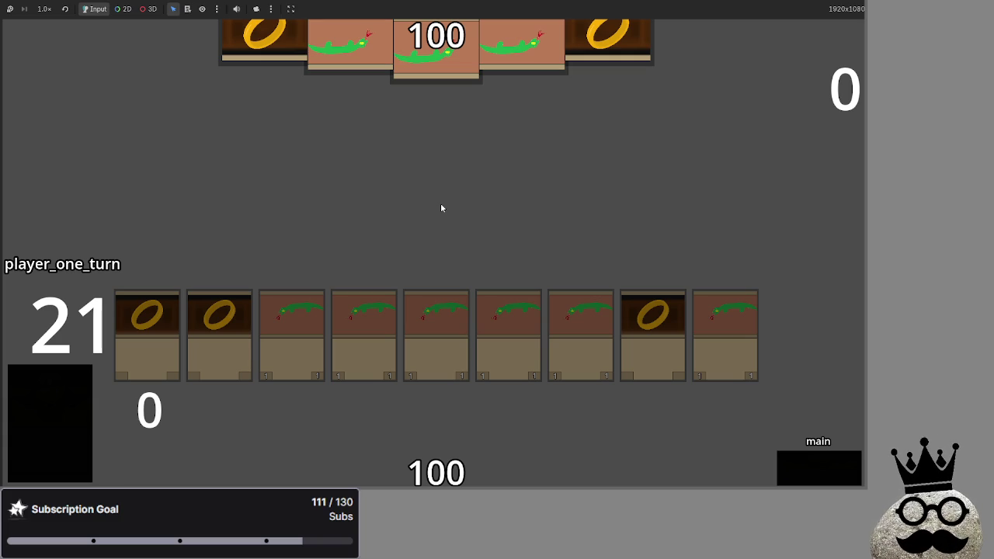
{"action": "key", "text": "F8"}
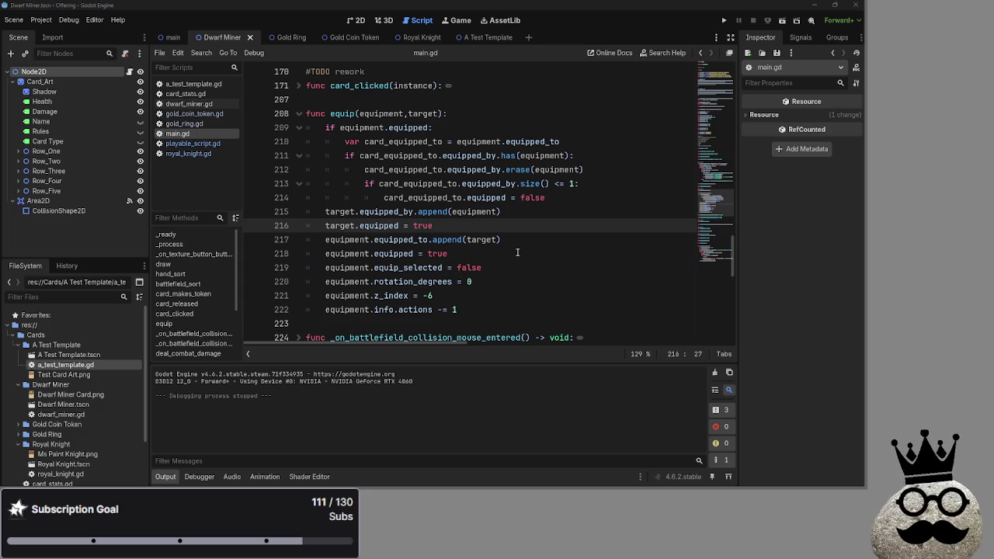
Step: Review the battlefield_sort filter line, collapsing and re-expanding the function
{"action": "scroll", "coordinate": [518, 253], "scroll_direction": "up", "scroll_amount": 4}
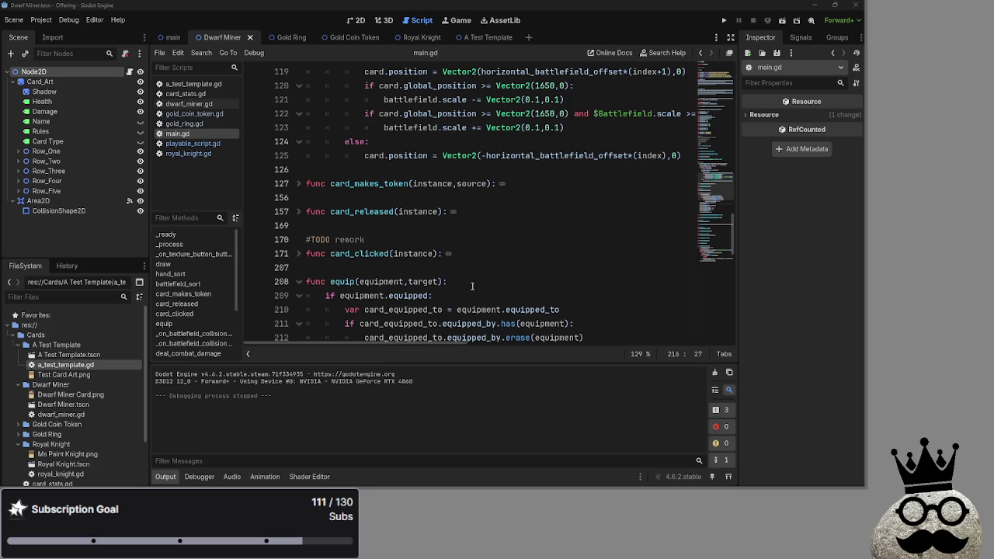
{"action": "key", "text": "alt+Tab"}
{"action": "scroll", "coordinate": [443, 251], "scroll_direction": "up", "scroll_amount": 3}
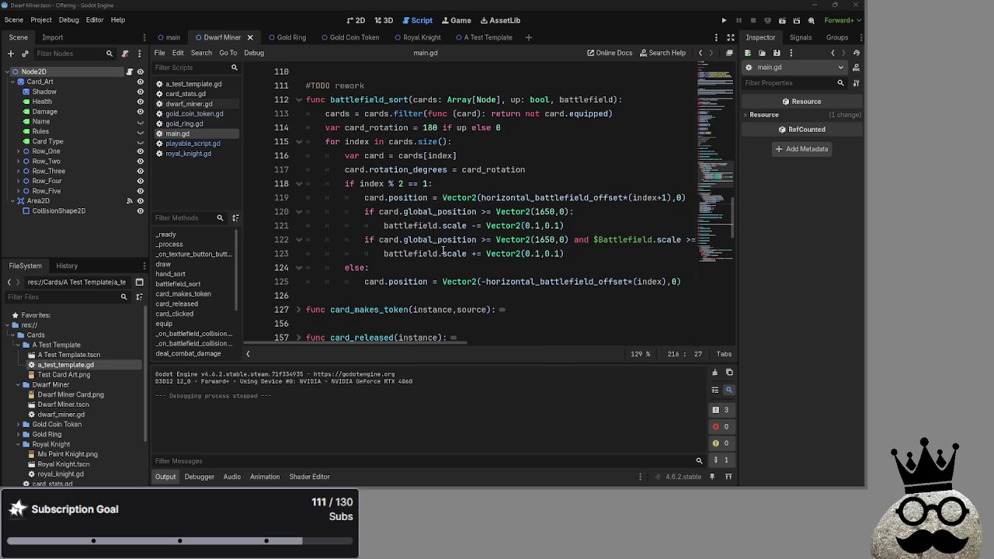
{"action": "left_click", "coordinate": [300, 101]}
{"action": "scroll", "coordinate": [299, 109], "scroll_direction": "down", "scroll_amount": 1}
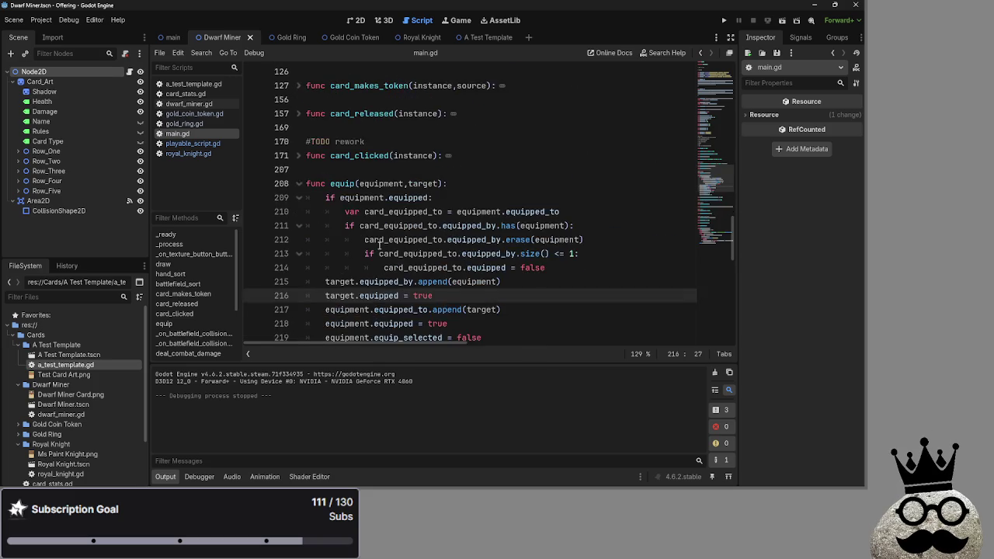
{"action": "scroll", "coordinate": [300, 128], "scroll_direction": "up", "scroll_amount": 2}
{"action": "left_click", "coordinate": [299, 143]}
{"action": "left_click_drag", "start_coordinate": [635, 156], "coordinate": [336, 156]}
{"action": "left_click", "coordinate": [642, 143]}
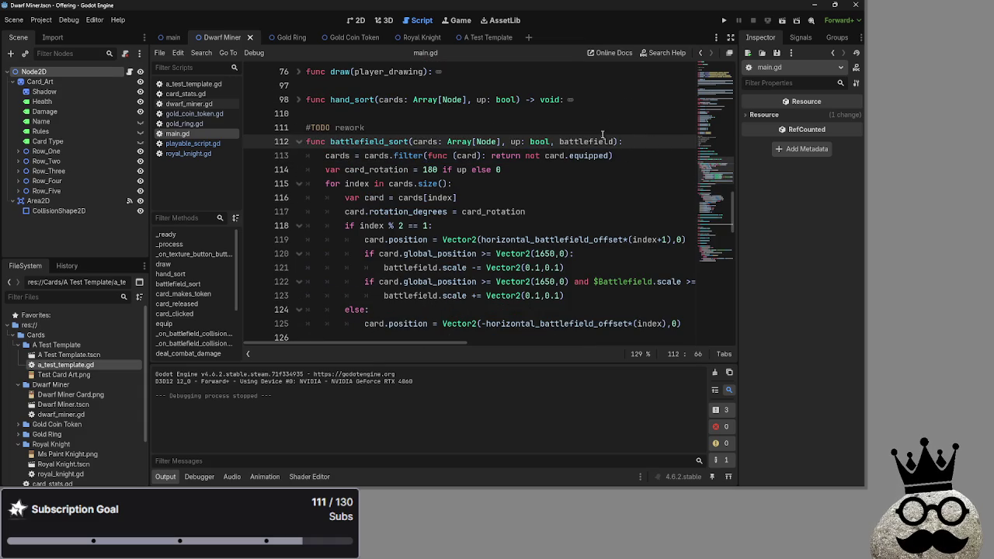
{"action": "scroll", "coordinate": [577, 213], "scroll_direction": "down", "scroll_amount": 1}
{"action": "scroll", "coordinate": [577, 213], "scroll_direction": "down", "scroll_amount": 8}
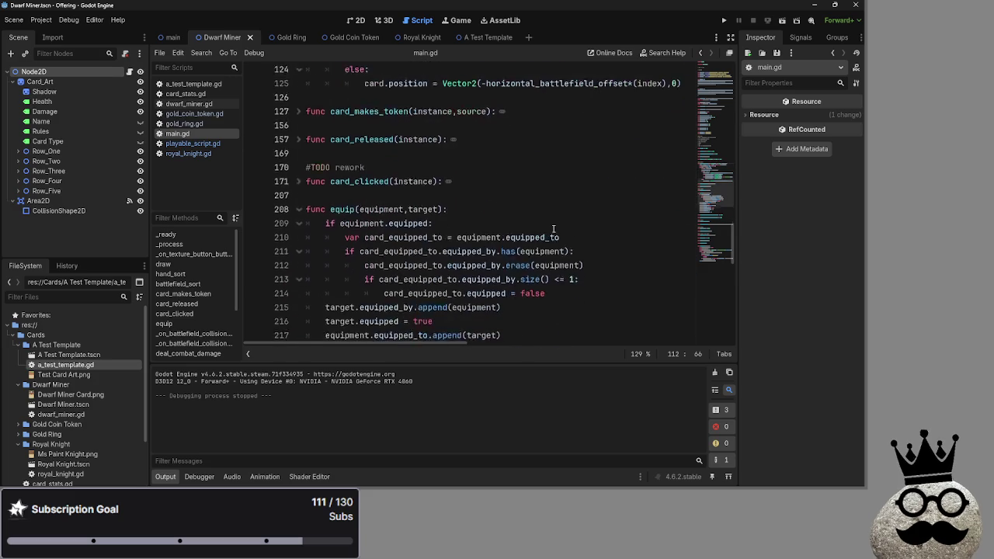
{"action": "scroll", "coordinate": [554, 233], "scroll_direction": "up", "scroll_amount": 5}
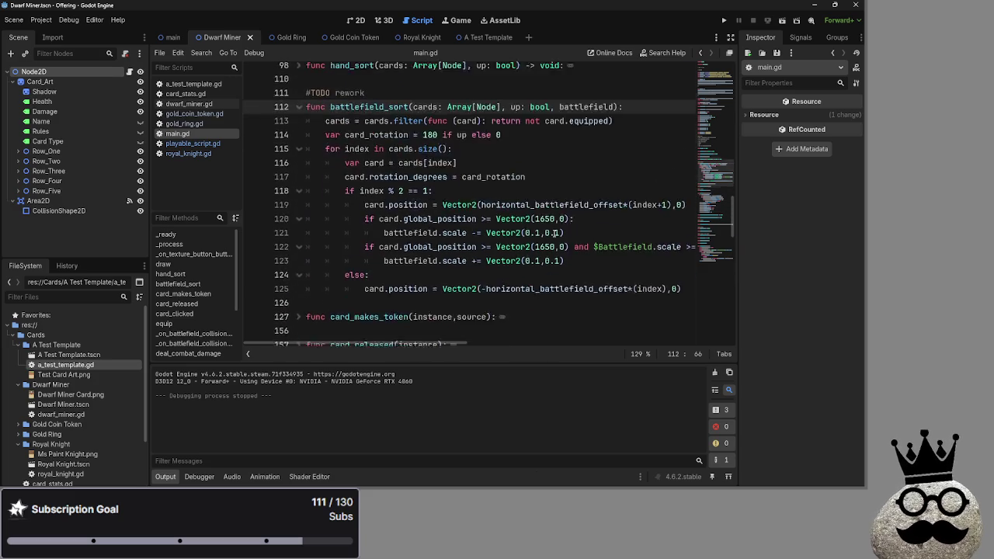
{"action": "key", "text": "alt+Tab"}
{"action": "key", "text": "alt+Tab"}
{"action": "key", "text": "alt+Tab"}
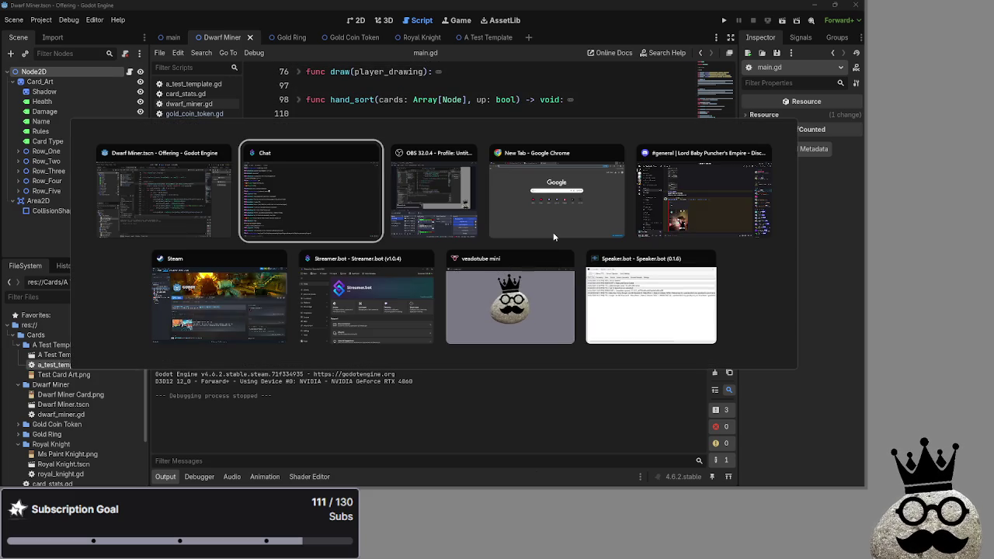
{"action": "left_click", "coordinate": [439, 206]}
{"action": "key", "text": "alt+Tab"}
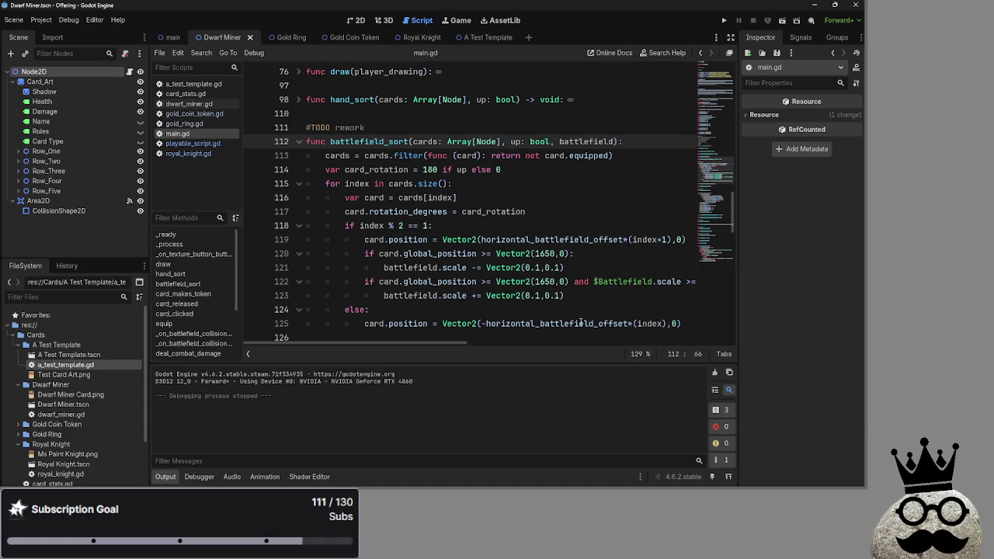
Step: Replace $Battlefield on line 122 with the battlefield parameter copied from line 112
{"action": "scroll", "coordinate": [496, 303], "scroll_direction": "down", "scroll_amount": 2}
{"action": "scroll", "coordinate": [496, 303], "scroll_direction": "down", "scroll_amount": 8}
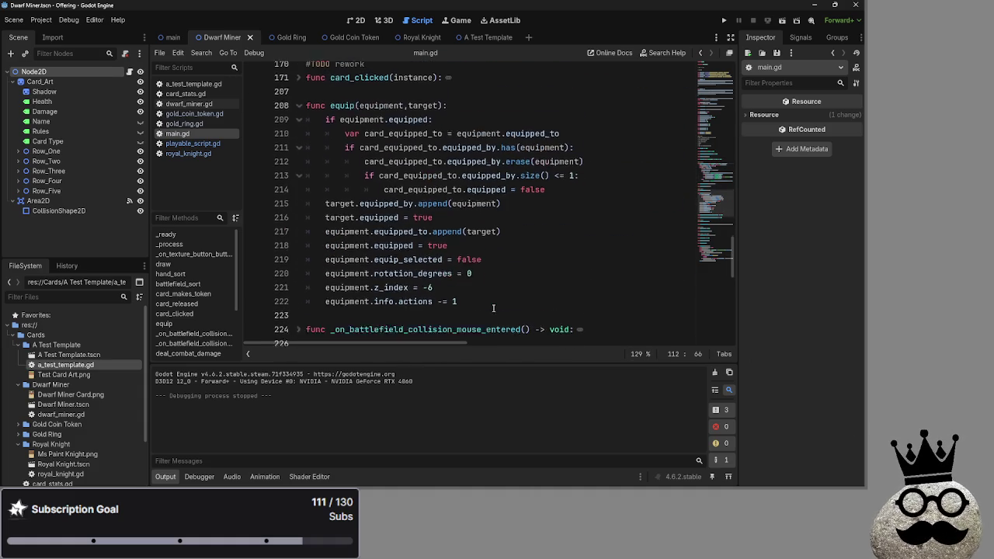
{"action": "scroll", "coordinate": [494, 309], "scroll_direction": "up", "scroll_amount": 4}
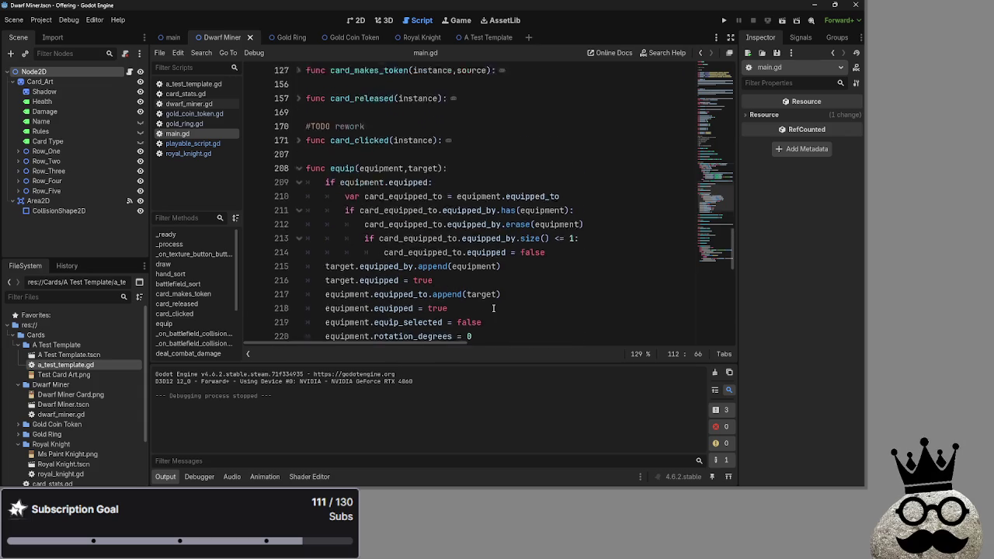
{"action": "scroll", "coordinate": [494, 308], "scroll_direction": "up", "scroll_amount": 2}
{"action": "scroll", "coordinate": [494, 309], "scroll_direction": "down", "scroll_amount": 2}
{"action": "scroll", "coordinate": [493, 309], "scroll_direction": "up", "scroll_amount": 2}
{"action": "scroll", "coordinate": [494, 308], "scroll_direction": "up", "scroll_amount": 7}
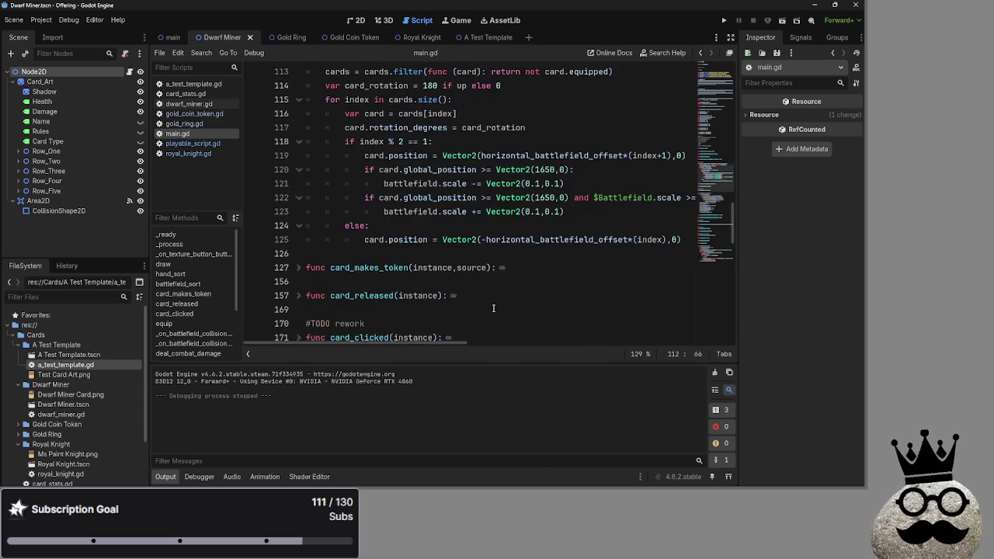
{"action": "scroll", "coordinate": [493, 308], "scroll_direction": "down", "scroll_amount": 6}
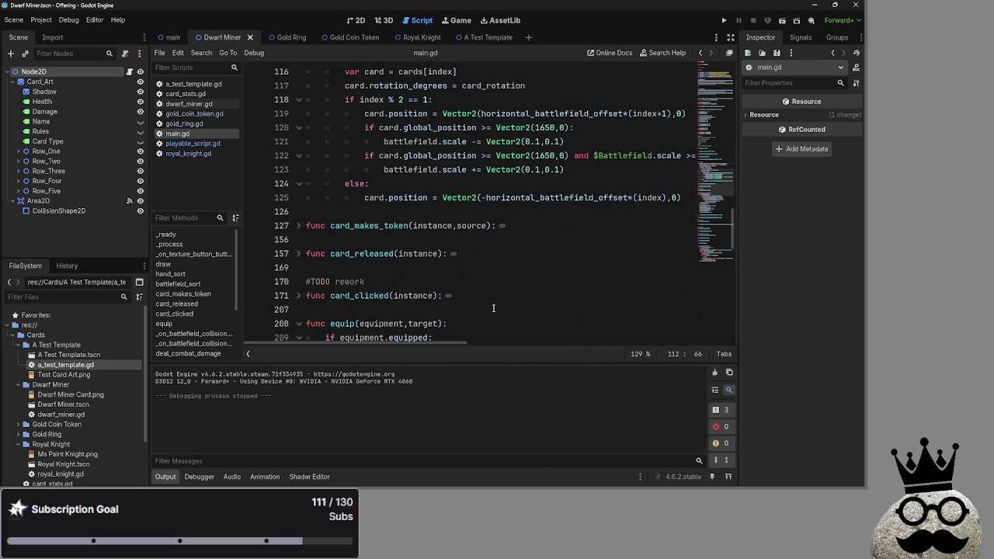
{"action": "scroll", "coordinate": [494, 308], "scroll_direction": "up", "scroll_amount": 7}
{"action": "left_click", "coordinate": [343, 280]}
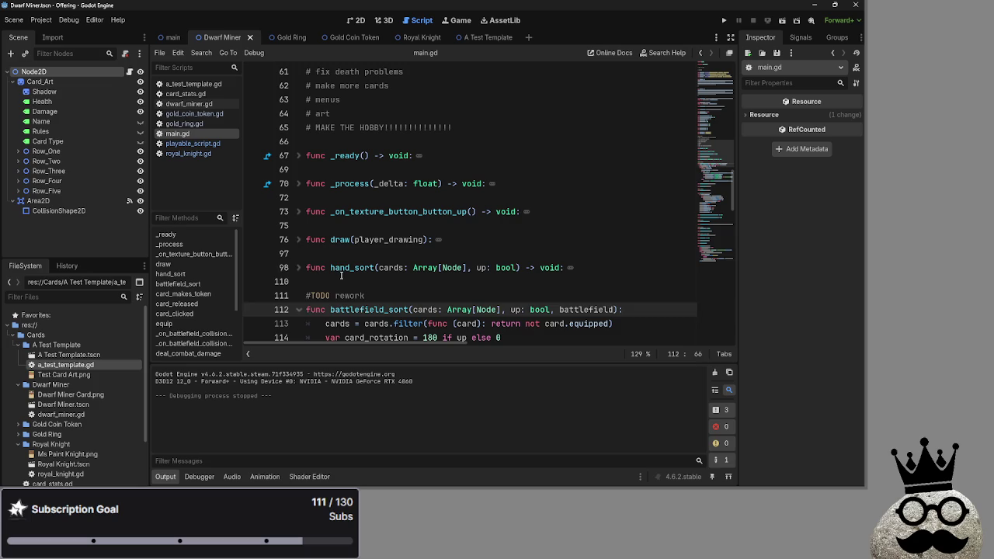
{"action": "key", "text": "Down"}
{"action": "key", "text": "Down"}
{"action": "key", "text": "Down"}
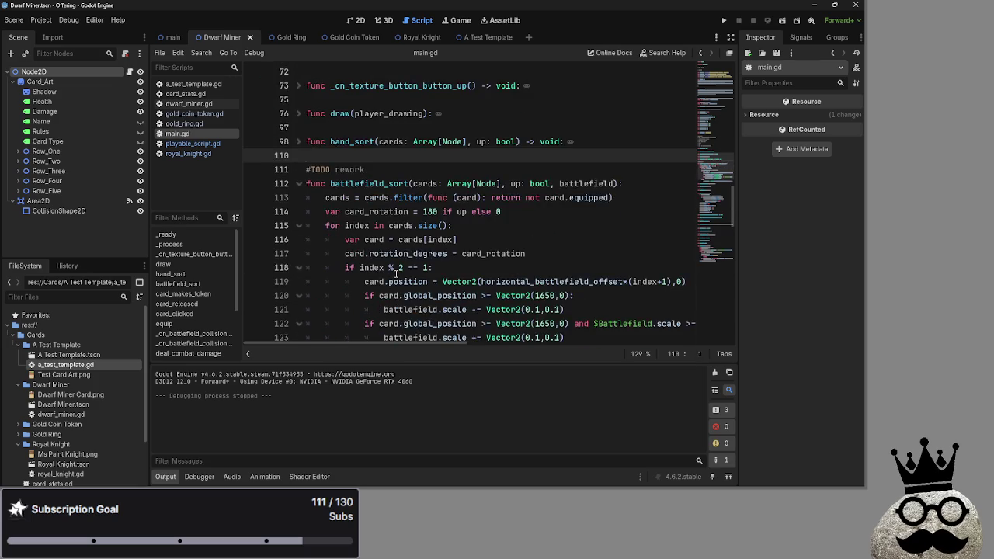
{"action": "scroll", "coordinate": [397, 273], "scroll_direction": "down", "scroll_amount": 1}
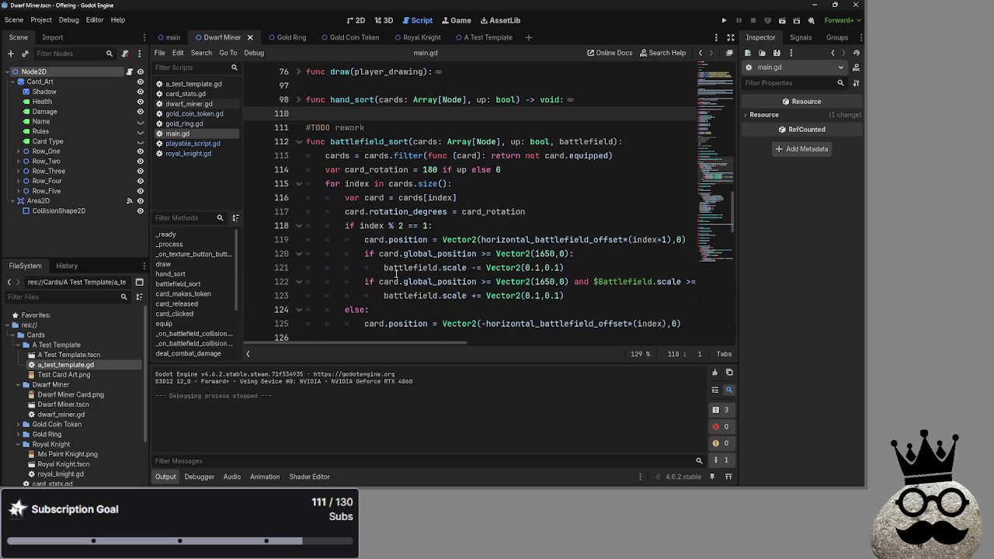
{"action": "left_click", "coordinate": [655, 282]}
{"action": "left_click_drag", "start_coordinate": [655, 283], "coordinate": [595, 283]}
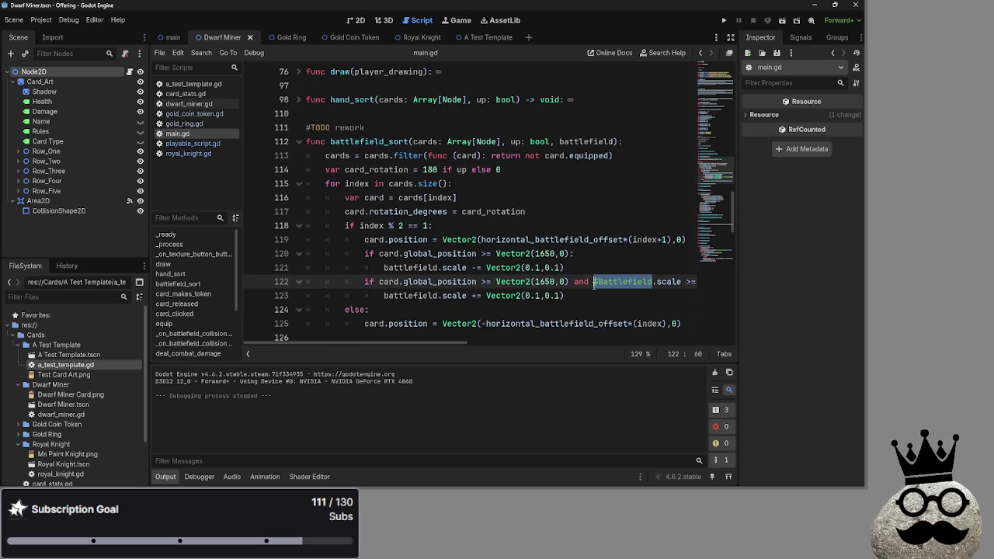
{"action": "key", "text": "BackSpace"}
{"action": "double_click", "coordinate": [588, 142]}
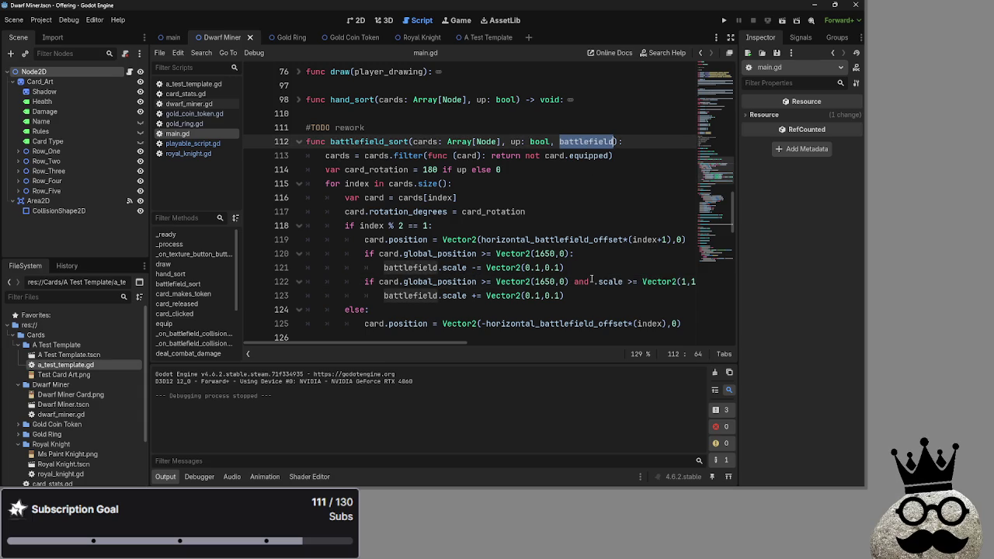
{"action": "key", "text": "ctrl+c"}
{"action": "left_click", "coordinate": [594, 282]}
{"action": "key", "text": "ctrl+v"}
{"action": "left_click", "coordinate": [427, 338]}
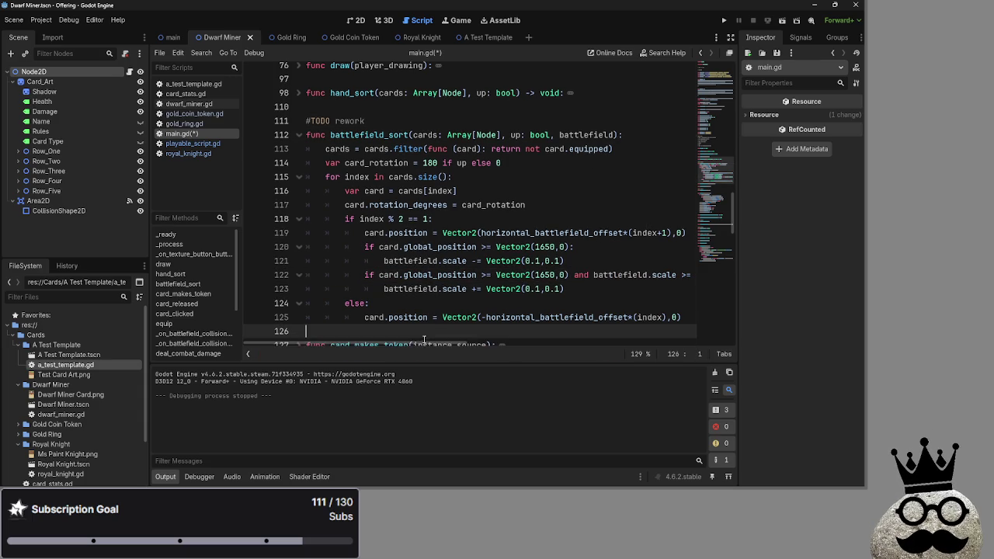
Step: Check lines 116–125 of battlefield_sort and the append usages around line 217
{"action": "mouse_move", "coordinate": [436, 343]}
{"action": "left_mouse_down"}
{"action": "mouse_move", "coordinate": [536, 342]}
{"action": "mouse_move", "coordinate": [443, 342]}
{"action": "left_mouse_up"}
{"action": "left_click", "coordinate": [472, 314]}
{"action": "scroll", "coordinate": [477, 309], "scroll_direction": "down", "scroll_amount": 1}
{"action": "scroll", "coordinate": [481, 305], "scroll_direction": "up", "scroll_amount": 1}
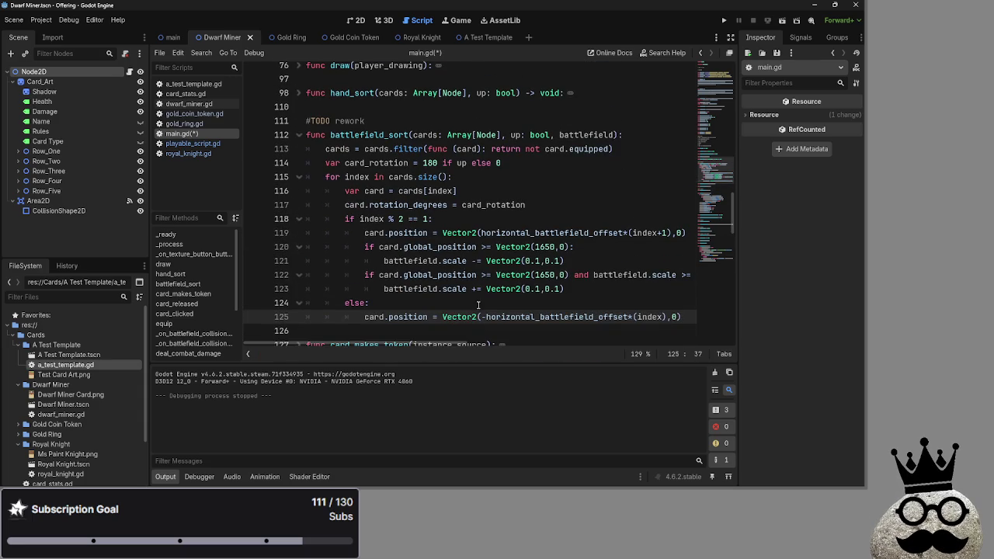
{"action": "left_click", "coordinate": [479, 302]}
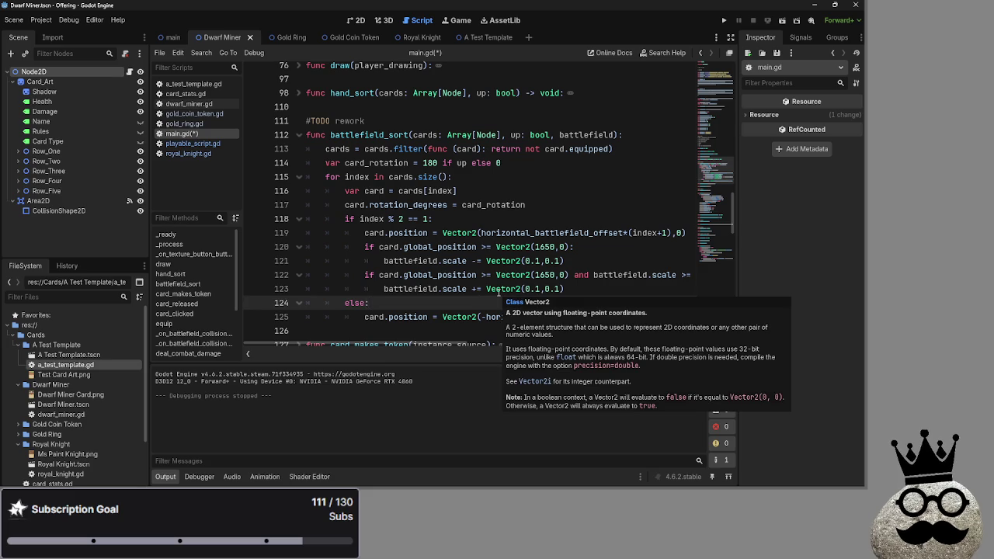
{"action": "left_click", "coordinate": [554, 190]}
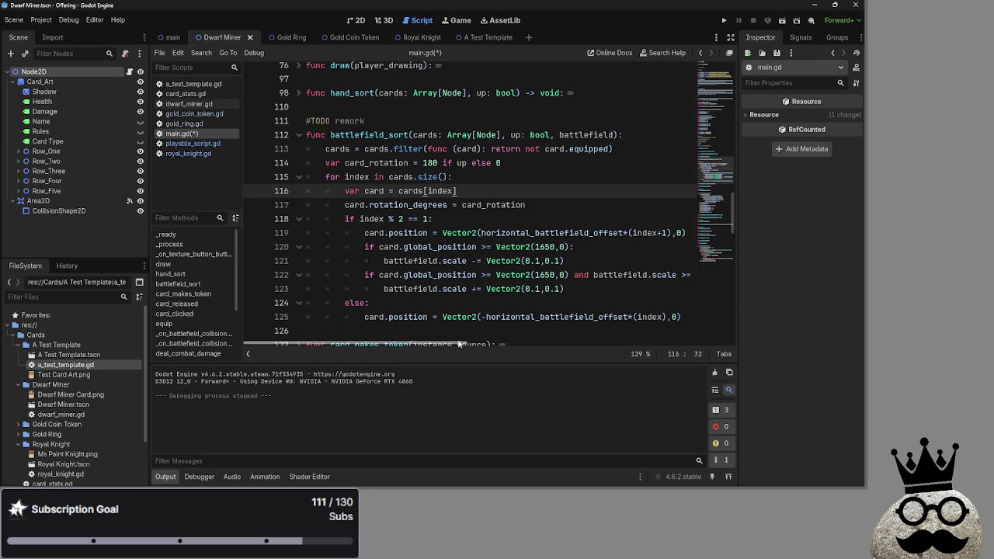
{"action": "left_click", "coordinate": [498, 208]}
{"action": "left_click", "coordinate": [481, 225]}
{"action": "left_click", "coordinate": [481, 205]}
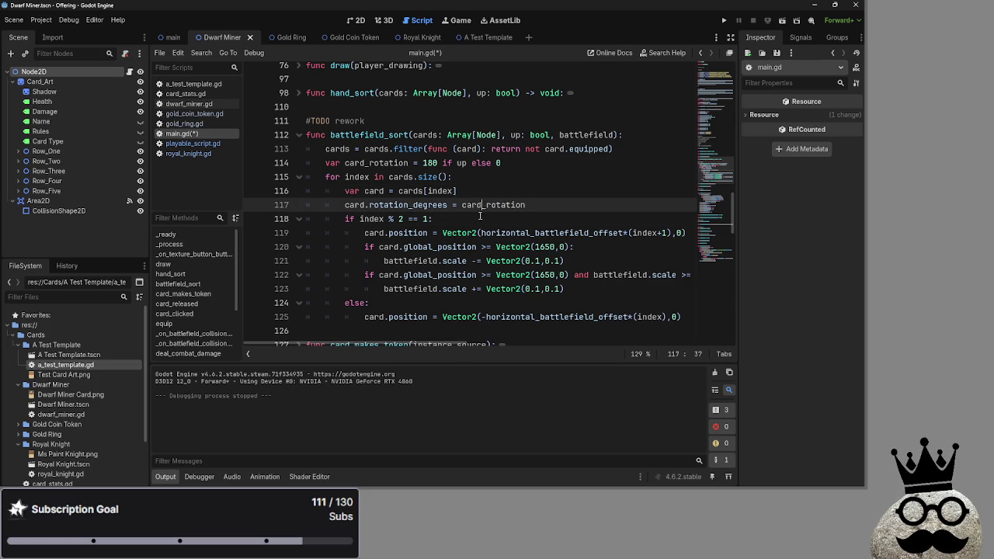
{"action": "left_click", "coordinate": [517, 190]}
{"action": "scroll", "coordinate": [503, 222], "scroll_direction": "down", "scroll_amount": 5}
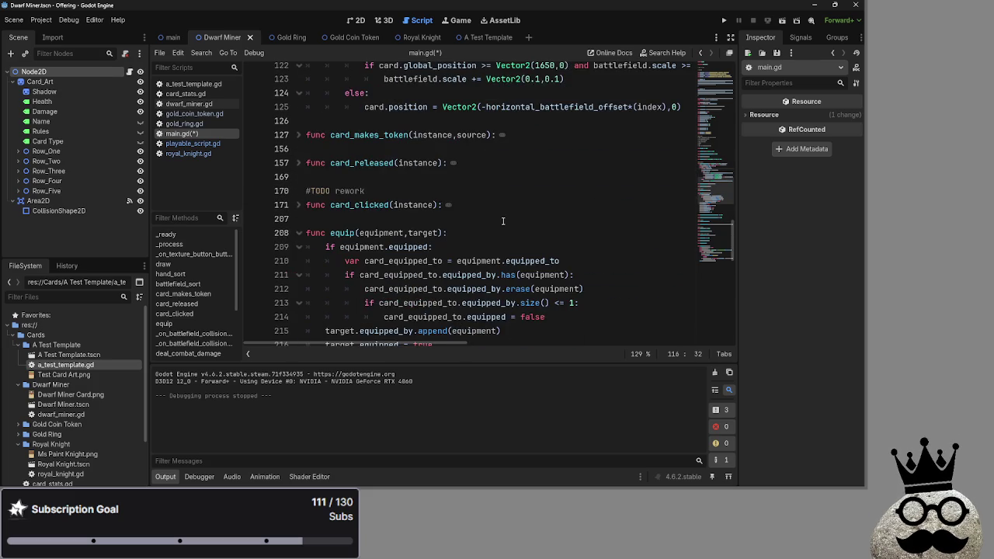
{"action": "scroll", "coordinate": [504, 221], "scroll_direction": "down", "scroll_amount": 4}
{"action": "scroll", "coordinate": [503, 222], "scroll_direction": "up", "scroll_amount": 1}
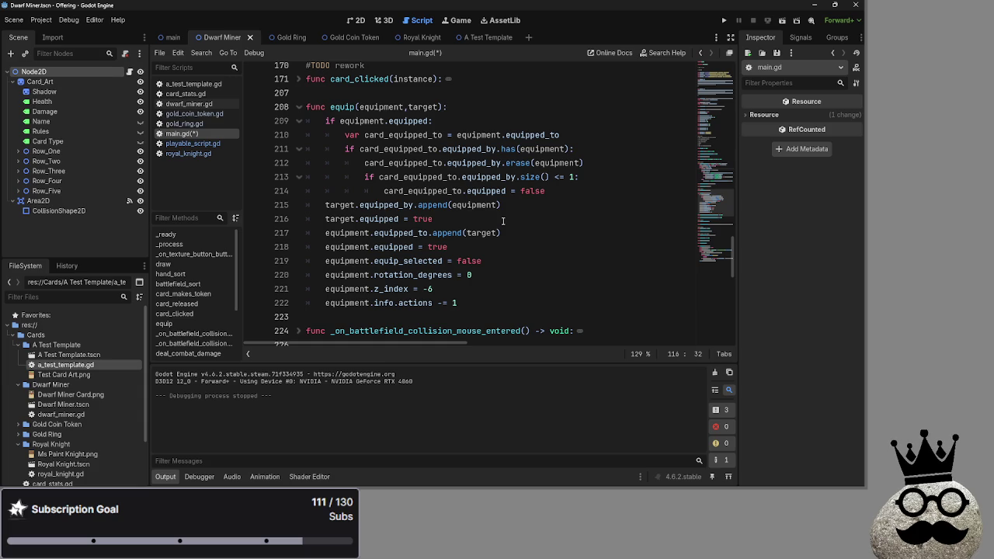
{"action": "double_click", "coordinate": [453, 233]}
{"action": "left_click", "coordinate": [481, 233]}
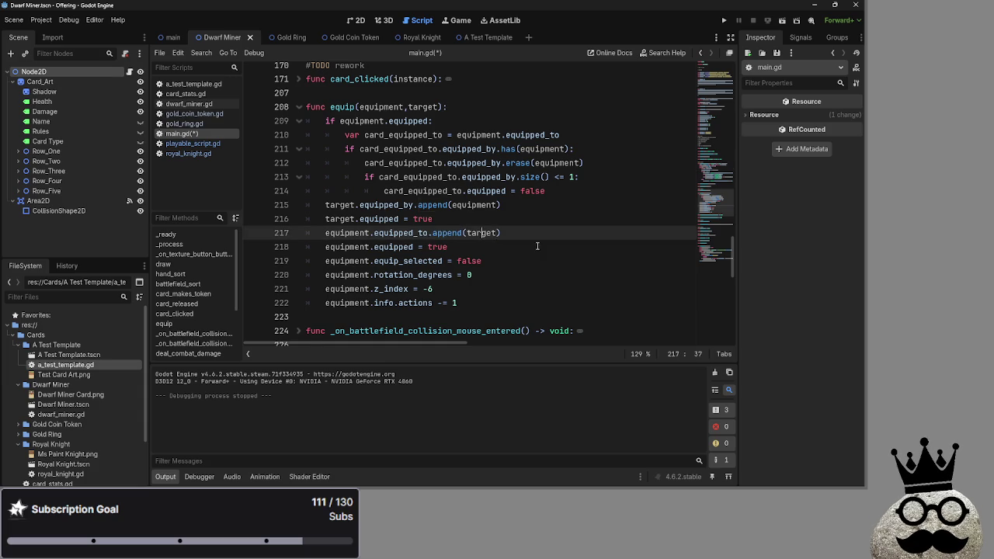
{"action": "scroll", "coordinate": [547, 248], "scroll_direction": "up", "scroll_amount": 5}
{"action": "scroll", "coordinate": [547, 248], "scroll_direction": "down", "scroll_amount": 10}
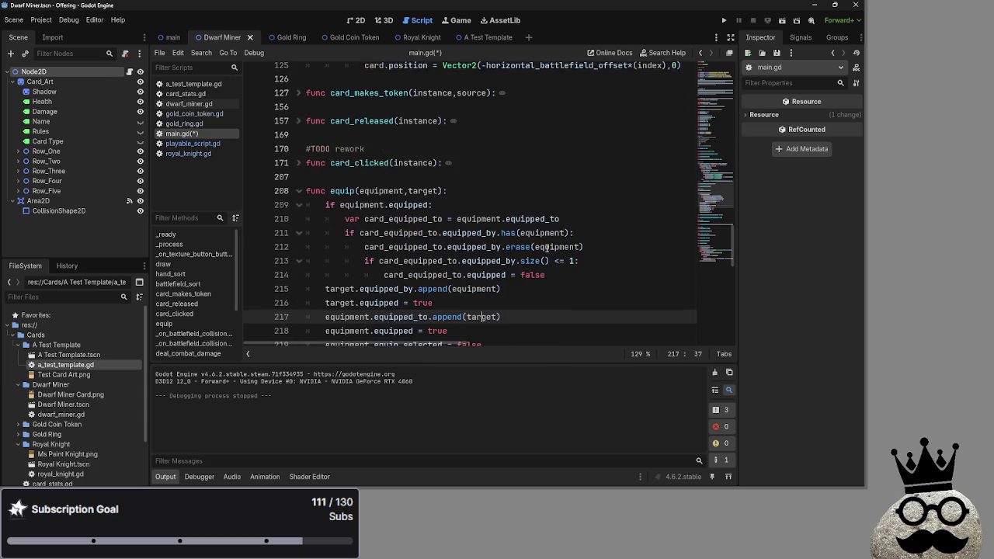
{"action": "scroll", "coordinate": [547, 248], "scroll_direction": "up", "scroll_amount": 10}
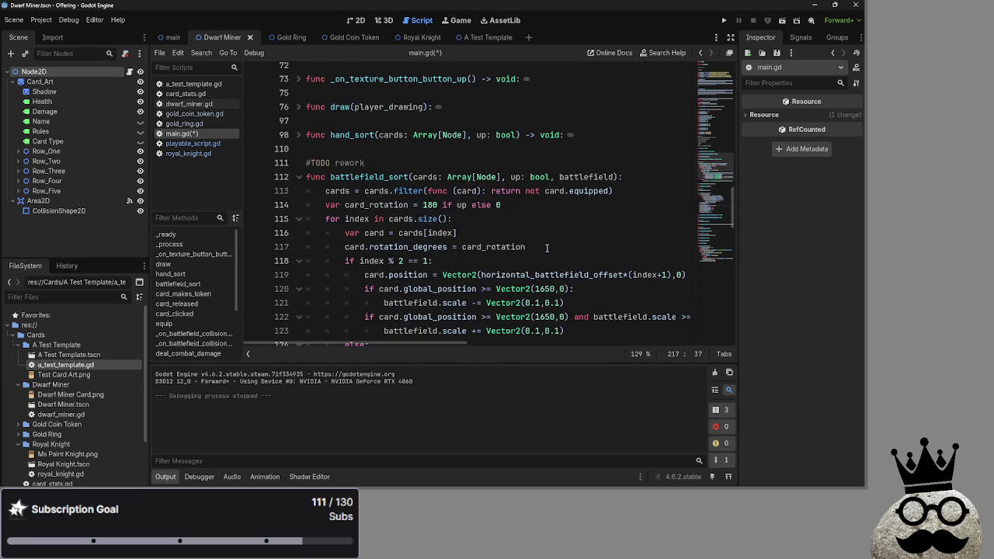
Step: Change the filter condition from card.equipped to card.equipped_to
{"action": "left_click", "coordinate": [578, 205]}
{"action": "double_click", "coordinate": [584, 193]}
{"action": "left_click", "coordinate": [610, 191]}
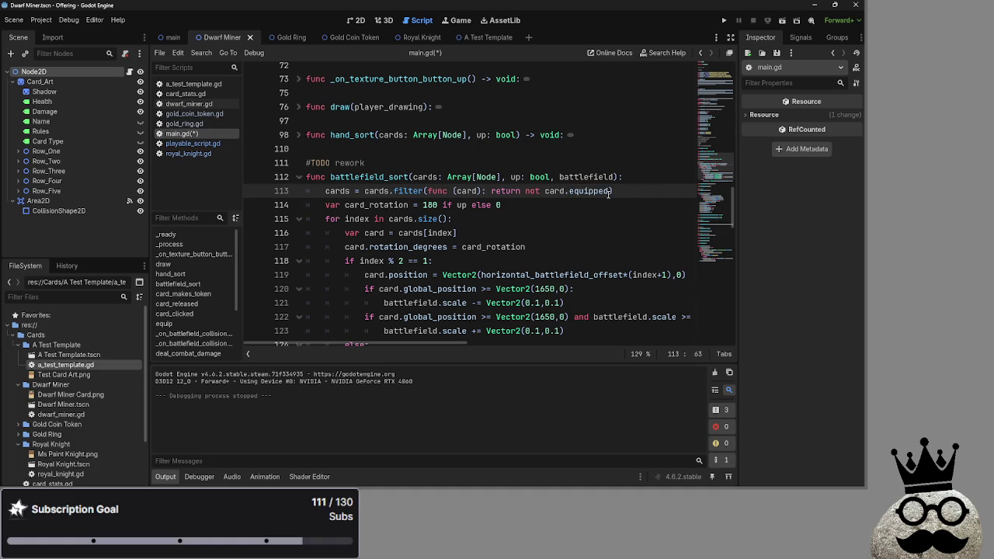
{"action": "mouse_move", "coordinate": [612, 191]}
{"action": "left_mouse_down"}
{"action": "mouse_move", "coordinate": [499, 190]}
{"action": "mouse_move", "coordinate": [543, 192]}
{"action": "left_mouse_up"}
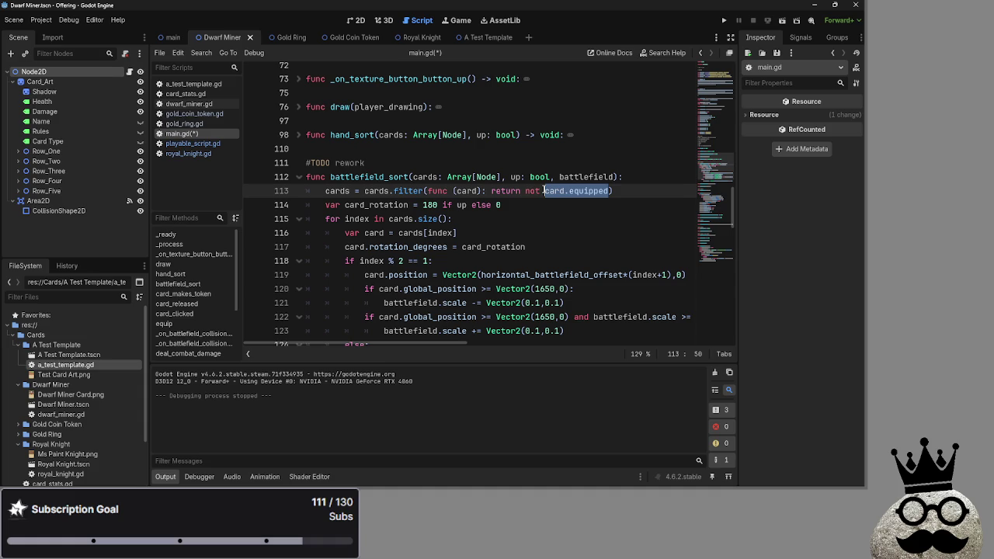
{"action": "left_click", "coordinate": [612, 191]}
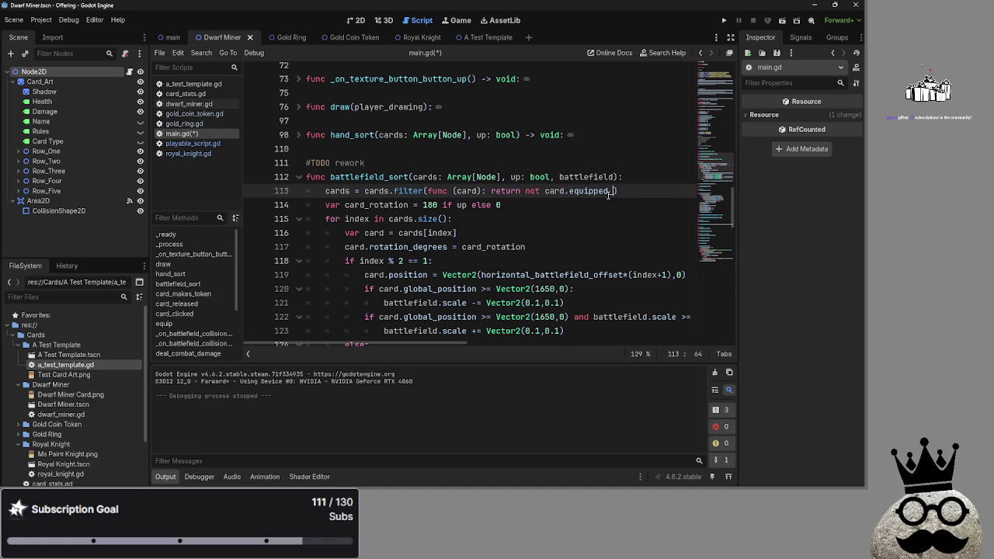
{"action": "type", "text": "to"}
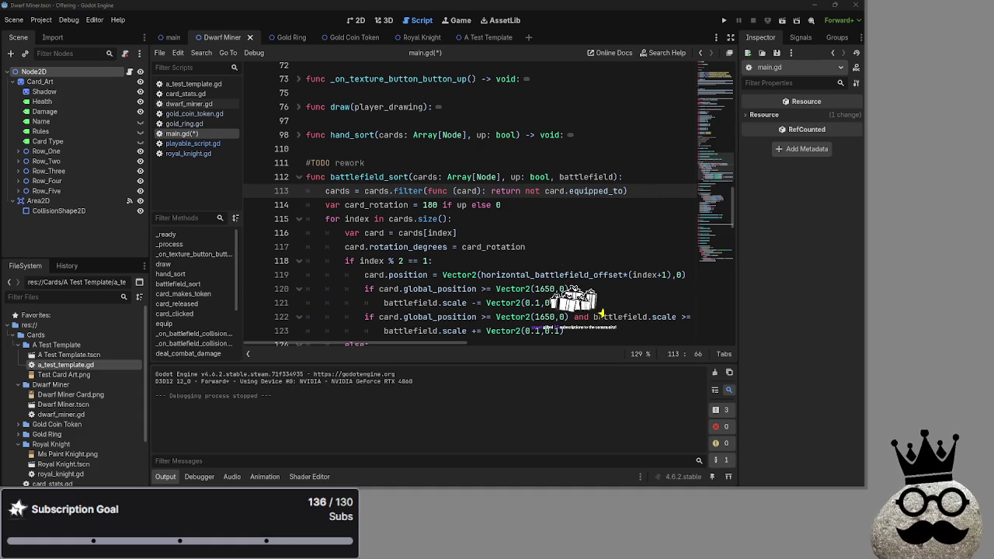
{"action": "key", "text": "alt+Tab"}
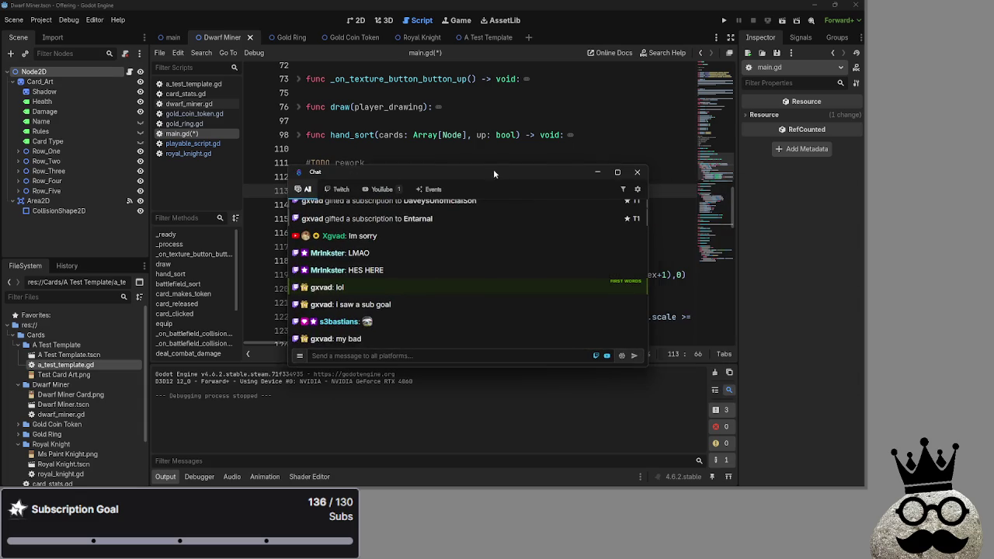
{"action": "left_click_drag", "start_coordinate": [502, 171], "coordinate": [493, 170]}
{"action": "double_click", "coordinate": [493, 169]}
{"action": "scroll", "coordinate": [325, 259], "scroll_direction": "up", "scroll_amount": 2}
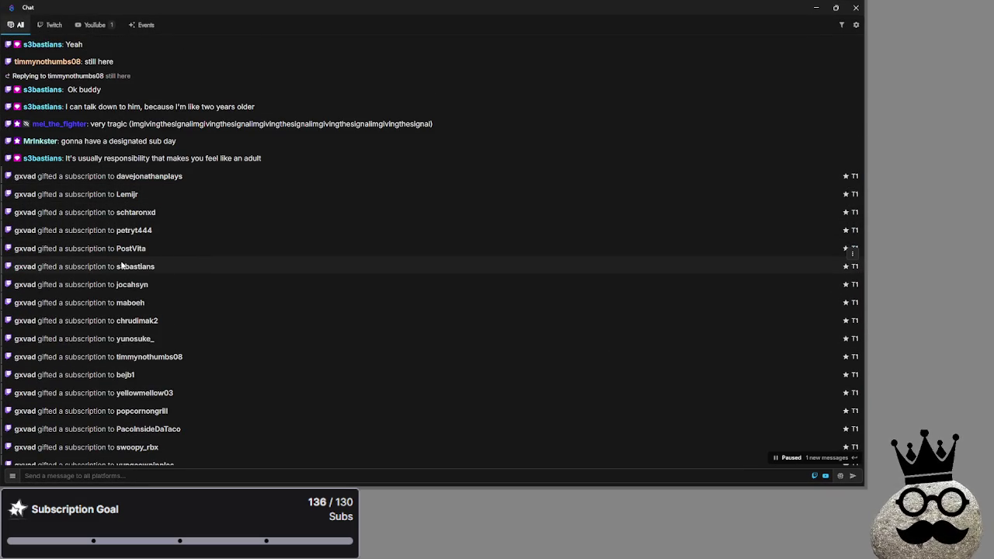
{"action": "scroll", "coordinate": [153, 263], "scroll_direction": "down", "scroll_amount": 1}
{"action": "scroll", "coordinate": [153, 263], "scroll_direction": "down", "scroll_amount": 1}
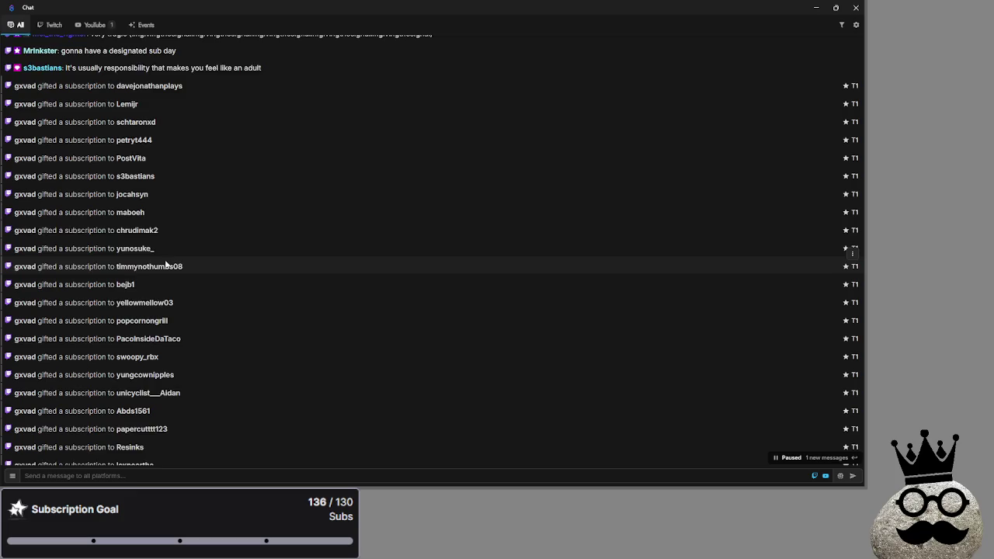
{"action": "scroll", "coordinate": [166, 264], "scroll_direction": "down", "scroll_amount": 1}
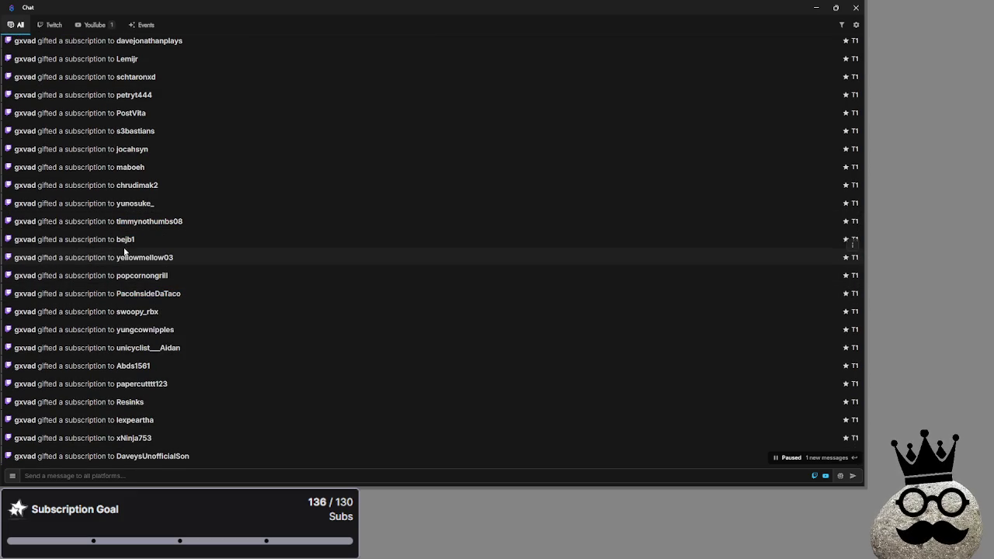
{"action": "double_click", "coordinate": [125, 239]}
{"action": "double_click", "coordinate": [145, 257]}
{"action": "left_click", "coordinate": [213, 254]}
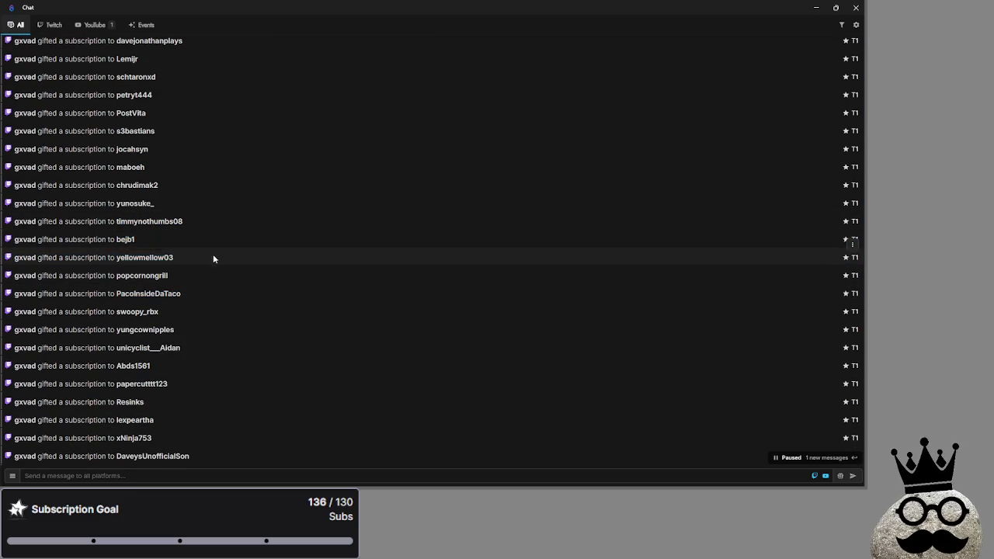
{"action": "scroll", "coordinate": [212, 254], "scroll_direction": "up", "scroll_amount": 3}
{"action": "scroll", "coordinate": [214, 258], "scroll_direction": "up", "scroll_amount": 1}
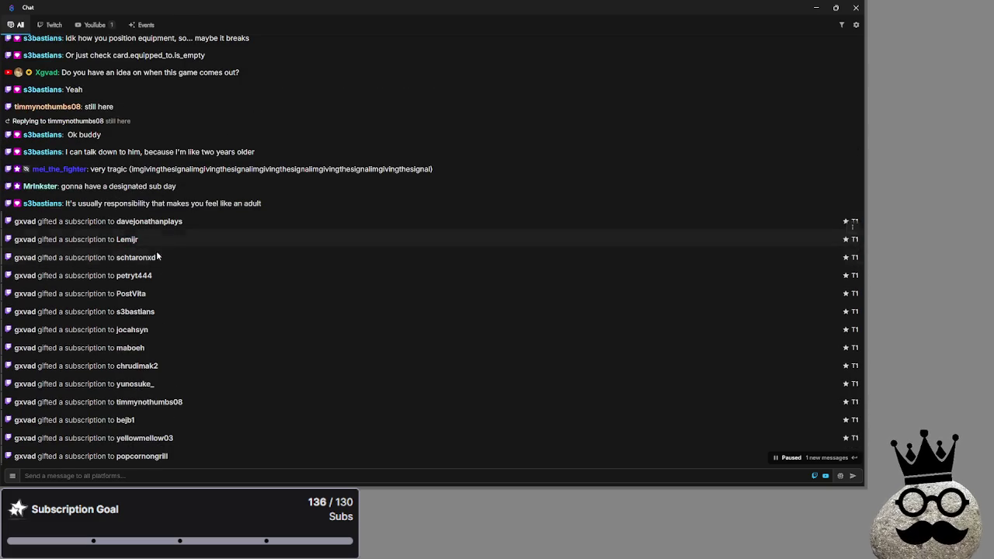
{"action": "double_click", "coordinate": [148, 275]}
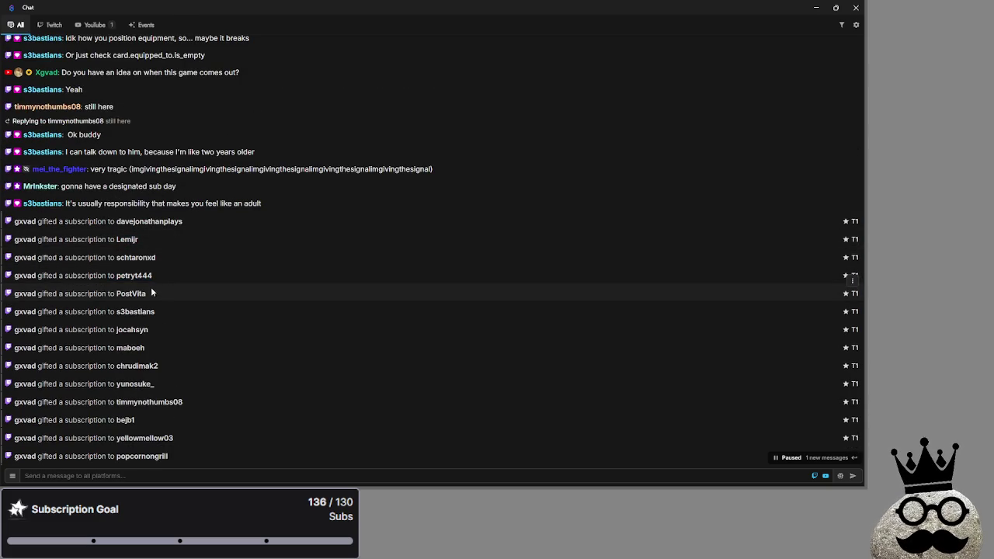
{"action": "left_click", "coordinate": [155, 291], "text": "shift"}
{"action": "left_click", "coordinate": [193, 271]}
{"action": "scroll", "coordinate": [193, 264], "scroll_direction": "down", "scroll_amount": 4}
{"action": "double_click", "coordinate": [201, 259]}
{"action": "left_click", "coordinate": [193, 272]}
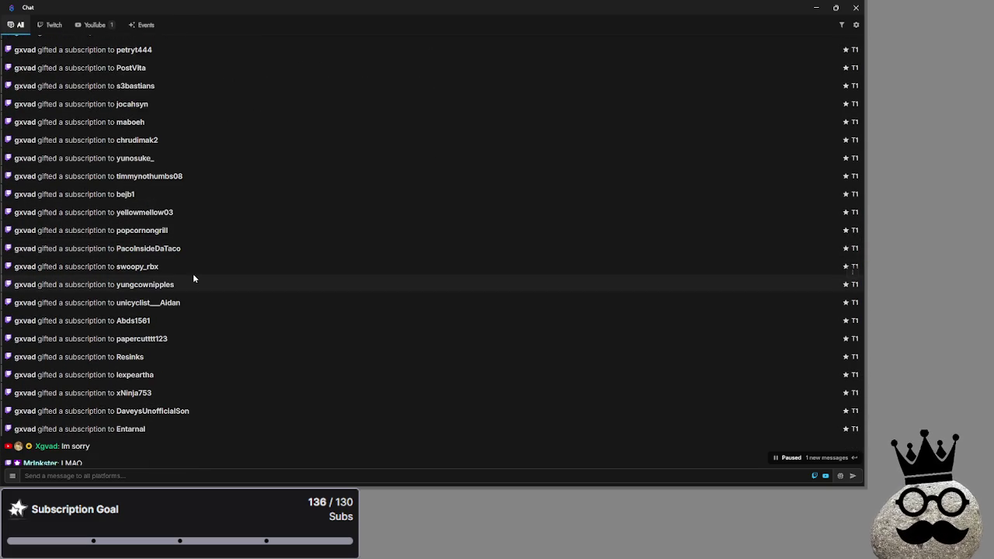
{"action": "double_click", "coordinate": [206, 298]}
{"action": "left_click", "coordinate": [206, 286]}
{"action": "scroll", "coordinate": [207, 286], "scroll_direction": "down", "scroll_amount": 3}
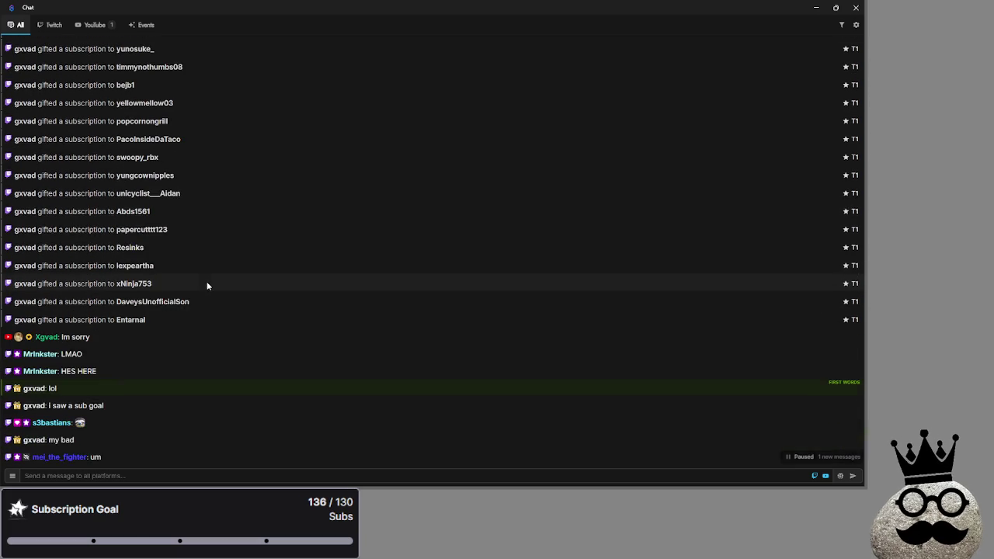
{"action": "double_click", "coordinate": [202, 304]}
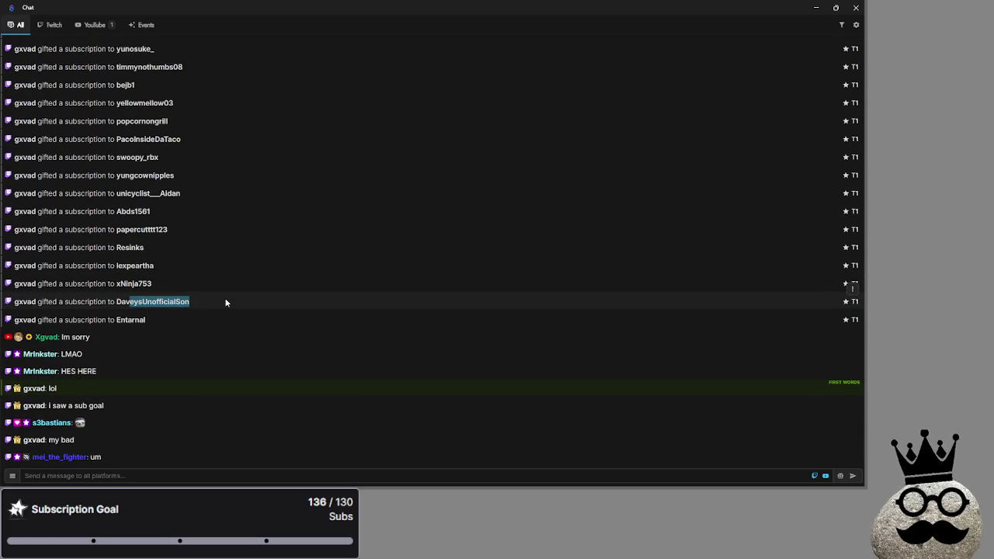
{"action": "left_click_drag", "start_coordinate": [207, 309], "coordinate": [108, 320]}
{"action": "left_click", "coordinate": [224, 317]}
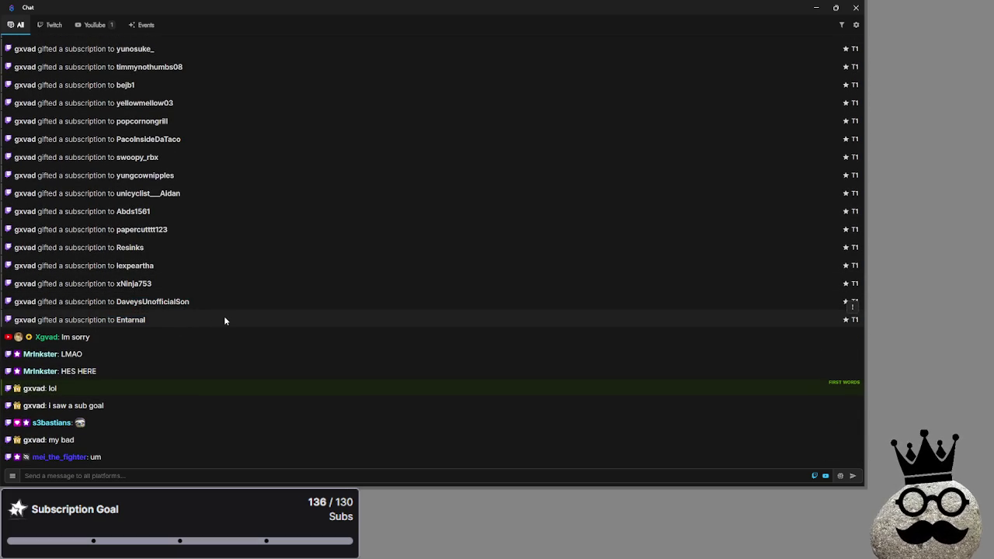
{"action": "triple_click", "coordinate": [116, 404]}
{"action": "left_click", "coordinate": [116, 406]}
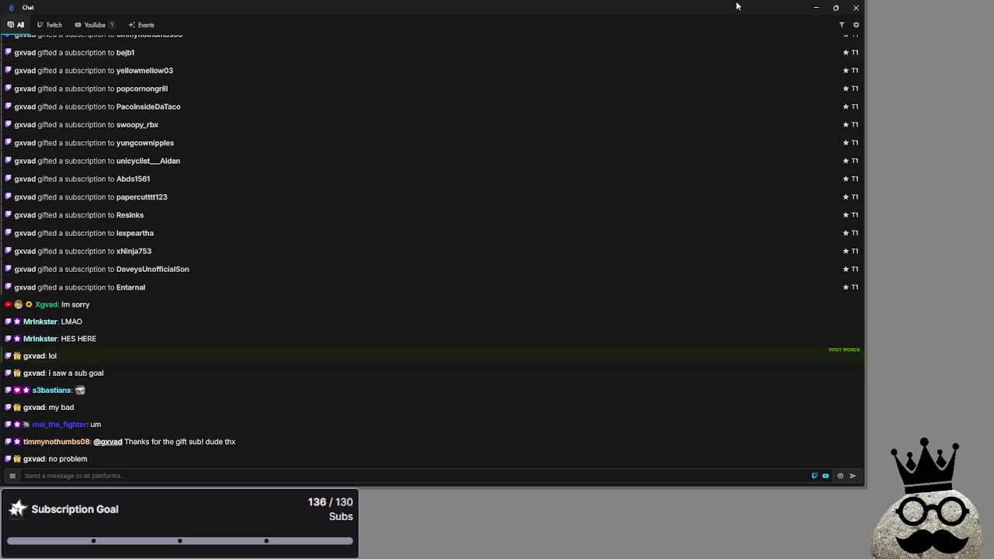
{"action": "left_click", "coordinate": [835, 9]}
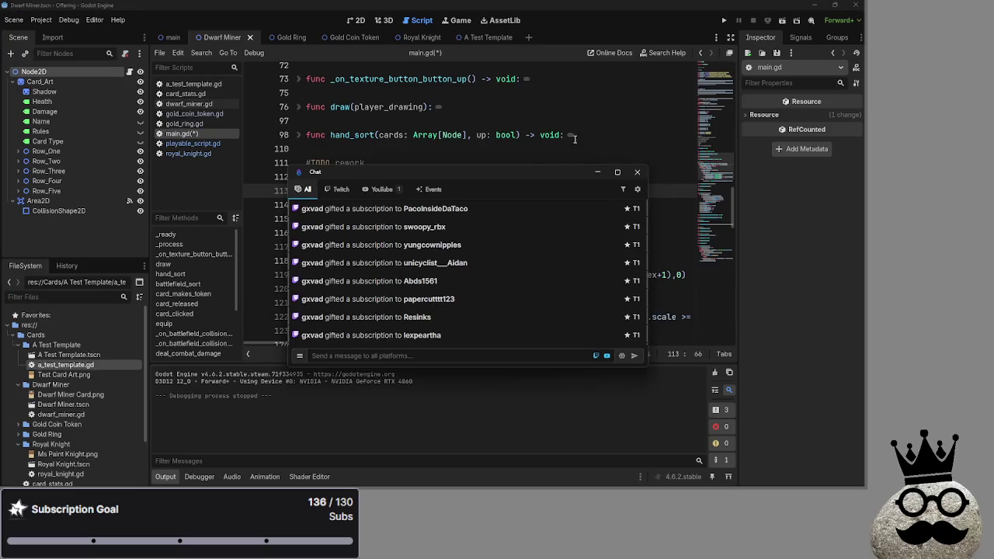
Step: Move the chat window off-screen, pause the Twitch stream preview, and shrink the browser
{"action": "left_click_drag", "start_coordinate": [549, 173], "coordinate": [569, 181]}
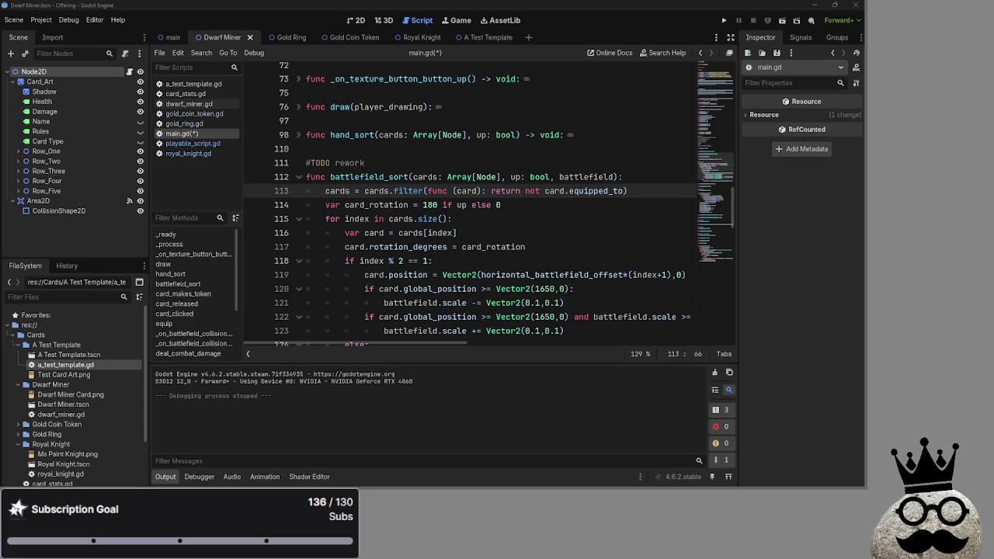
{"action": "key", "text": "alt+Tab"}
{"action": "key", "text": "alt+Tab"}
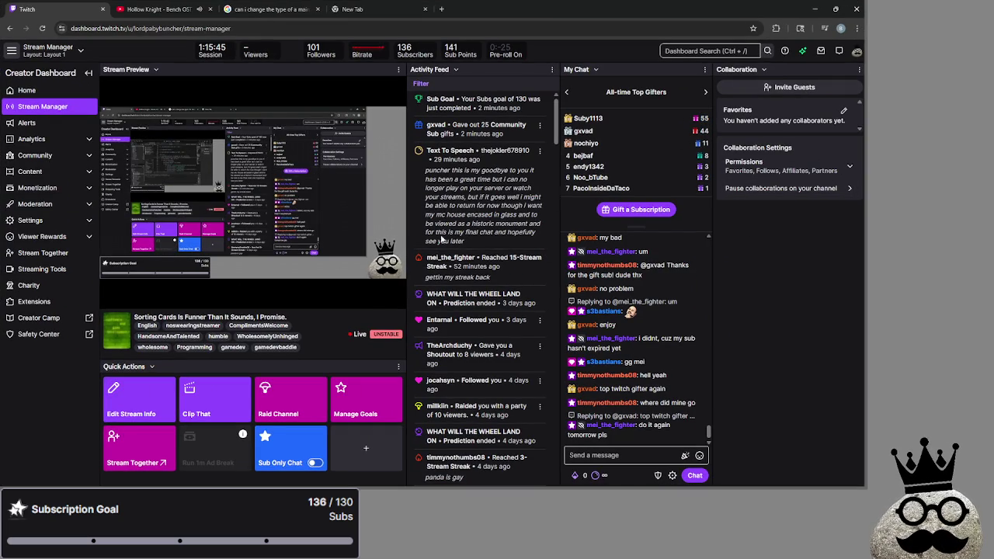
{"action": "left_click", "coordinate": [111, 297]}
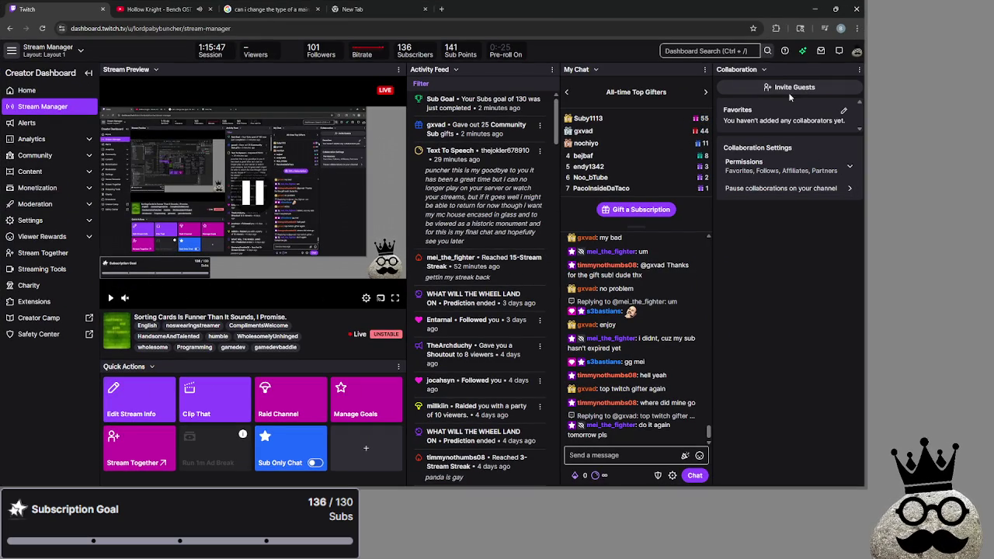
{"action": "left_click", "coordinate": [835, 8]}
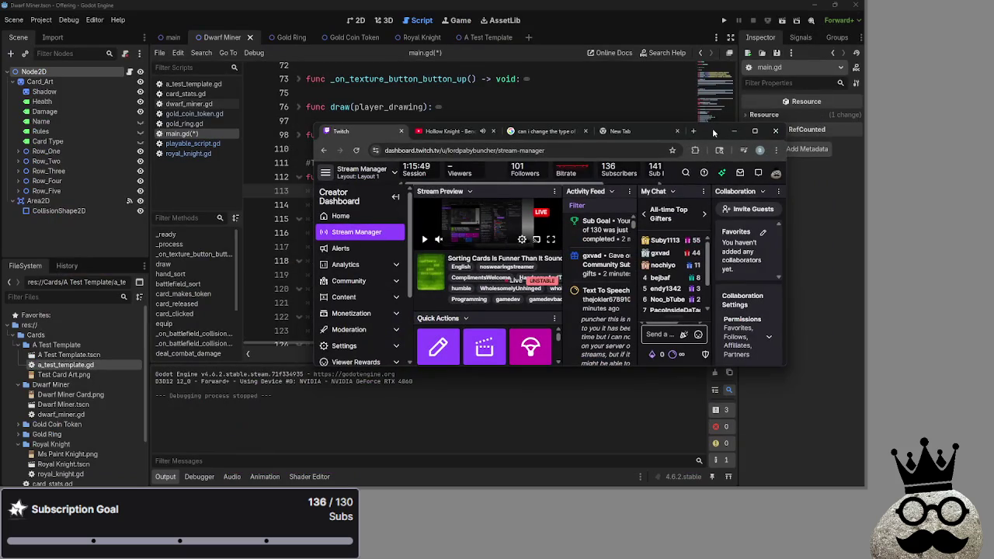
{"action": "left_click", "coordinate": [734, 130]}
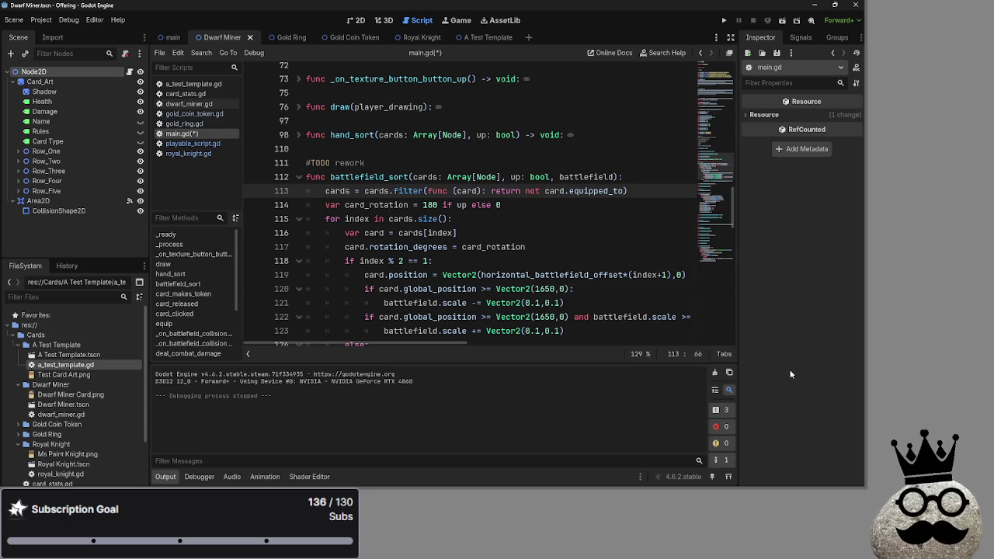
Step: Return to Godot and scroll main.gd to the battlefield_sort function
{"action": "key", "text": "alt+Tab"}
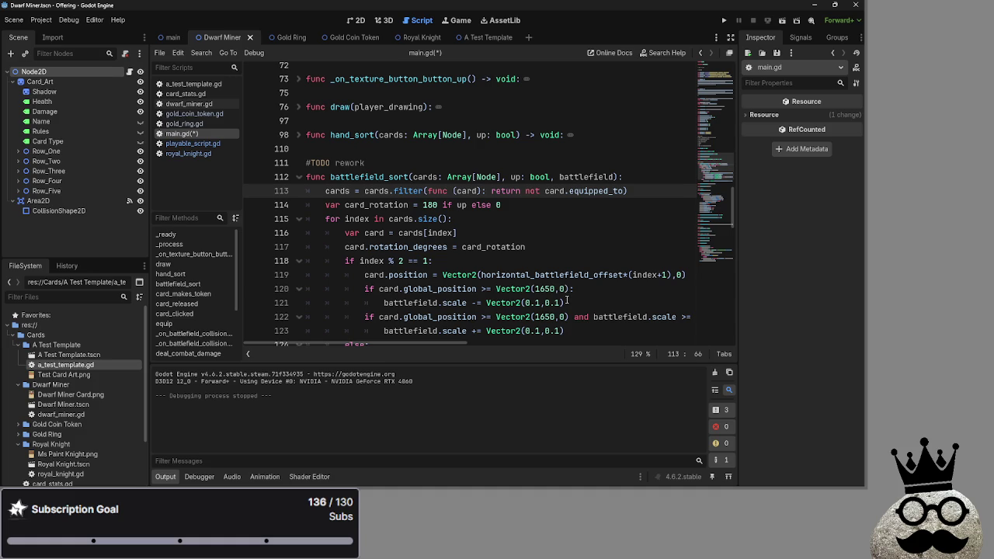
{"action": "scroll", "coordinate": [603, 262], "scroll_direction": "down", "scroll_amount": 2}
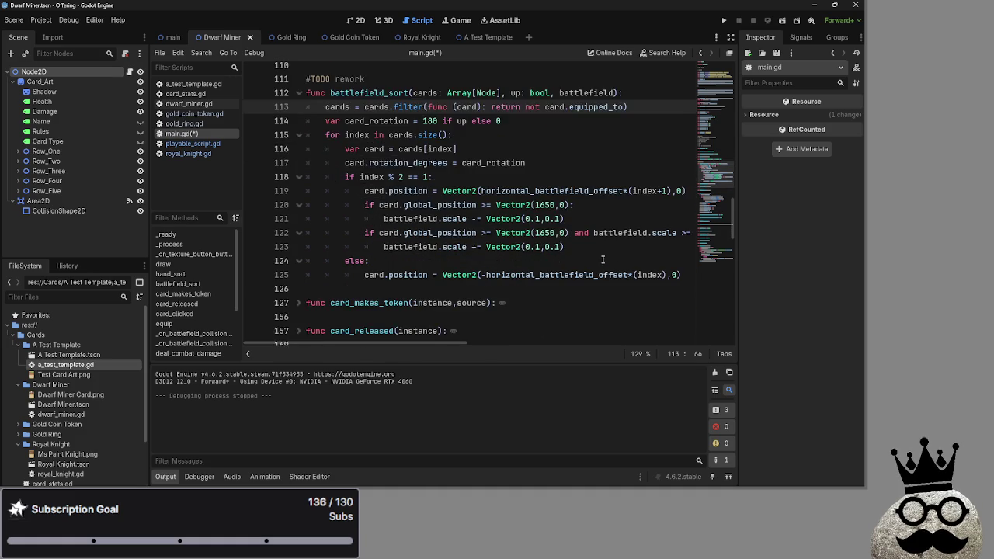
Step: Inspect the 'not card.equipped_to' condition in the line 113 filter
{"action": "scroll", "coordinate": [583, 276], "scroll_direction": "up", "scroll_amount": 3}
{"action": "scroll", "coordinate": [577, 279], "scroll_direction": "down", "scroll_amount": 2}
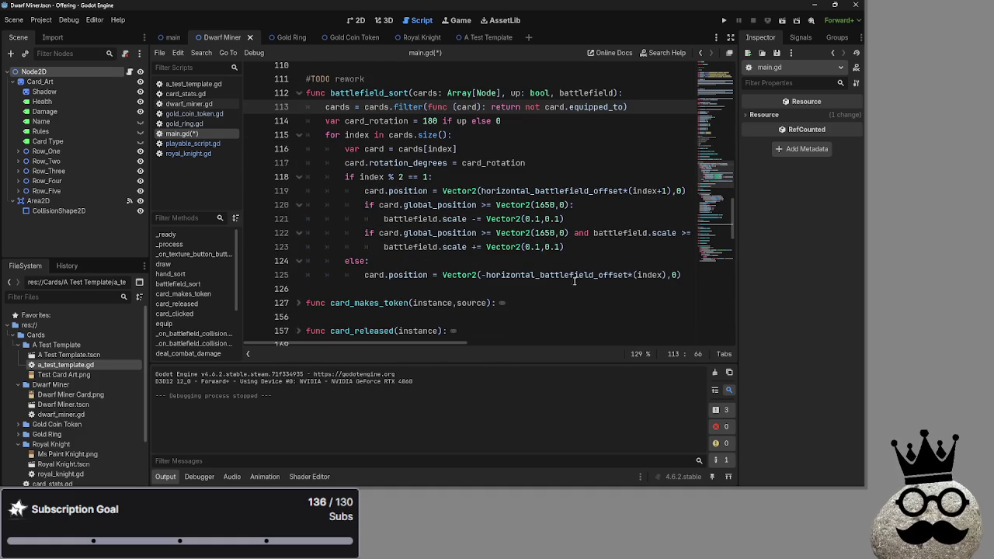
{"action": "scroll", "coordinate": [575, 281], "scroll_direction": "down", "scroll_amount": 2}
{"action": "scroll", "coordinate": [575, 281], "scroll_direction": "up", "scroll_amount": 3}
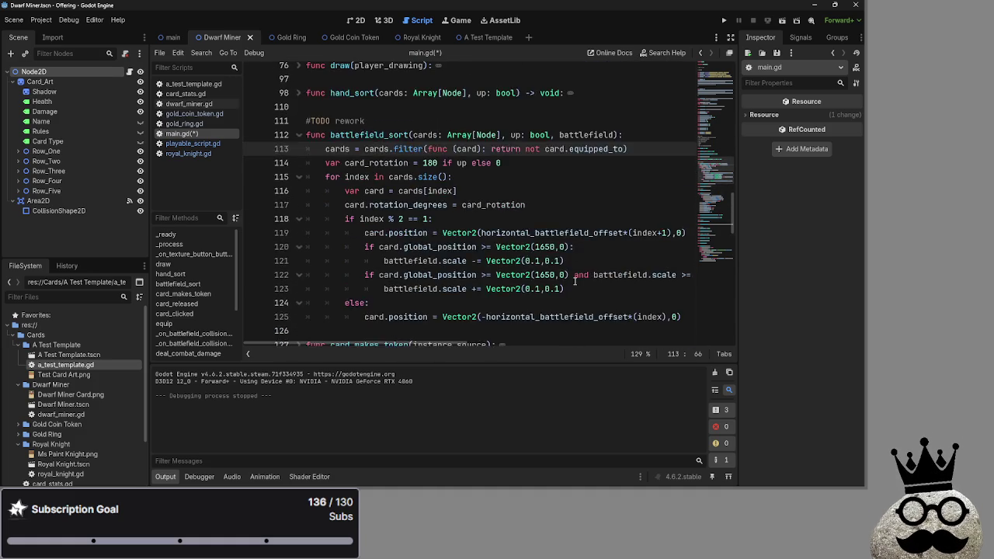
{"action": "double_click", "coordinate": [532, 190]}
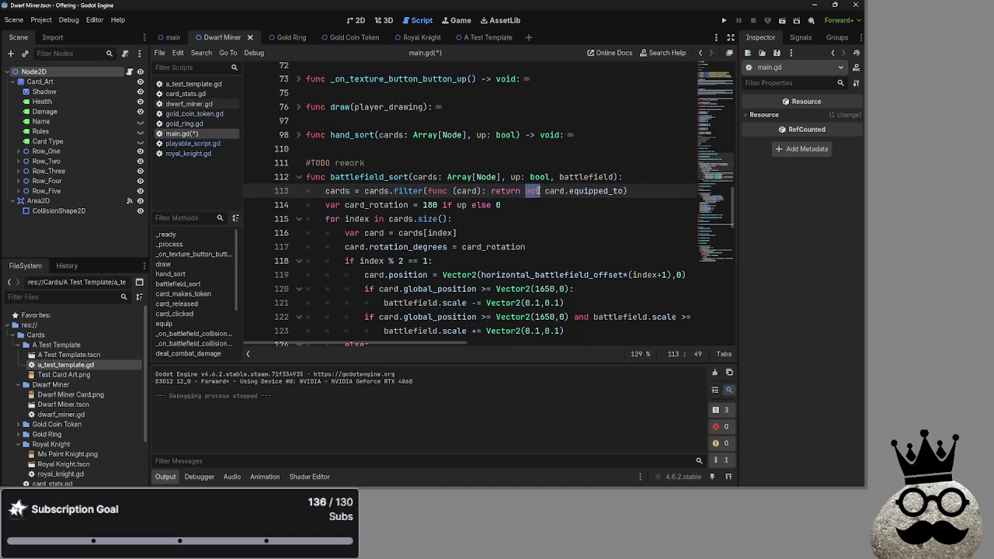
{"action": "double_click", "coordinate": [555, 190]}
Step: Look up the equipped_to variable in playable_script.gd, then return to main.gd line 114
{"action": "left_click", "coordinate": [186, 143]}
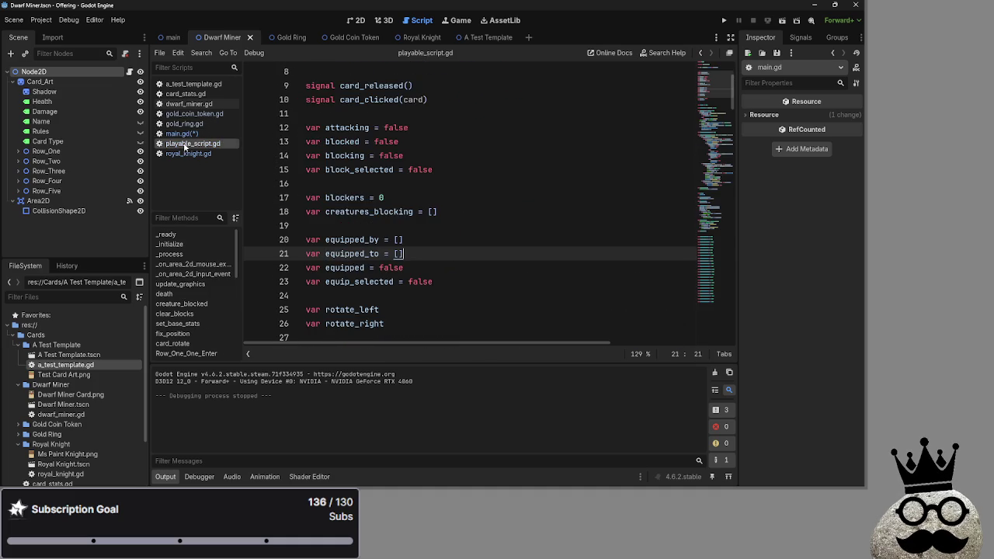
{"action": "double_click", "coordinate": [353, 254]}
{"action": "left_click", "coordinate": [184, 133]}
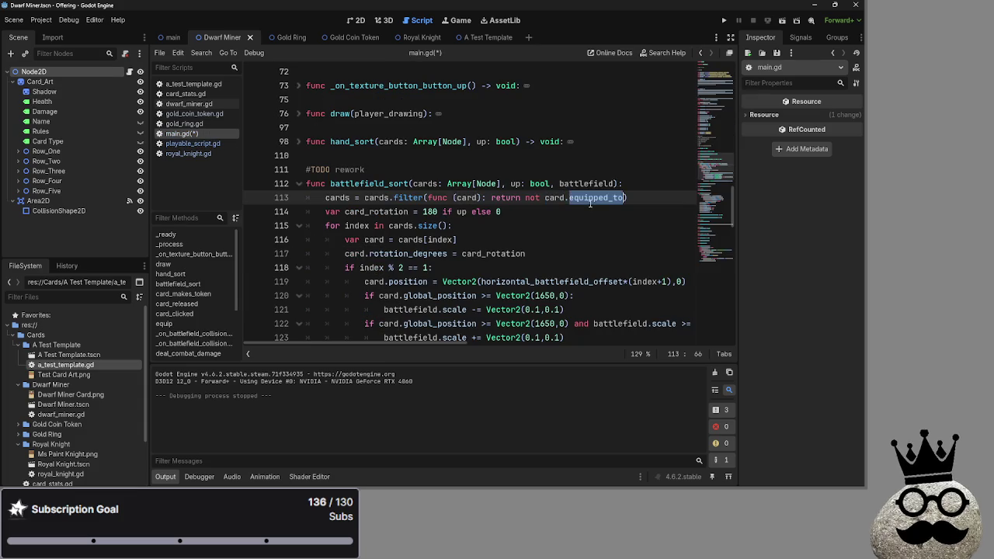
{"action": "left_click", "coordinate": [598, 212]}
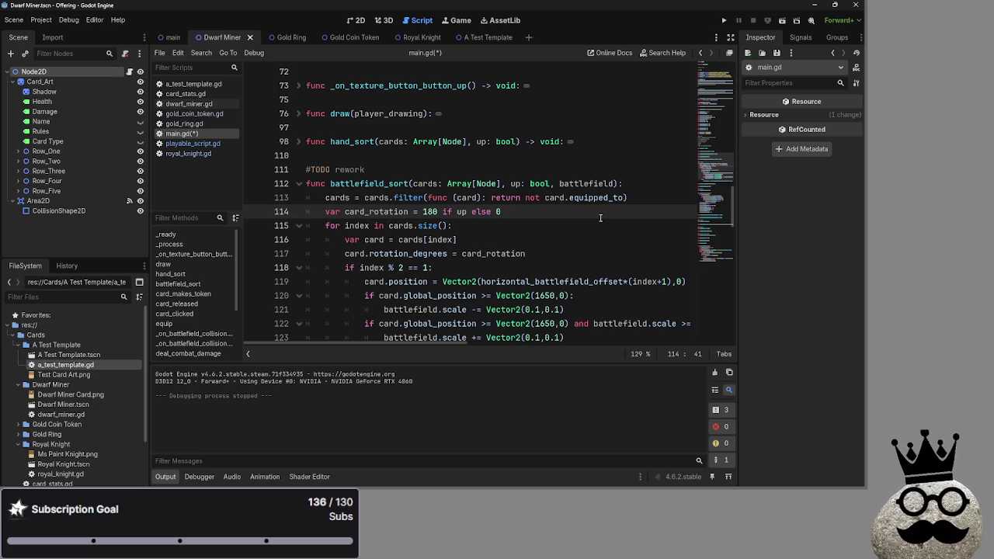
{"action": "left_click", "coordinate": [646, 201]}
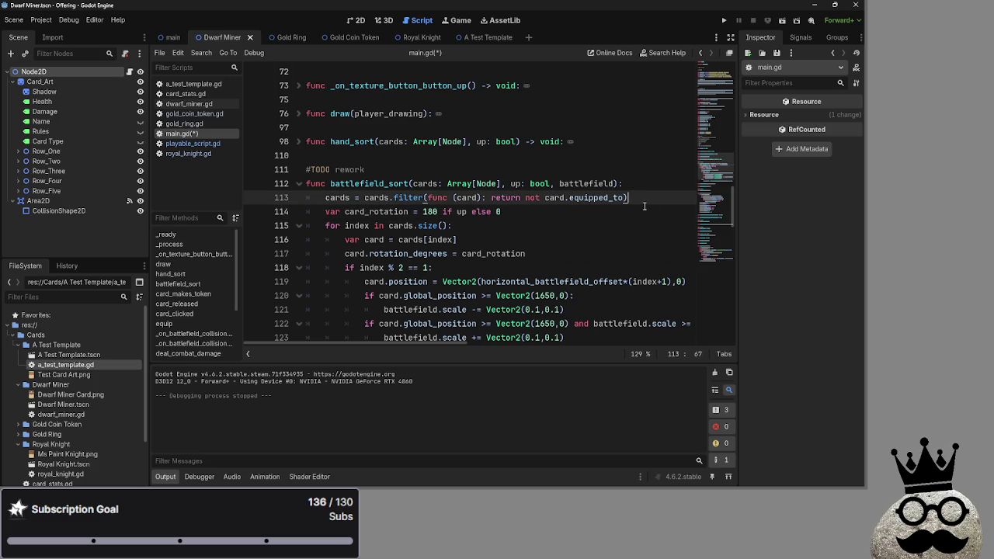
{"action": "left_click", "coordinate": [644, 206]}
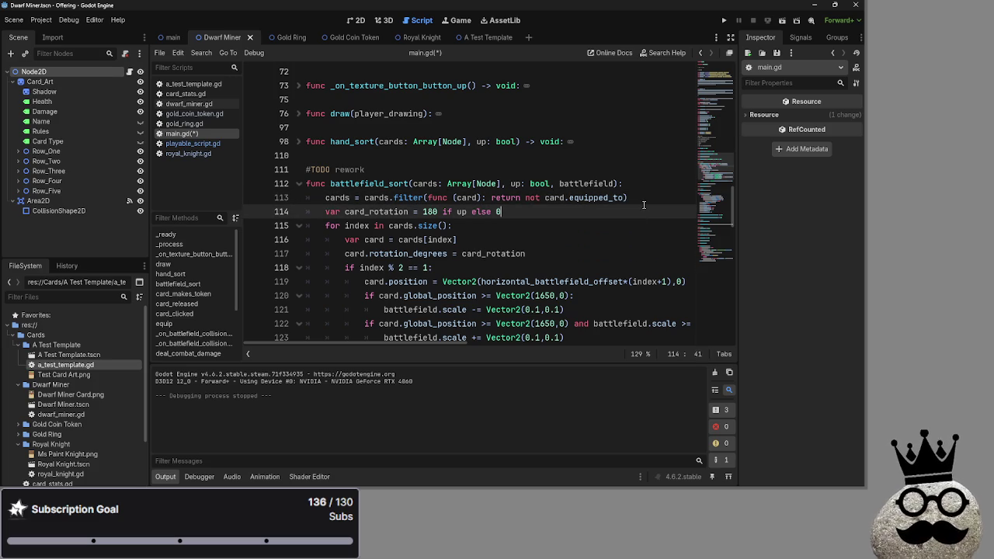
{"action": "left_click", "coordinate": [645, 201]}
{"action": "left_click", "coordinate": [559, 220]}
{"action": "left_click", "coordinate": [411, 202]}
{"action": "left_click", "coordinate": [429, 210]}
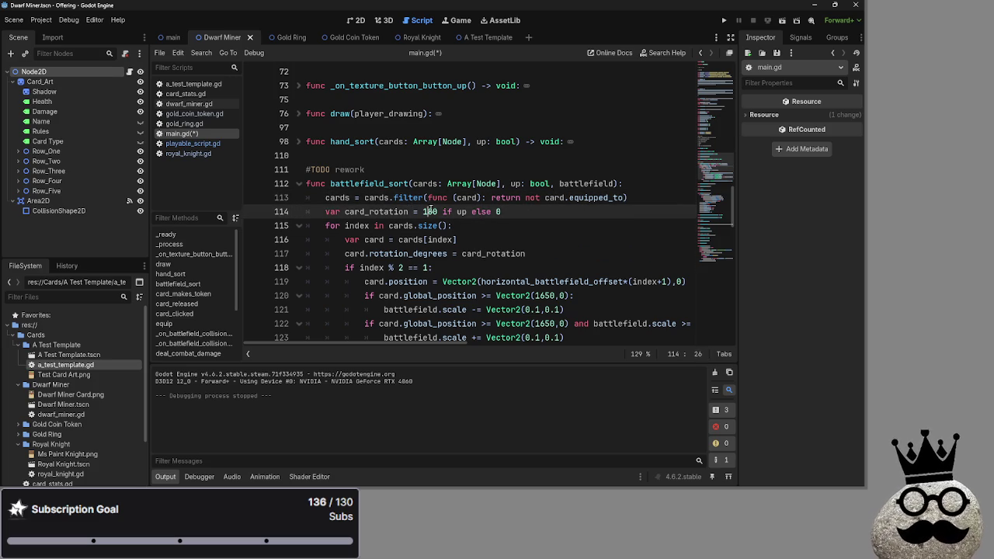
{"action": "double_click", "coordinate": [592, 198]}
{"action": "left_click", "coordinate": [584, 210]}
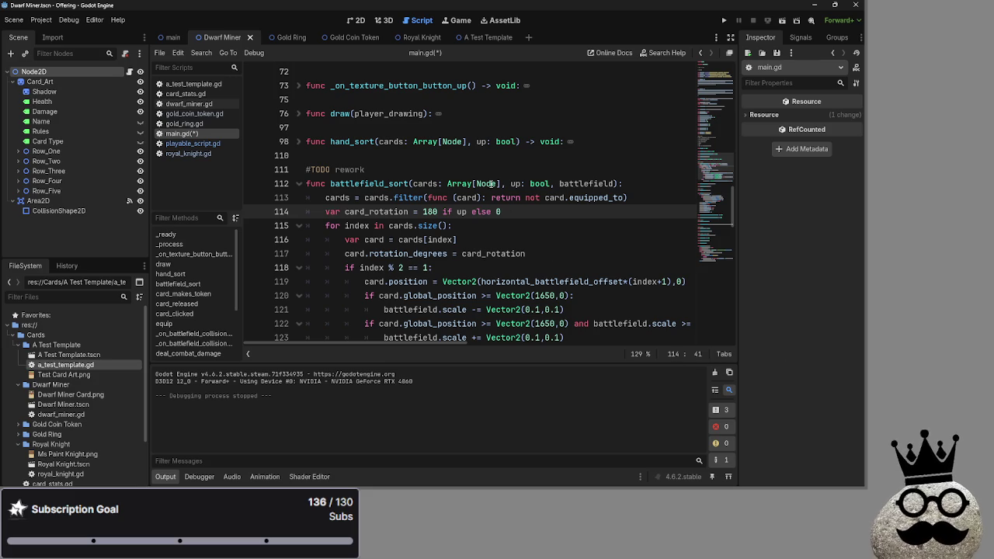
{"action": "mouse_move", "coordinate": [491, 197]}
{"action": "left_mouse_down"}
{"action": "mouse_move", "coordinate": [658, 202]}
{"action": "mouse_move", "coordinate": [489, 199]}
{"action": "left_mouse_up"}
{"action": "left_click", "coordinate": [634, 199]}
{"action": "key", "text": "alt+Tab"}
{"action": "key", "text": "Tab"}
{"action": "key", "text": "Tab"}
{"action": "key", "text": "Tab"}
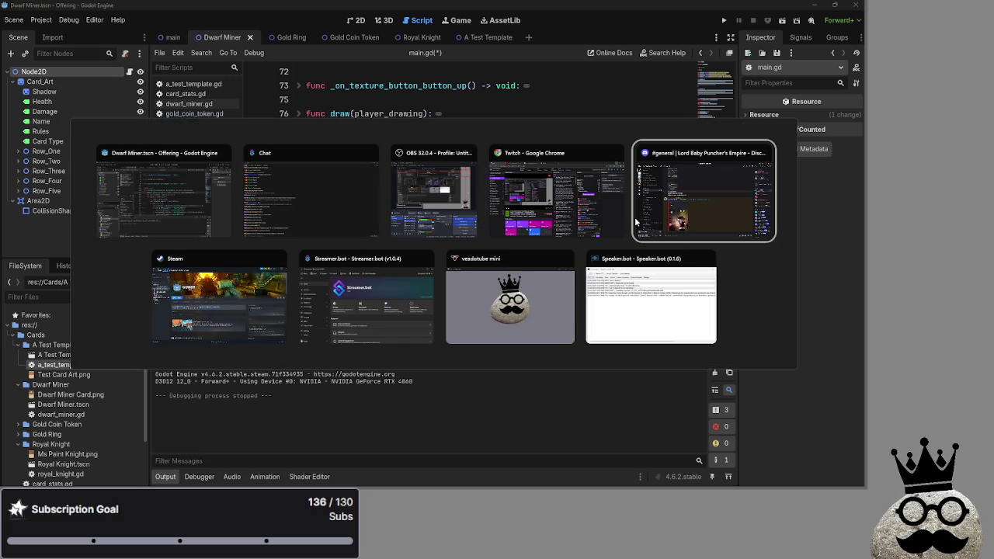
{"action": "key", "text": "Escape"}
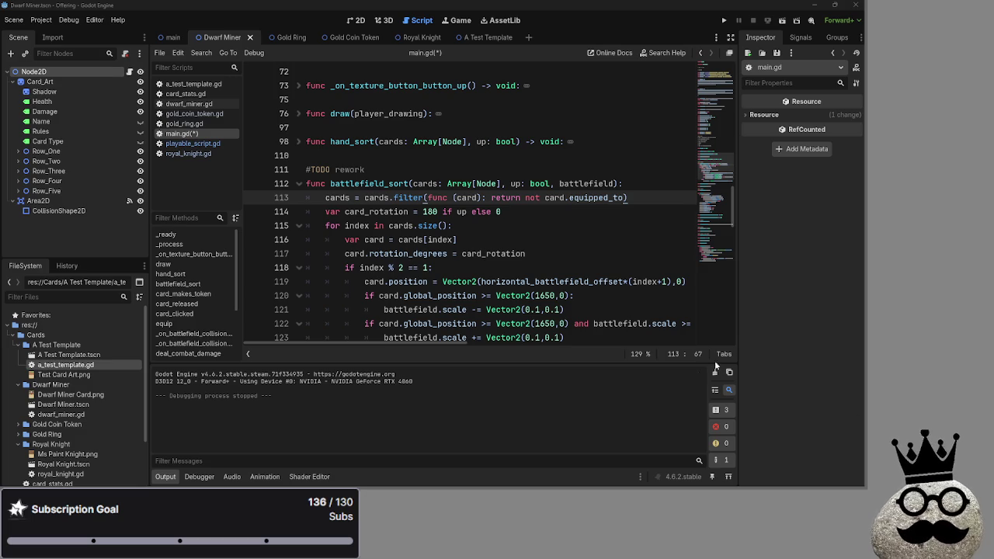
{"action": "key", "text": "alt+Tab"}
{"action": "key", "text": "Tab"}
{"action": "key", "text": "Tab"}
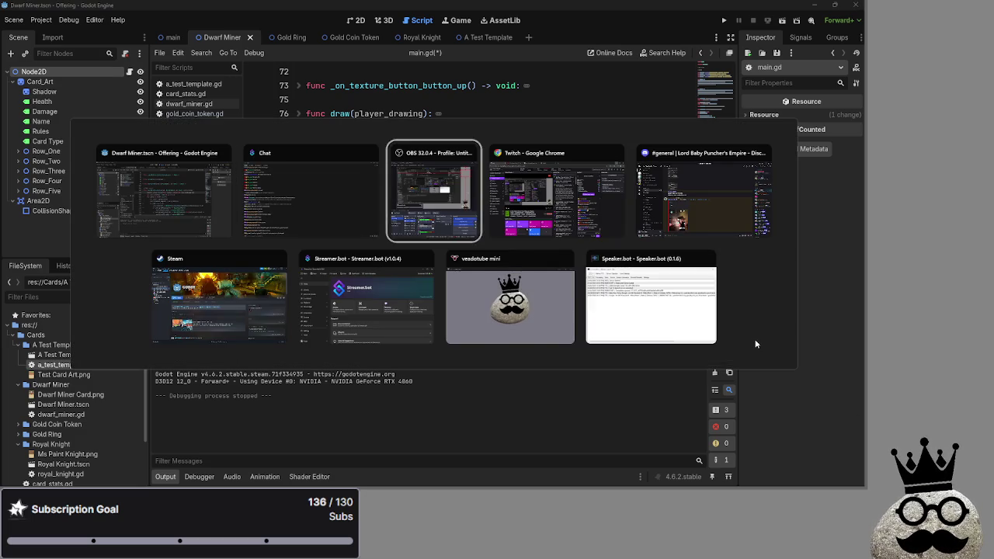
{"action": "key", "text": "Escape"}
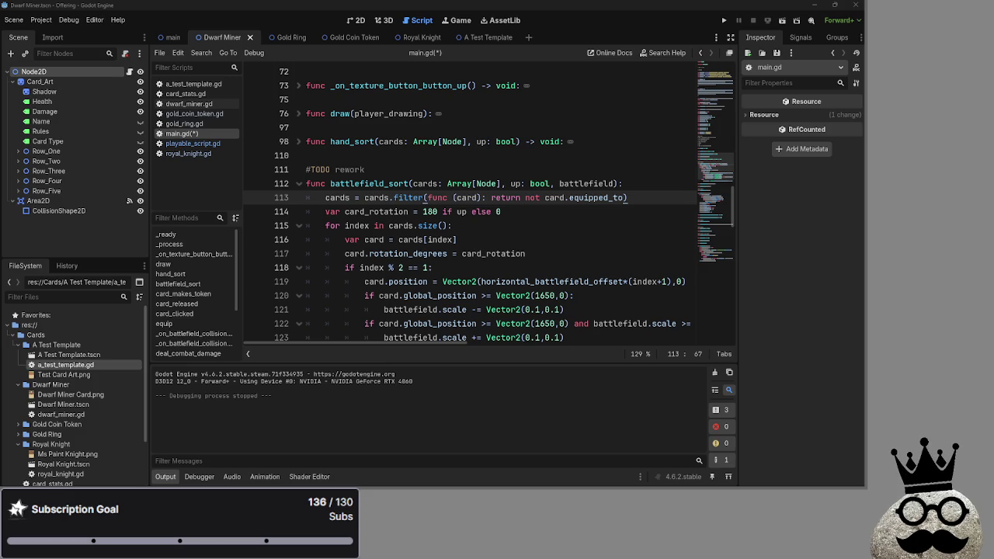
Step: Append .is_empty() to card.equipped_to in the line 113 filter
{"action": "left_click", "coordinate": [544, 197]}
{"action": "key", "text": "ctrl+shift+Left"}
{"action": "key", "text": "Right"}
{"action": "left_click", "coordinate": [625, 199]}
{"action": "type", "text": ".is"}
{"action": "type", "text": "_empty("}
Step: Jump to the equipped_to declaration in playable_script.gd, then return to main.gd
{"action": "mouse_move", "coordinate": [681, 197]}
{"action": "left_mouse_down"}
{"action": "mouse_move", "coordinate": [324, 197]}
{"action": "mouse_move", "coordinate": [659, 197]}
{"action": "left_mouse_up"}
{"action": "left_click", "coordinate": [325, 198]}
{"action": "left_click", "coordinate": [605, 197]}
{"action": "double_click", "coordinate": [605, 198]}
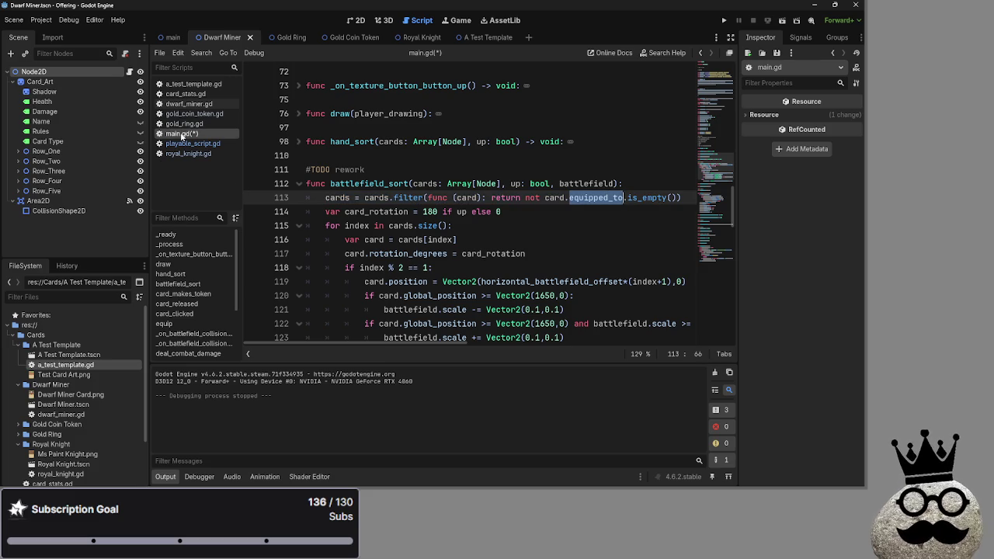
{"action": "left_click", "coordinate": [181, 144]}
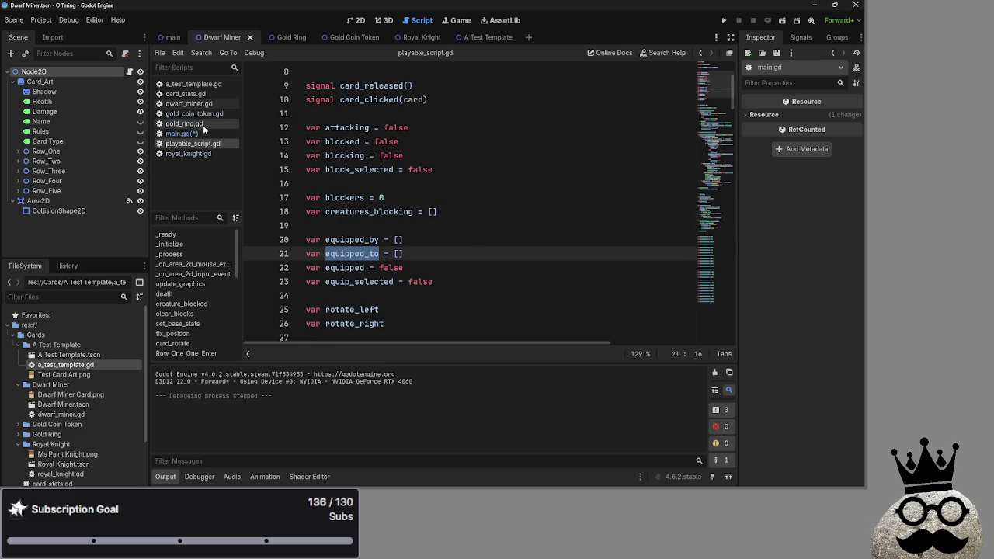
{"action": "left_click", "coordinate": [177, 134]}
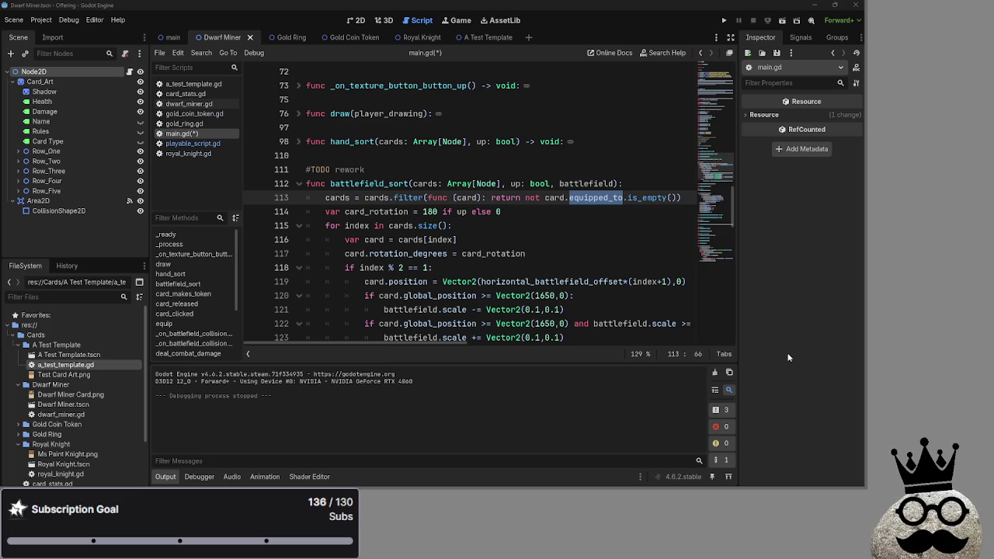
Step: Move to the for loop on line 115 of battlefield_sort
{"action": "left_click", "coordinate": [533, 230]}
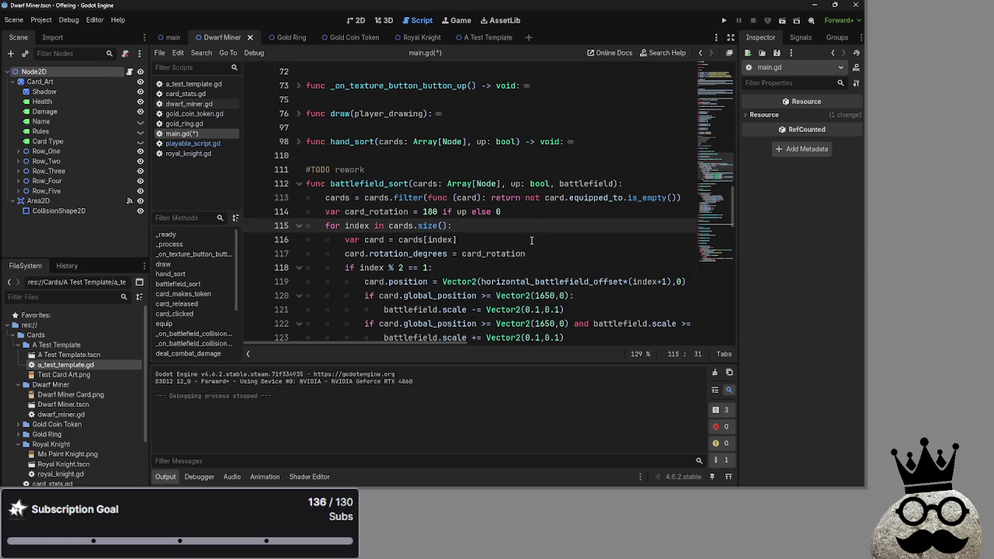
Step: Examine the cards loop on line 116 and the filter lambda on line 113
{"action": "left_click_drag", "start_coordinate": [398, 240], "coordinate": [423, 240]}
{"action": "double_click", "coordinate": [406, 225]}
{"action": "double_click", "coordinate": [410, 240]}
{"action": "double_click", "coordinate": [406, 226]}
{"action": "left_click", "coordinate": [504, 235]}
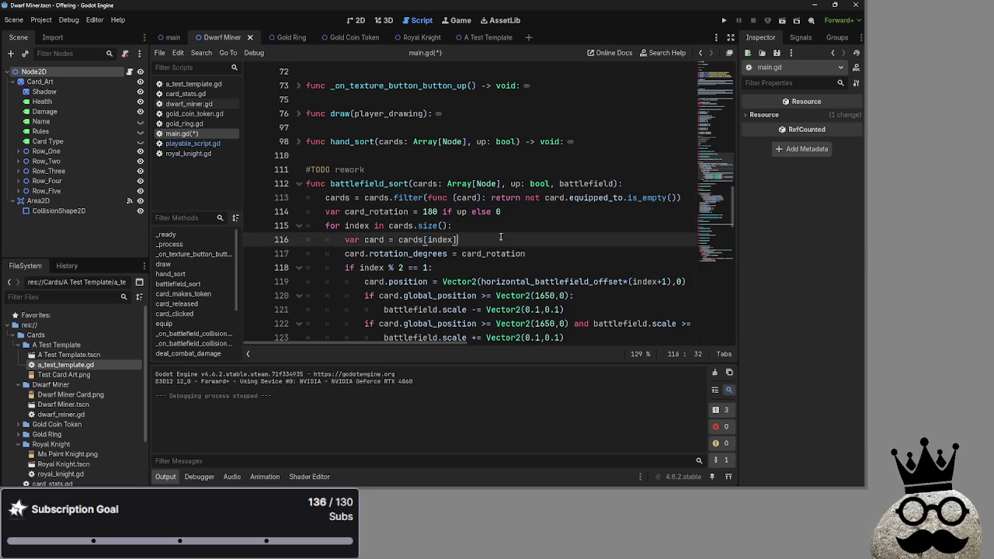
{"action": "mouse_move", "coordinate": [504, 235]}
{"action": "left_mouse_down"}
{"action": "mouse_move", "coordinate": [304, 192]}
{"action": "mouse_move", "coordinate": [587, 199]}
{"action": "left_mouse_up"}
{"action": "double_click", "coordinate": [338, 197]}
{"action": "left_click", "coordinate": [498, 199]}
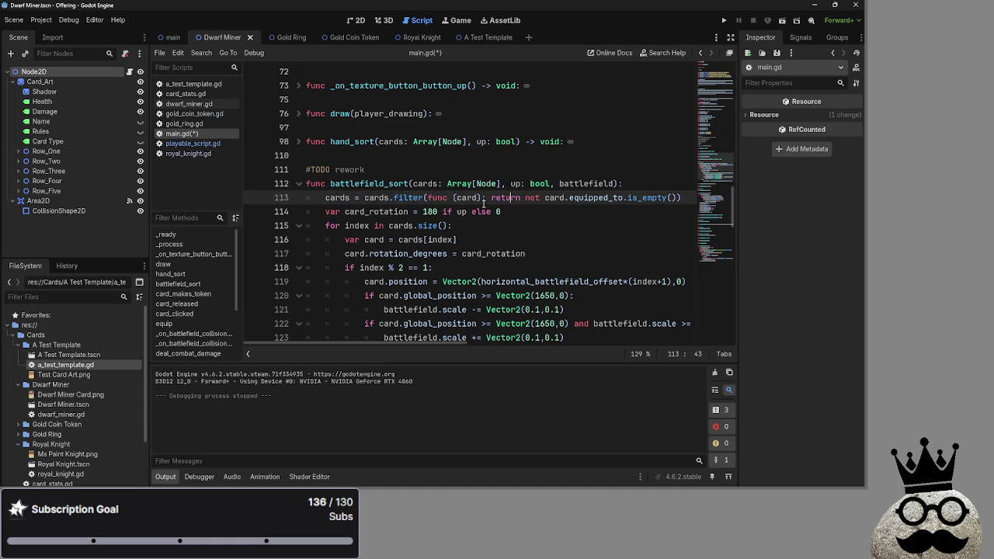
{"action": "left_click_drag", "start_coordinate": [544, 199], "coordinate": [686, 199]}
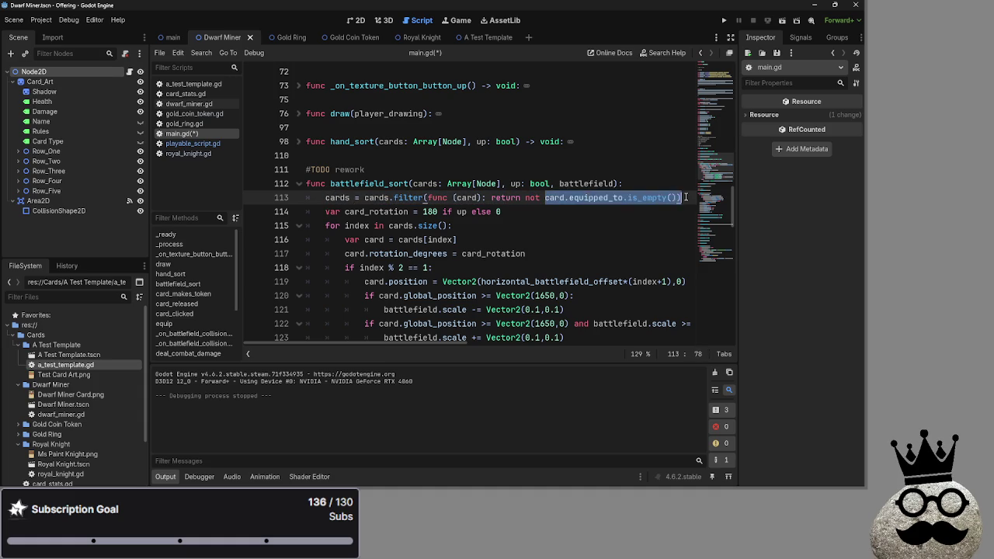
{"action": "left_click", "coordinate": [613, 213]}
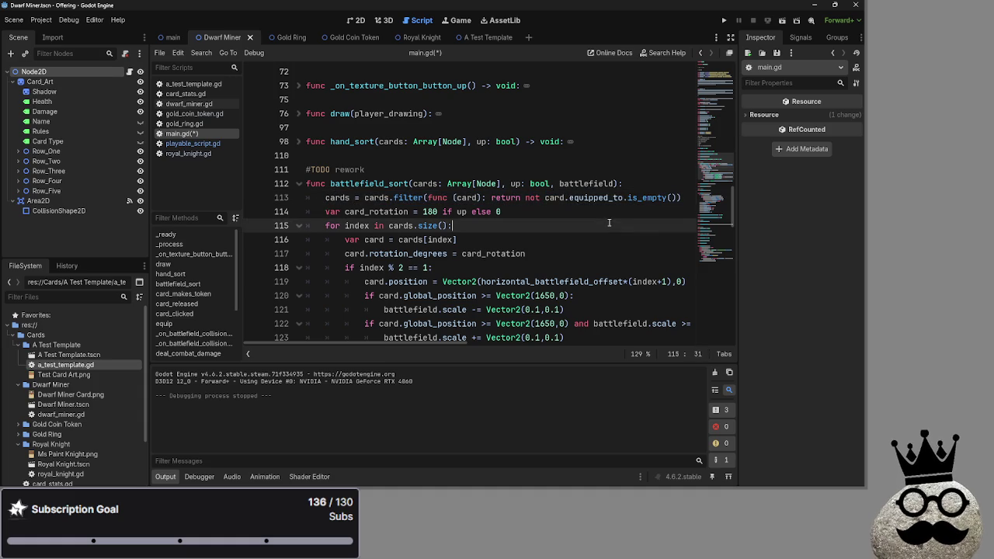
{"action": "left_click_drag", "start_coordinate": [407, 199], "coordinate": [554, 198]}
{"action": "left_click", "coordinate": [427, 198]}
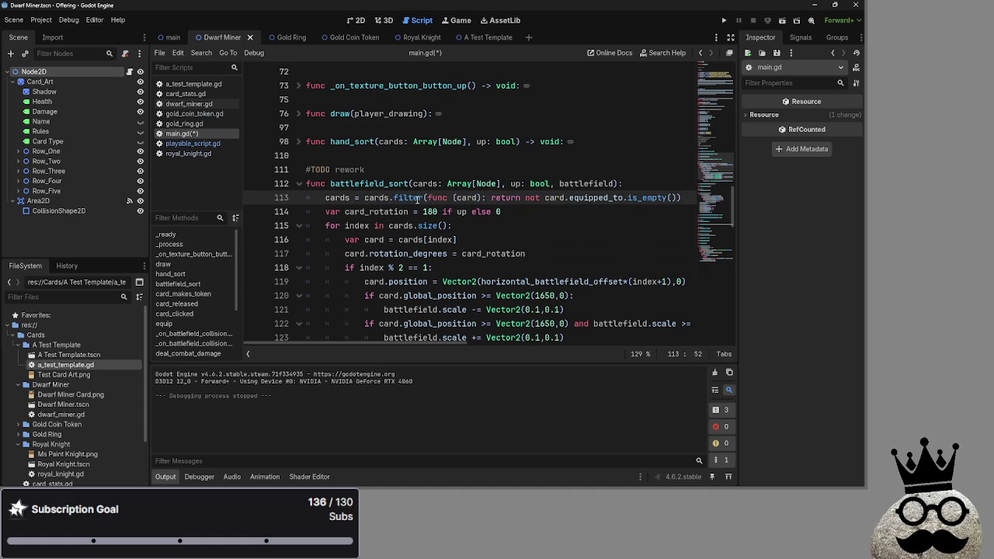
{"action": "mouse_move", "coordinate": [427, 198]}
{"action": "left_mouse_down"}
{"action": "mouse_move", "coordinate": [495, 198]}
{"action": "mouse_move", "coordinate": [426, 200]}
{"action": "left_mouse_up"}
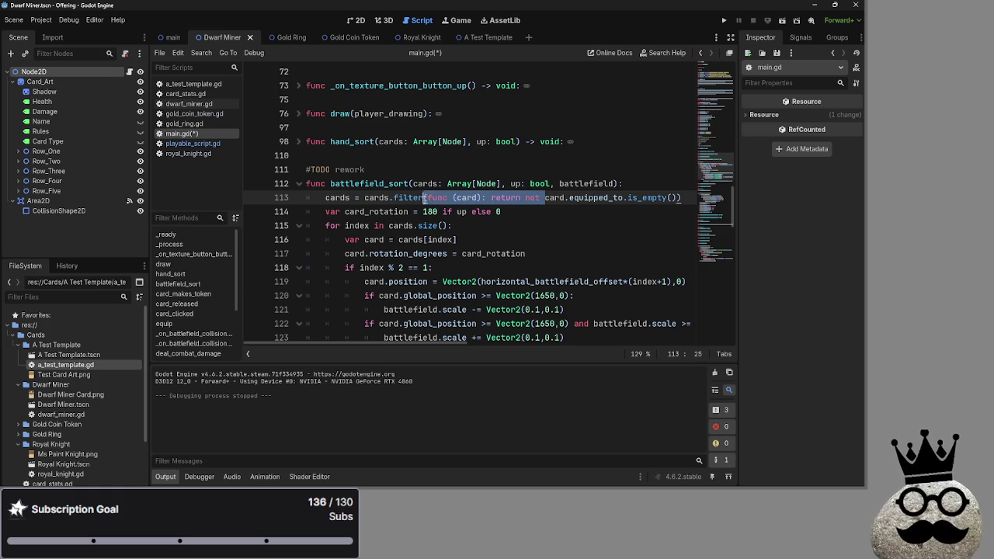
{"action": "left_click", "coordinate": [515, 199]}
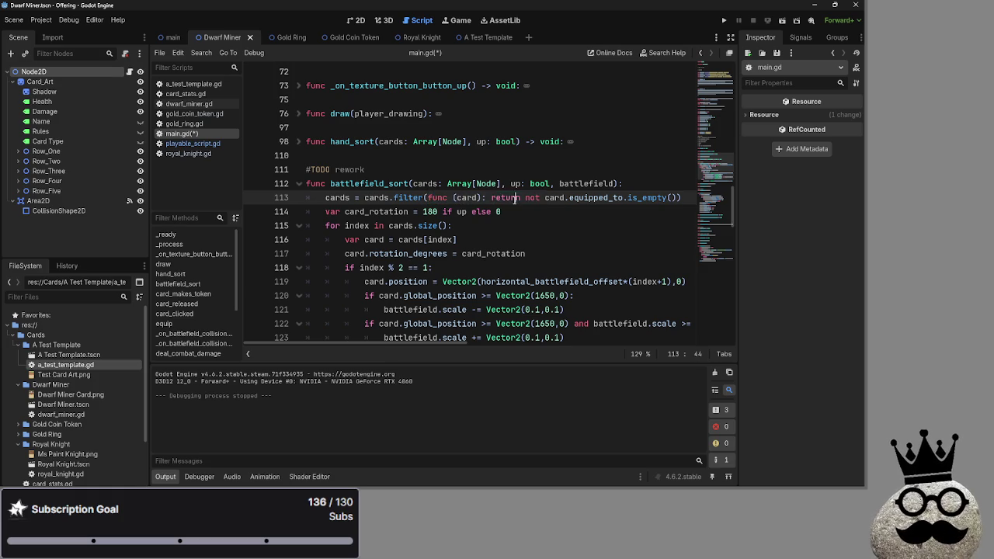
{"action": "left_click", "coordinate": [510, 199]}
Step: Remove 'not' so the filter returns card.equipped_to.is_empty(), then run the project
{"action": "double_click", "coordinate": [511, 199]}
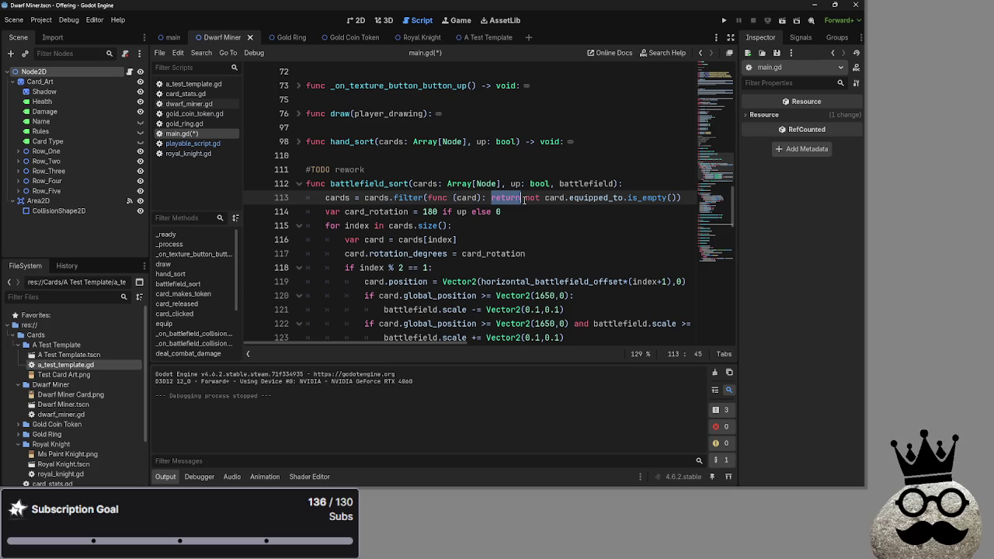
{"action": "double_click", "coordinate": [531, 199]}
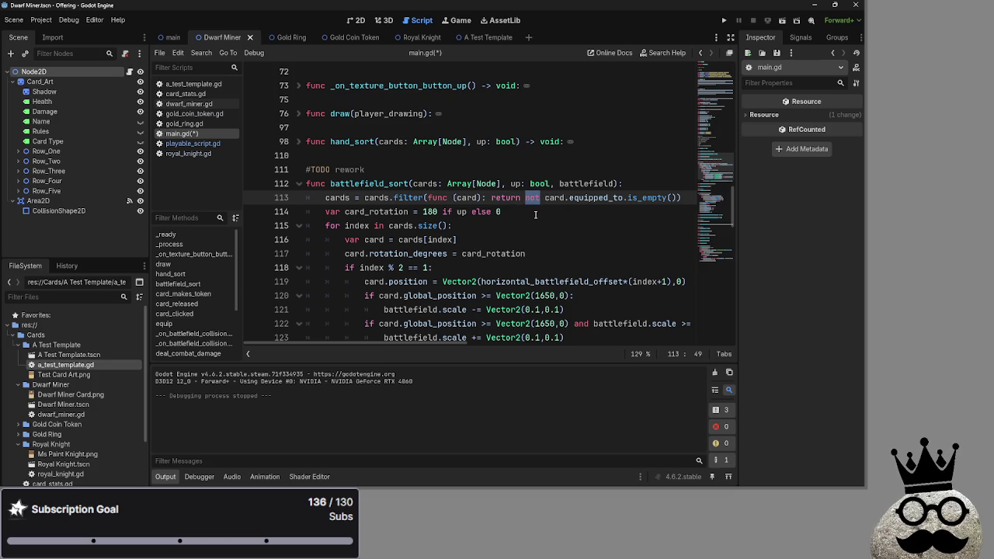
{"action": "left_click", "coordinate": [541, 199]}
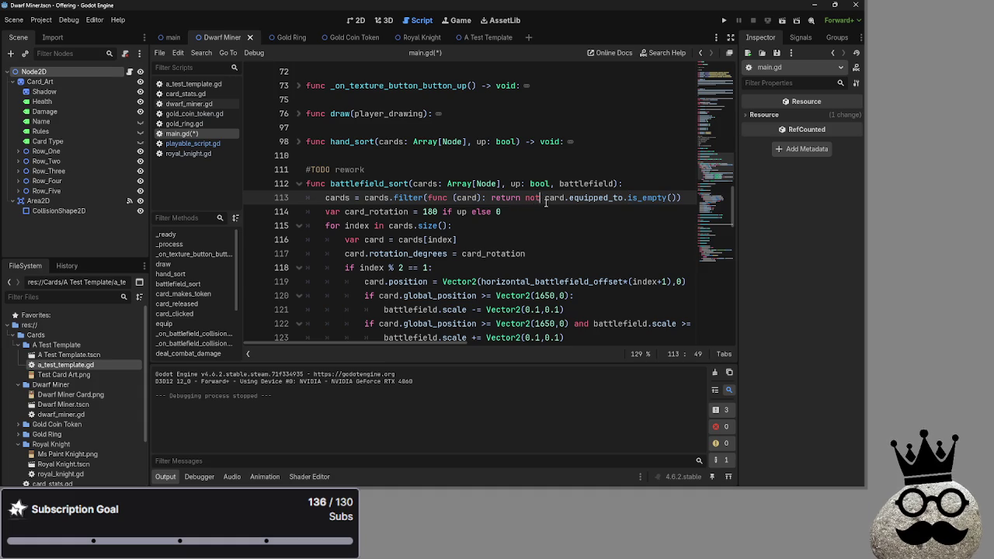
{"action": "key", "text": "BackSpace"}
{"action": "key", "text": "BackSpace"}
{"action": "key", "text": "BackSpace"}
{"action": "key", "text": "Delete"}
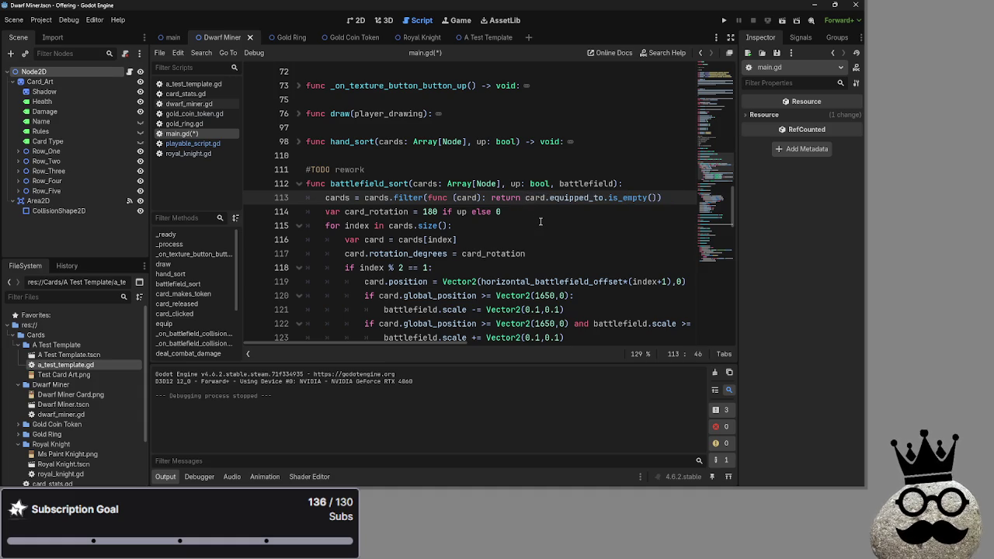
{"action": "left_click", "coordinate": [541, 213]}
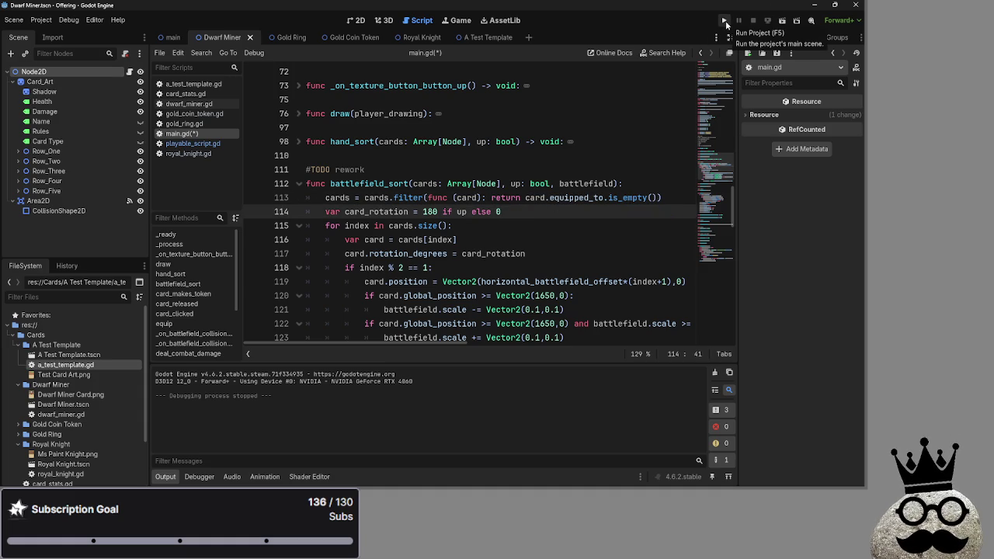
{"action": "left_click", "coordinate": [726, 21]}
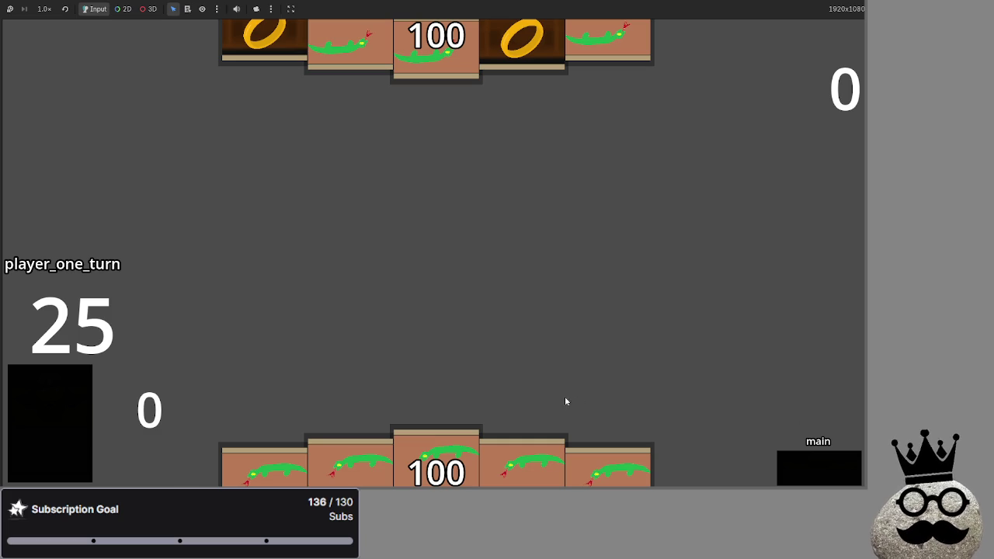
Step: Play snake, ring and lizard cards from hand onto the battlefield
{"action": "left_click", "coordinate": [440, 463]}
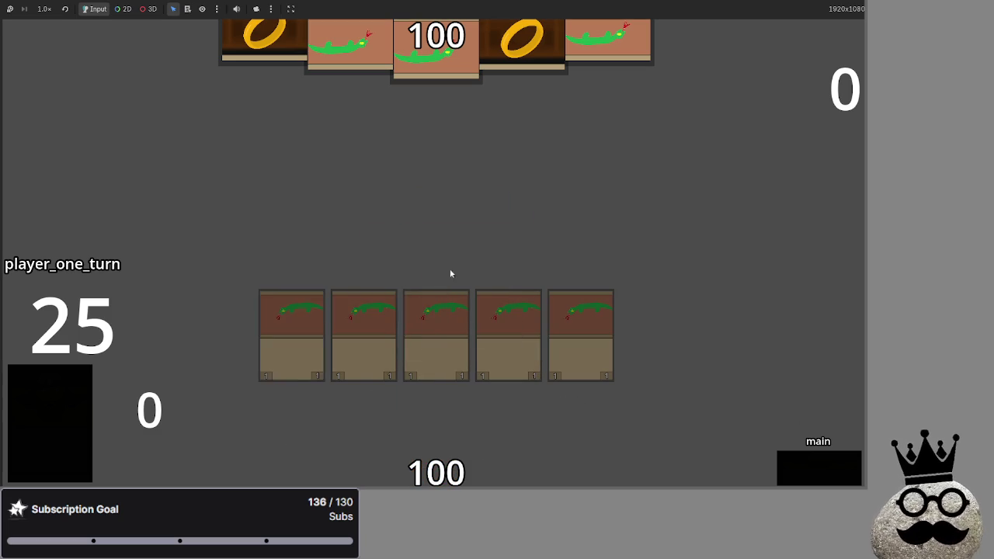
{"action": "left_click", "coordinate": [67, 381]}
{"action": "left_click", "coordinate": [403, 478]}
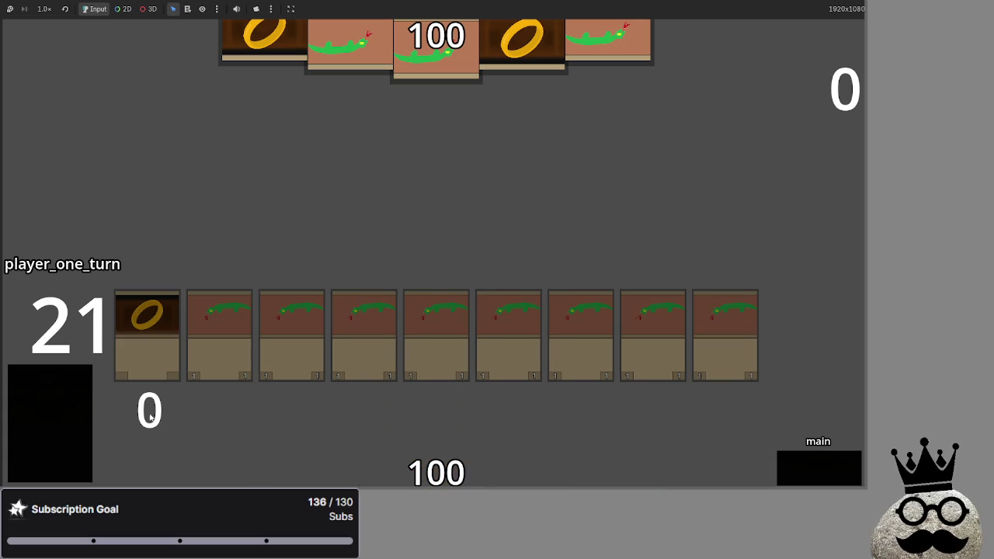
{"action": "left_click", "coordinate": [51, 416]}
{"action": "left_click_drag", "start_coordinate": [497, 450], "coordinate": [543, 256]}
{"action": "mouse_move", "coordinate": [220, 463]}
{"action": "left_mouse_down"}
{"action": "mouse_move", "coordinate": [304, 442]}
{"action": "mouse_move", "coordinate": [424, 334]}
{"action": "mouse_move", "coordinate": [468, 229]}
{"action": "mouse_move", "coordinate": [544, 276]}
{"action": "left_mouse_up"}
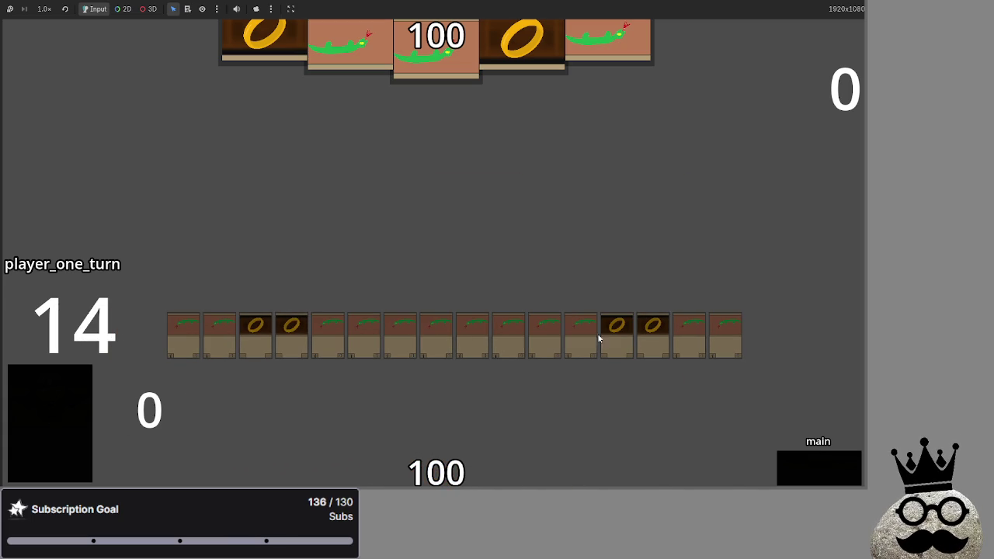
Step: Advance through block, damage and end_turn to player two's draw until the error appears
{"action": "left_click", "coordinate": [809, 470]}
{"action": "left_click", "coordinate": [809, 470]}
{"action": "left_click", "coordinate": [809, 471]}
{"action": "left_click", "coordinate": [804, 478]}
{"action": "left_click", "coordinate": [804, 479]}
{"action": "left_click", "coordinate": [804, 479]}
{"action": "left_click", "coordinate": [804, 478]}
{"action": "left_click", "coordinate": [804, 479]}
{"action": "left_click", "coordinate": [804, 479]}
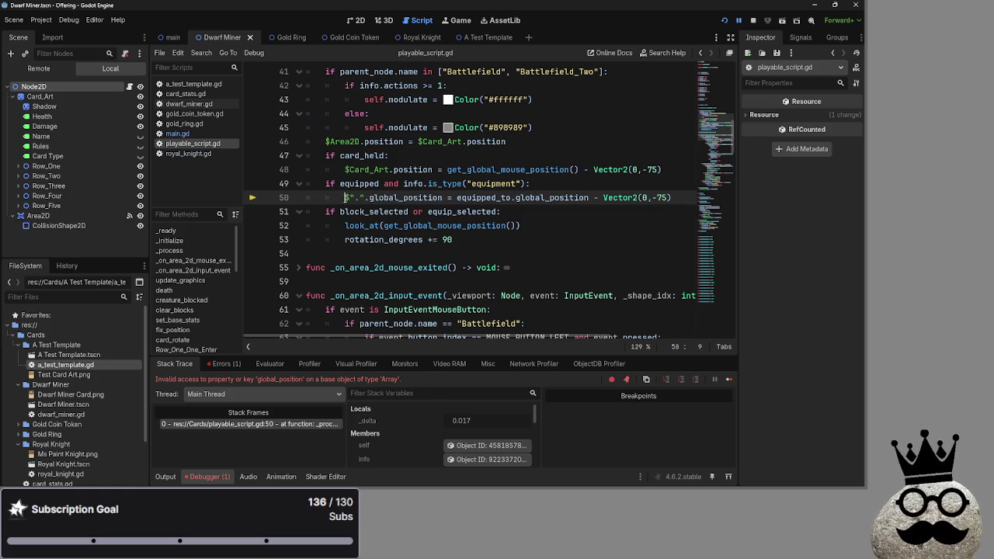
Step: Change equipped_to to equipped_to[0] on line 50 of playable_script.gd and relaunch with F5
{"action": "left_click", "coordinate": [385, 199]}
{"action": "left_click_drag", "start_coordinate": [345, 198], "coordinate": [368, 198]}
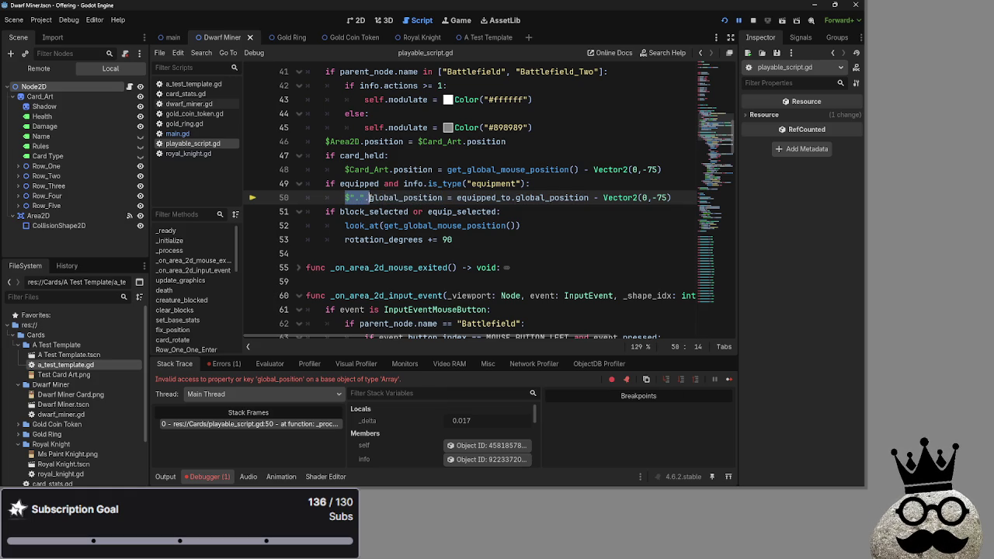
{"action": "left_click", "coordinate": [378, 184]}
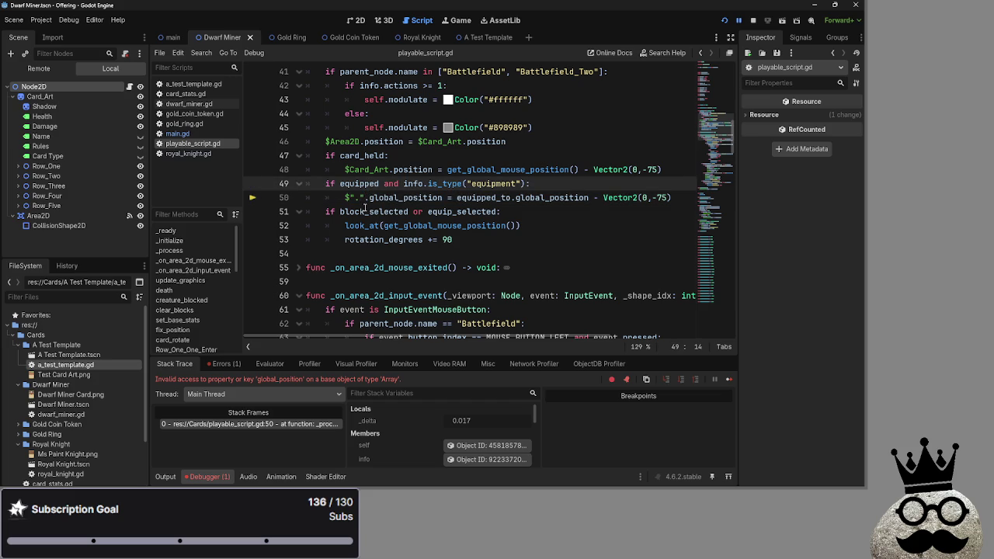
{"action": "left_click", "coordinate": [365, 198]}
{"action": "left_click_drag", "start_coordinate": [364, 198], "coordinate": [341, 200]}
{"action": "left_click", "coordinate": [340, 201]}
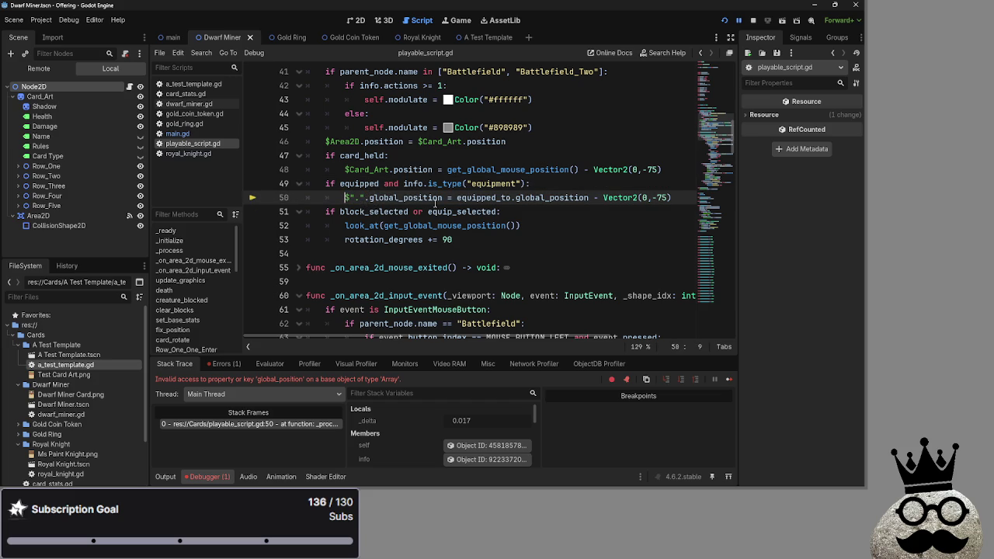
{"action": "double_click", "coordinate": [498, 198]}
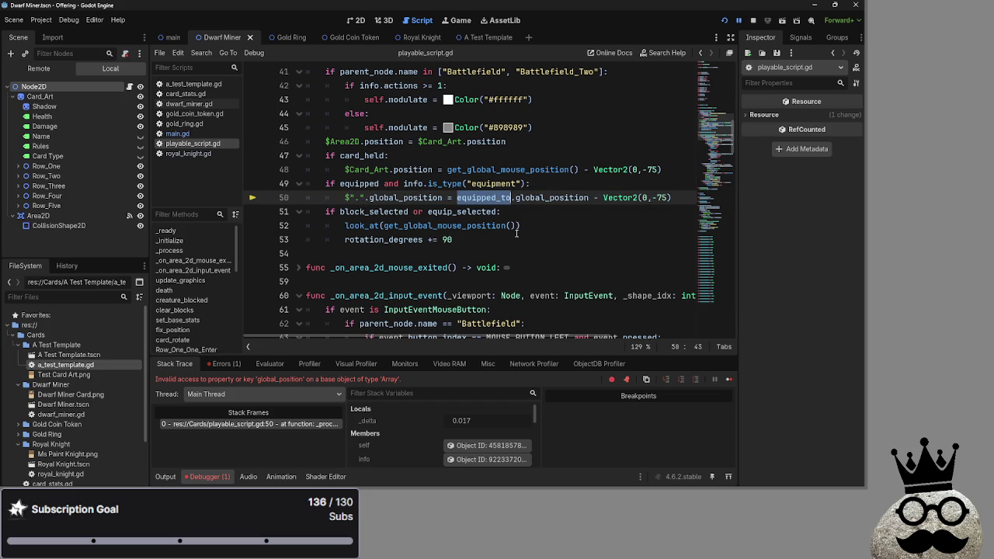
{"action": "key", "text": "Right"}
{"action": "type", "text": "[0"}
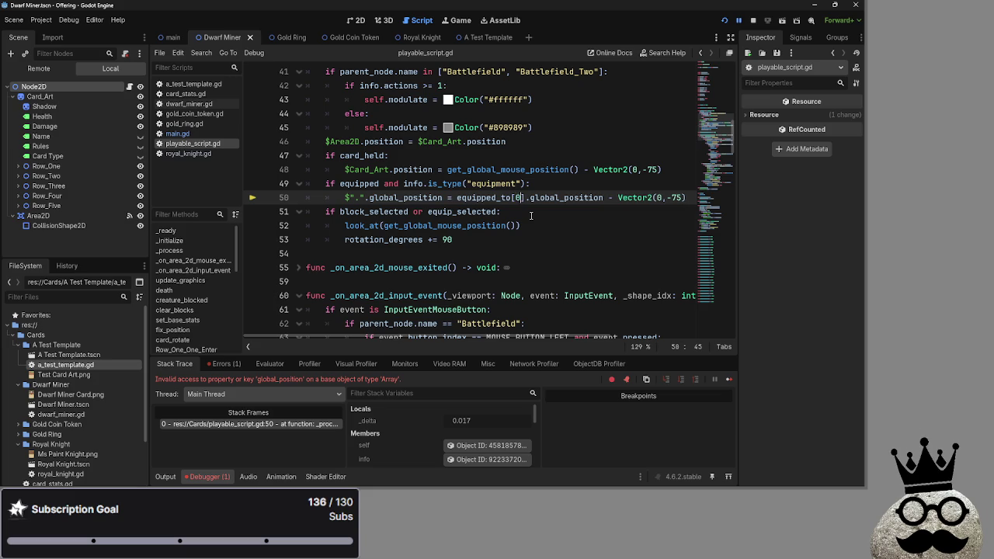
{"action": "key", "text": "F5"}
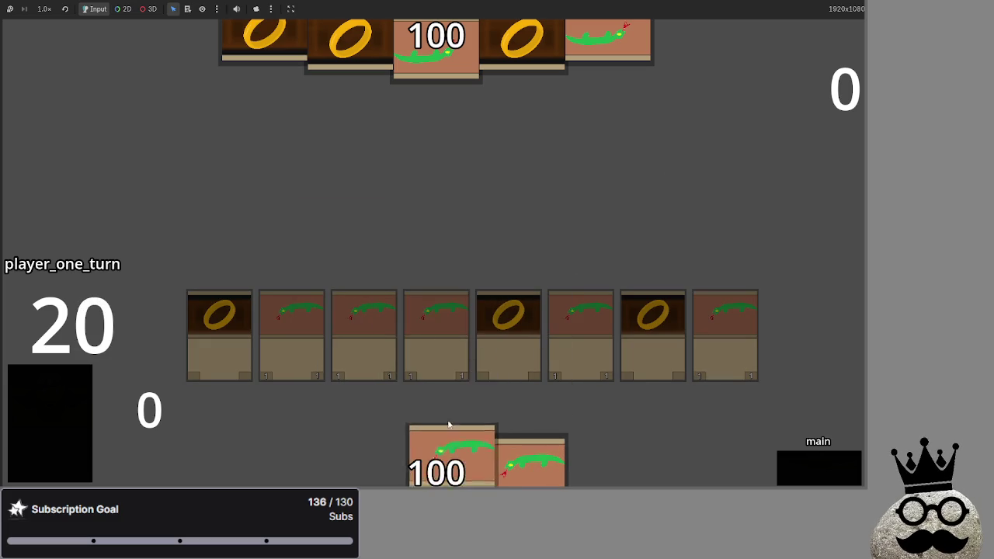
Step: Advance player one through attack, damage and end of turn, passing the turn to player two
{"action": "left_click", "coordinate": [812, 472]}
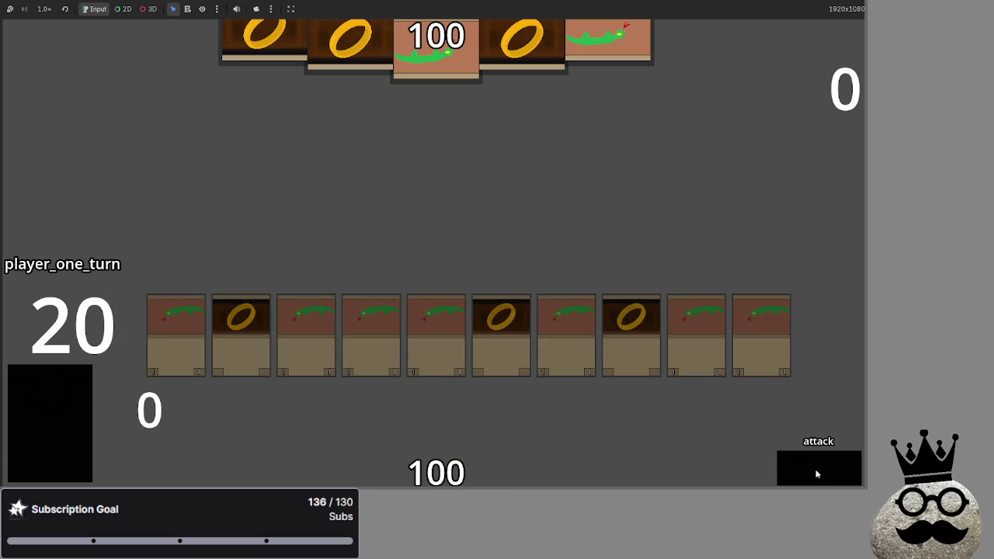
{"action": "left_click", "coordinate": [811, 473]}
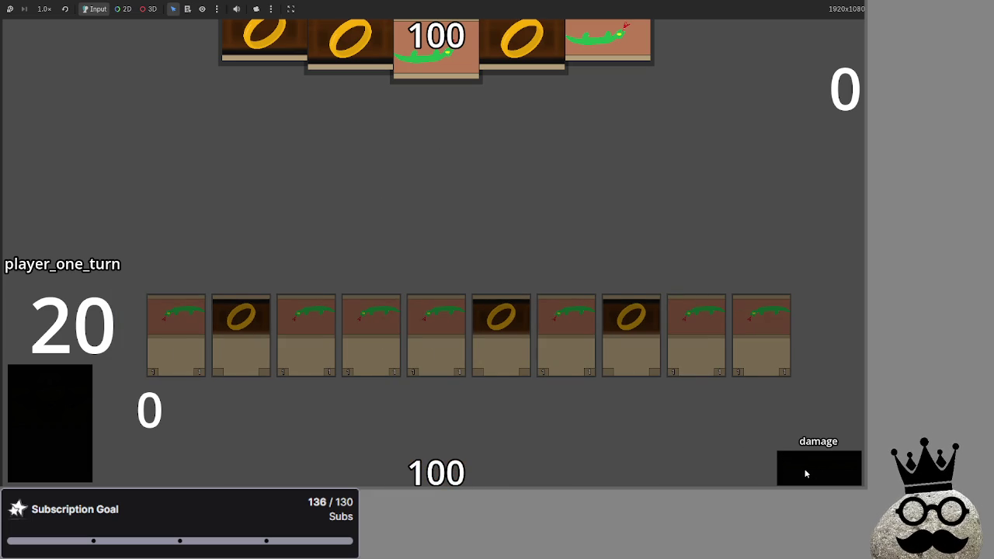
{"action": "left_click", "coordinate": [804, 472]}
{"action": "left_click", "coordinate": [804, 473]}
{"action": "left_click", "coordinate": [804, 472]}
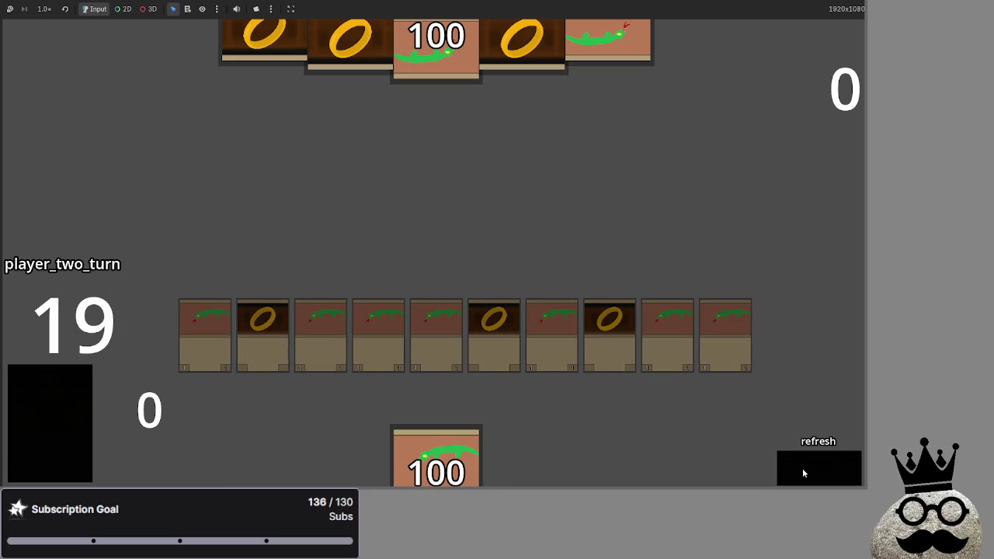
Step: Play player two's turn through draw, attack, block and damage until it ends
{"action": "left_click", "coordinate": [804, 472]}
{"action": "left_click", "coordinate": [804, 472]}
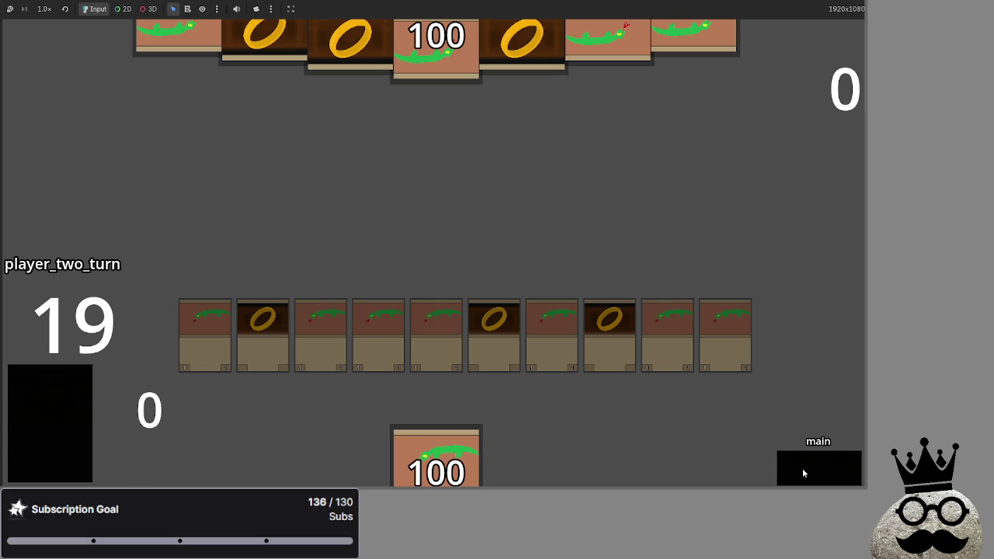
{"action": "left_click", "coordinate": [804, 473]}
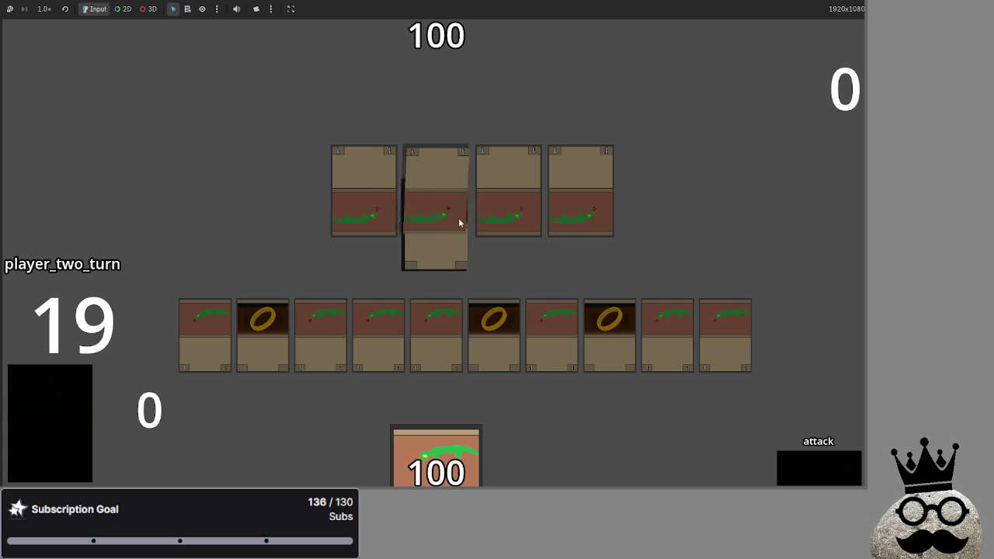
{"action": "left_click", "coordinate": [808, 464]}
{"action": "left_click", "coordinate": [808, 464]}
{"action": "left_click", "coordinate": [807, 465]}
{"action": "left_click", "coordinate": [808, 464]}
{"action": "left_click", "coordinate": [808, 465]}
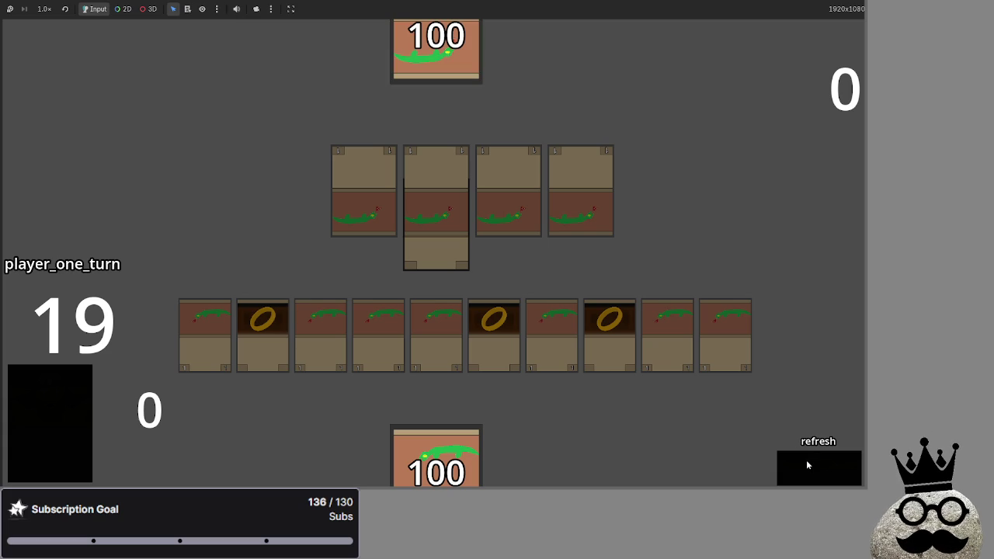
Step: Refresh and draw for player one, equip a ring onto a creature, then stop the game
{"action": "left_click", "coordinate": [808, 464]}
{"action": "left_click", "coordinate": [808, 464]}
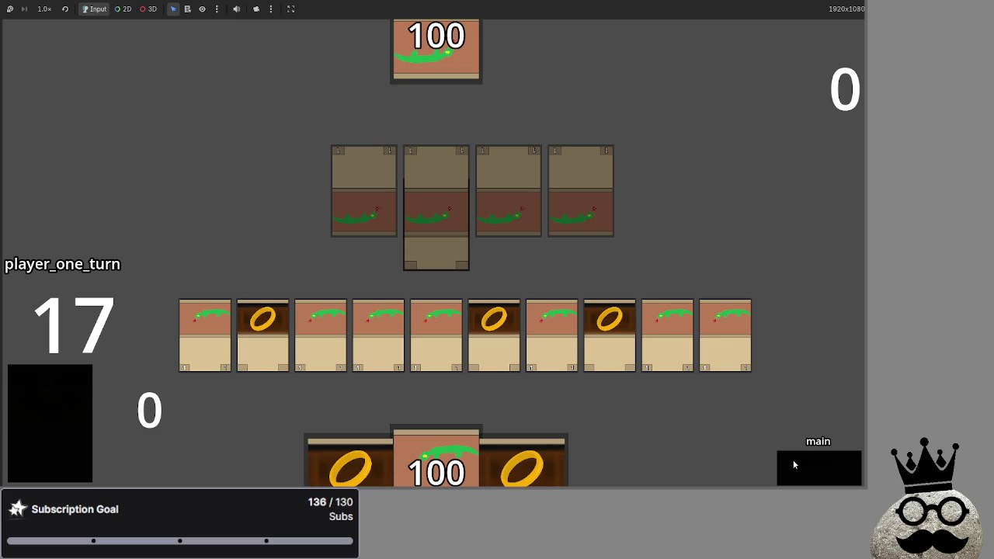
{"action": "left_click", "coordinate": [610, 334]}
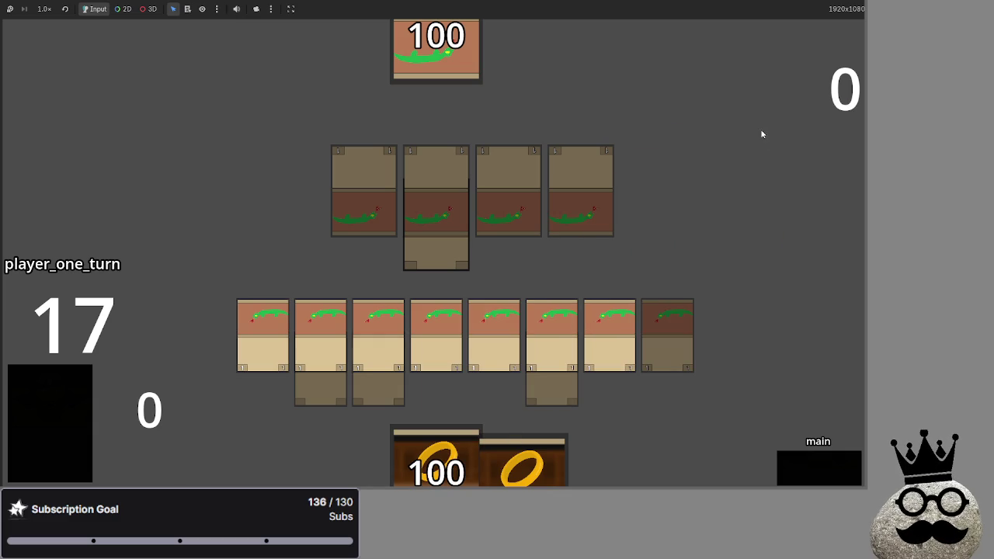
{"action": "key", "text": "F8"}
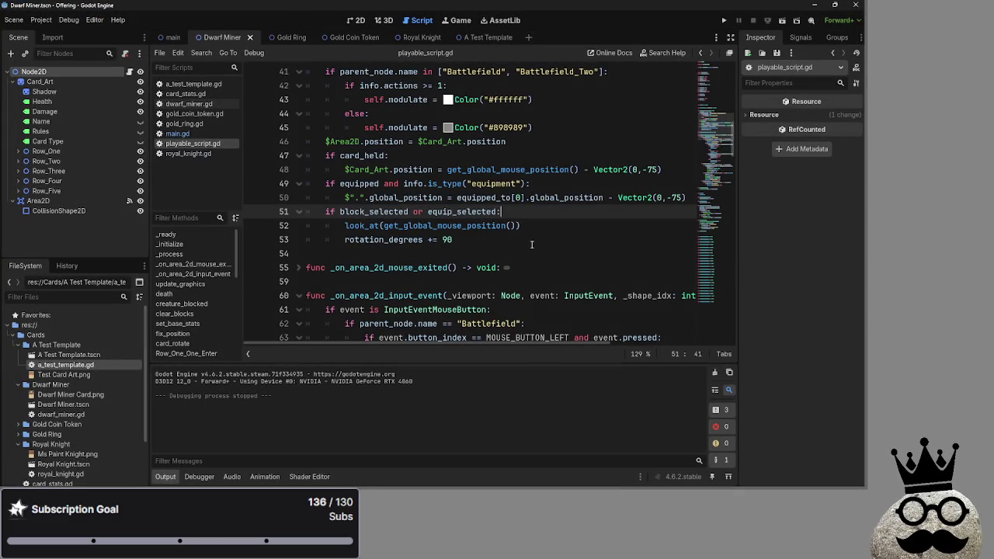
Step: In main.gd, locate the battlefield_sort call inside the card_released function
{"action": "left_click", "coordinate": [200, 134]}
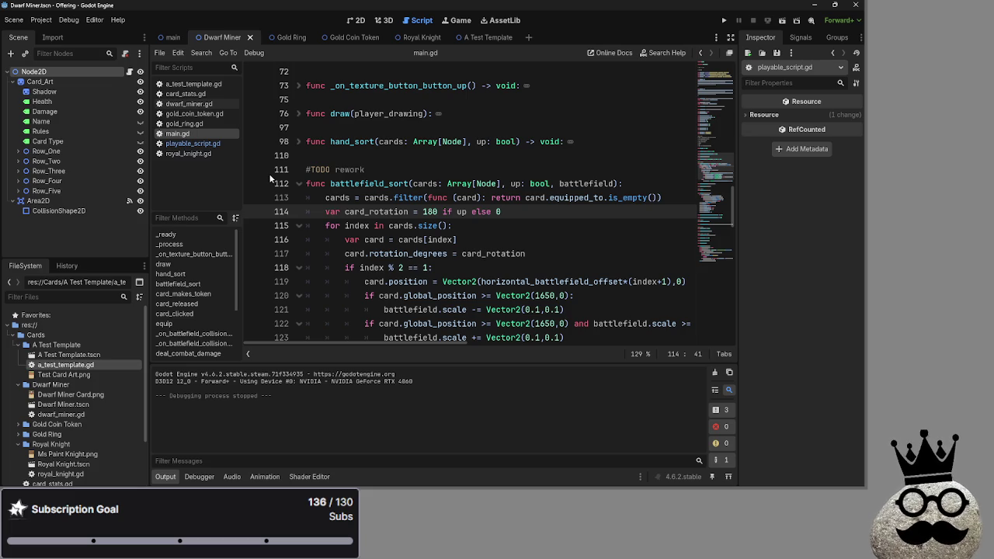
{"action": "double_click", "coordinate": [378, 181]}
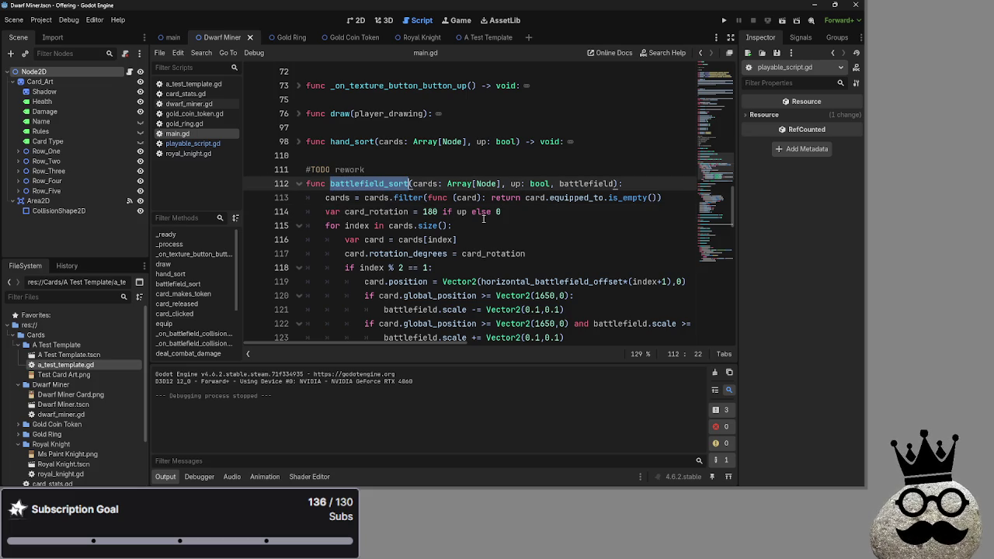
{"action": "scroll", "coordinate": [469, 214], "scroll_direction": "down", "scroll_amount": 7}
{"action": "scroll", "coordinate": [469, 214], "scroll_direction": "up", "scroll_amount": 2}
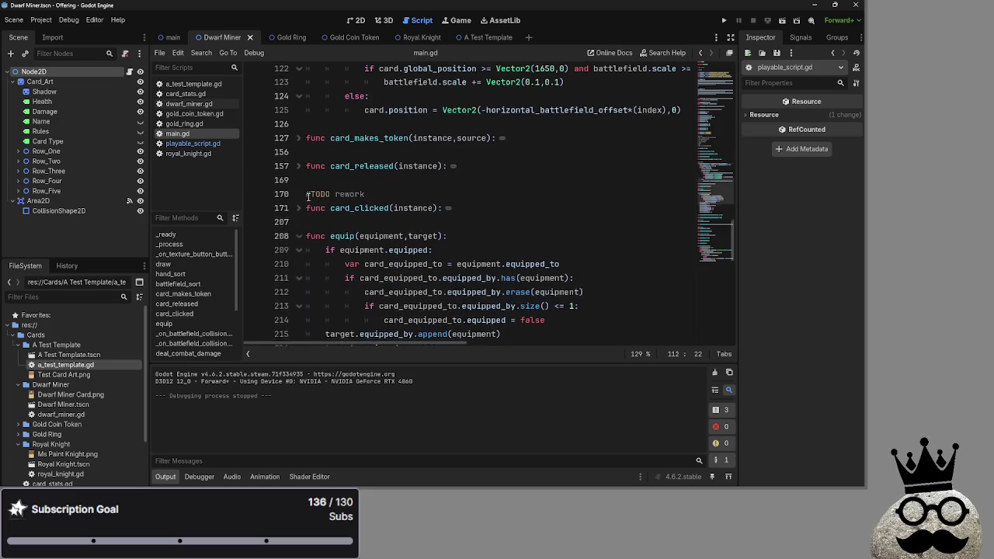
{"action": "left_click", "coordinate": [298, 166]}
{"action": "scroll", "coordinate": [470, 219], "scroll_direction": "down", "scroll_amount": 4}
{"action": "scroll", "coordinate": [469, 219], "scroll_direction": "up", "scroll_amount": 4}
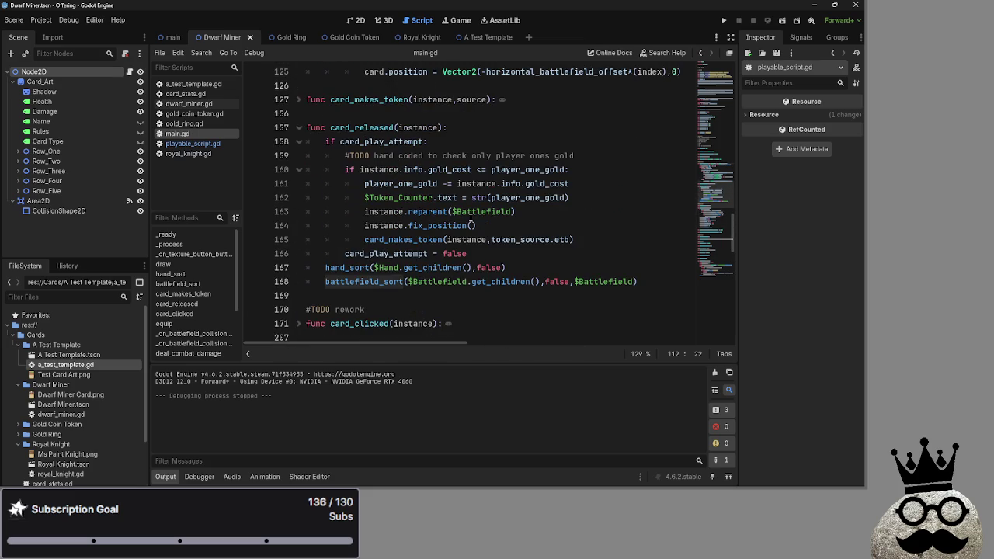
{"action": "left_click", "coordinate": [363, 267]}
{"action": "left_click", "coordinate": [366, 282]}
{"action": "left_click", "coordinate": [299, 128]}
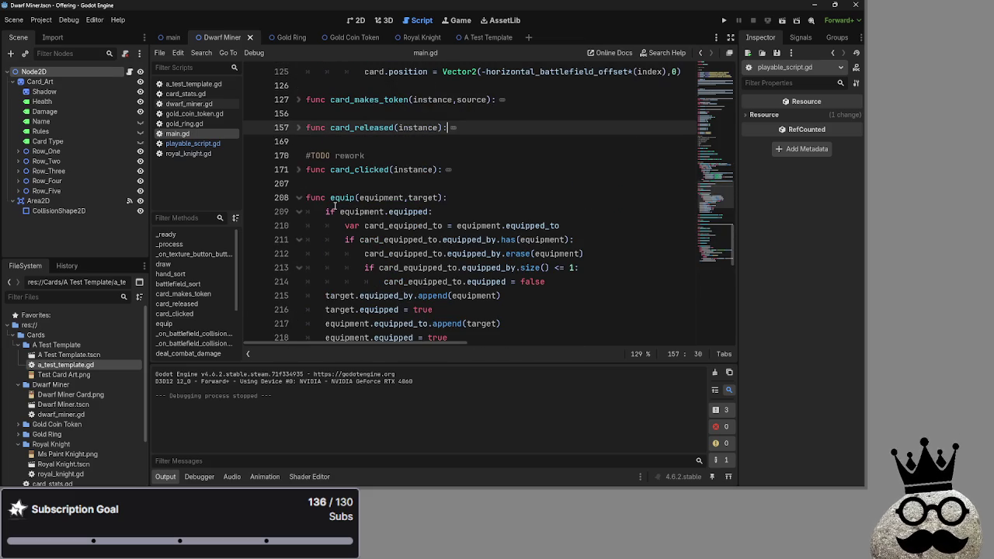
{"action": "scroll", "coordinate": [495, 258], "scroll_direction": "down", "scroll_amount": 3}
Step: Paste battlefield_sort($Battlefield.get_children(),false,$Battlefield) on a new line ending equip(), then run the game
{"action": "left_click", "coordinate": [496, 267]}
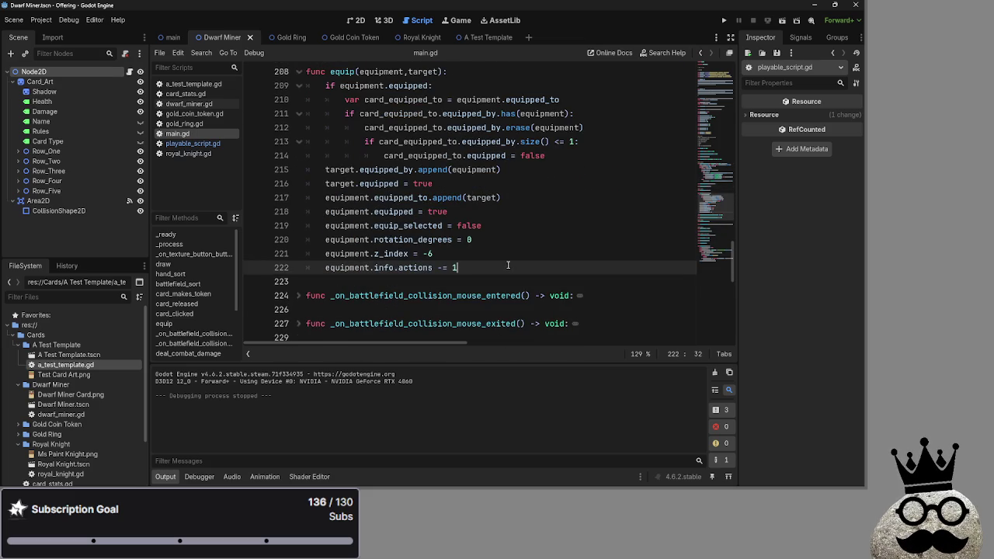
{"action": "key", "text": "Return"}
{"action": "scroll", "coordinate": [435, 257], "scroll_direction": "up", "scroll_amount": 5}
{"action": "left_click", "coordinate": [307, 253]}
{"action": "left_click", "coordinate": [299, 253]}
{"action": "scroll", "coordinate": [510, 257], "scroll_direction": "down", "scroll_amount": 5}
{"action": "mouse_move", "coordinate": [643, 199]}
{"action": "left_mouse_down"}
{"action": "mouse_move", "coordinate": [442, 185]}
{"action": "mouse_move", "coordinate": [328, 185]}
{"action": "mouse_move", "coordinate": [326, 198]}
{"action": "left_mouse_up"}
{"action": "key", "text": "ctrl+c"}
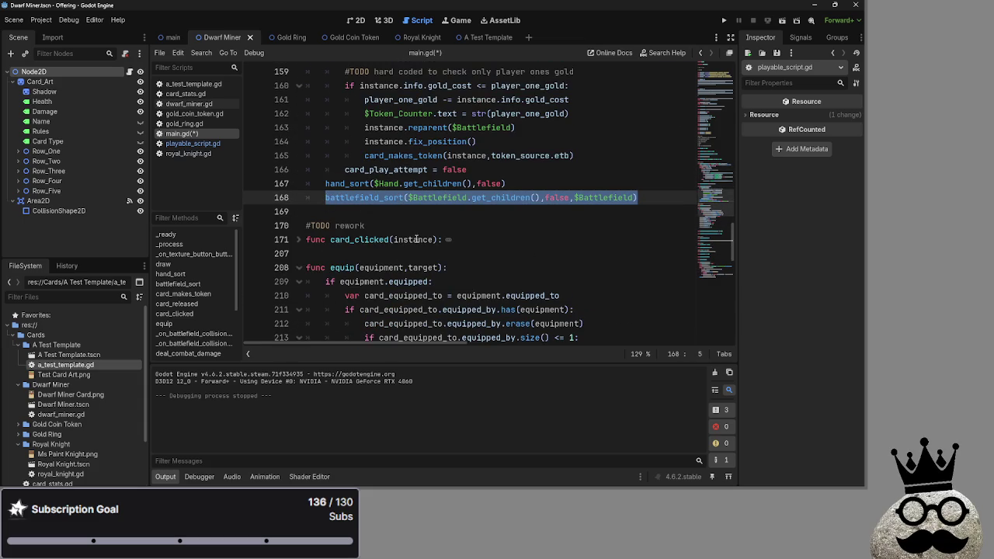
{"action": "scroll", "coordinate": [368, 226], "scroll_direction": "up", "scroll_amount": 3}
{"action": "left_click", "coordinate": [300, 129]}
{"action": "scroll", "coordinate": [364, 282], "scroll_direction": "down", "scroll_amount": 3}
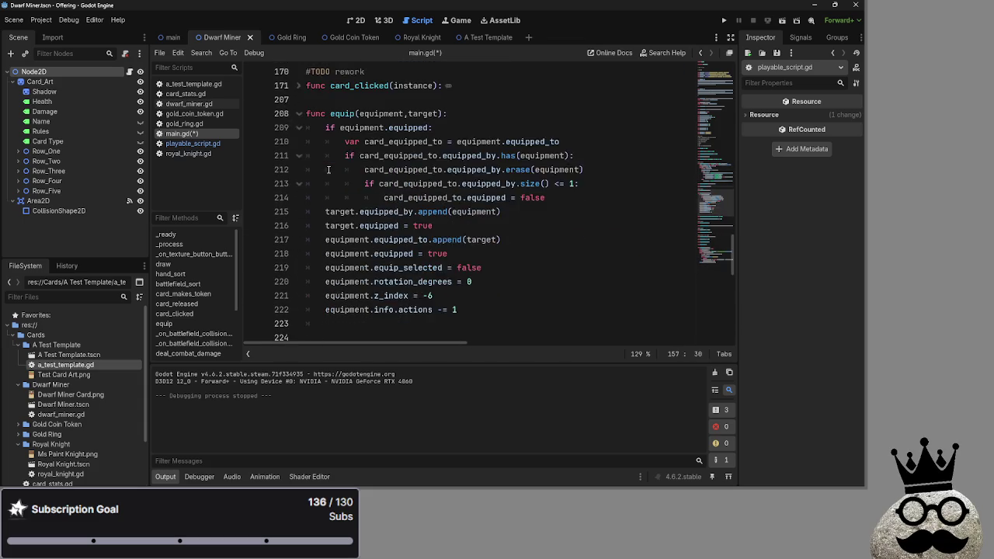
{"action": "left_click", "coordinate": [365, 282]}
{"action": "key", "text": "ctrl+v"}
{"action": "left_click", "coordinate": [609, 258]}
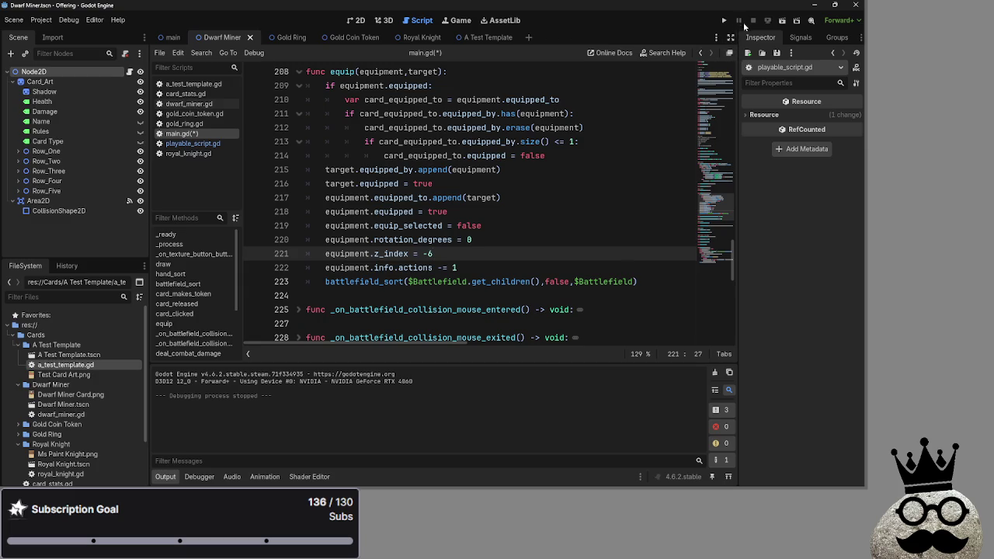
{"action": "left_click", "coordinate": [724, 20]}
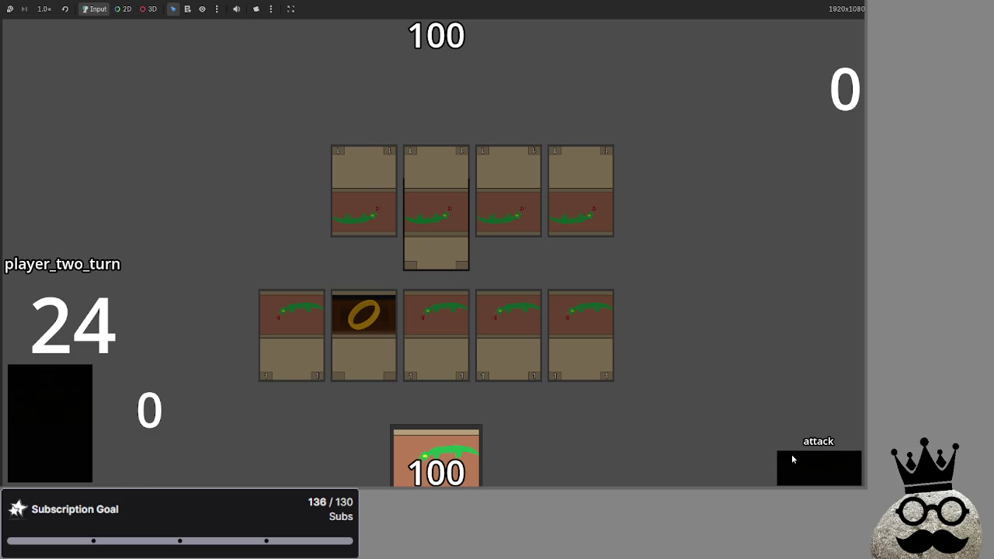
Step: Finish player two's turn and advance player one through refresh and draw to attack
{"action": "left_click", "coordinate": [815, 465]}
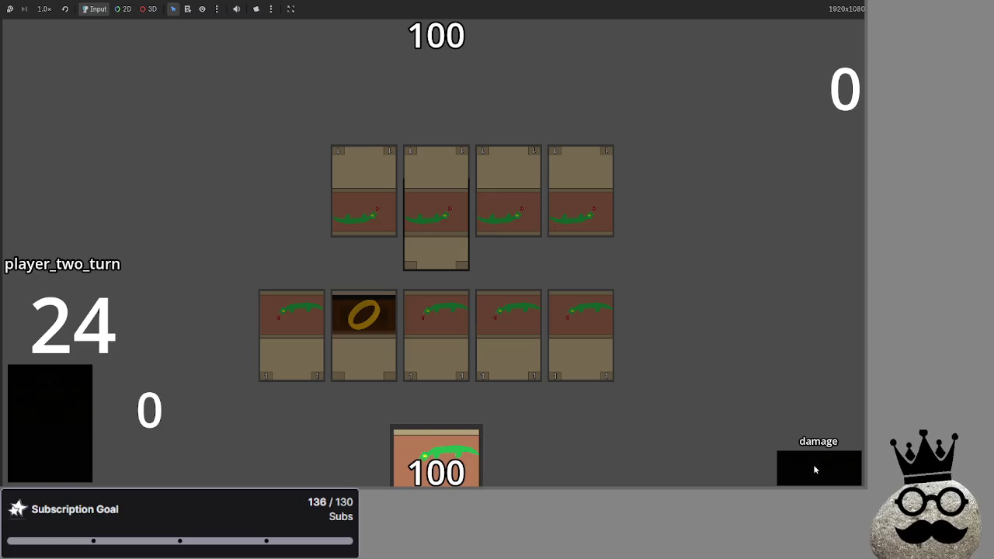
{"action": "left_click", "coordinate": [814, 469]}
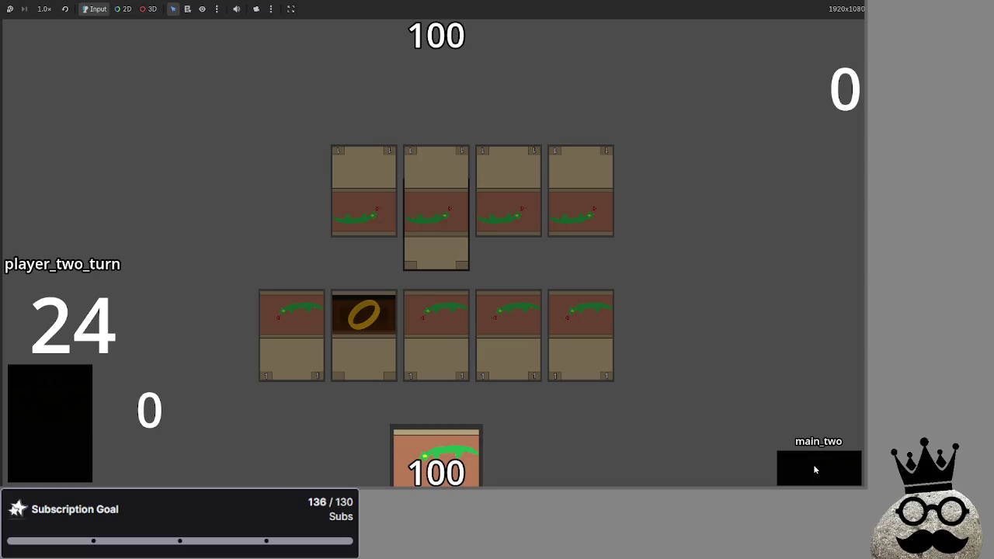
{"action": "left_click", "coordinate": [815, 469]}
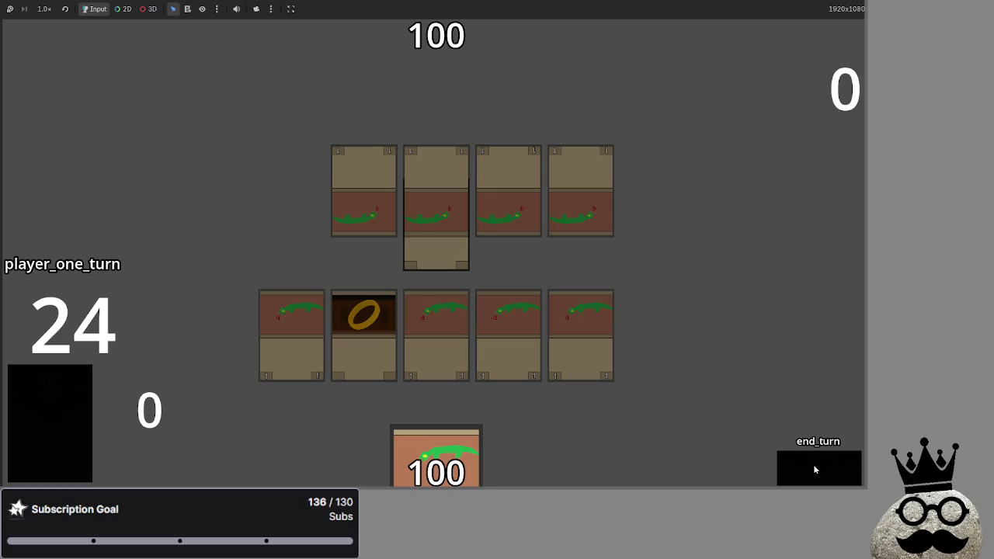
{"action": "left_click", "coordinate": [815, 469]}
{"action": "left_click", "coordinate": [815, 469]}
{"action": "left_click", "coordinate": [815, 469]}
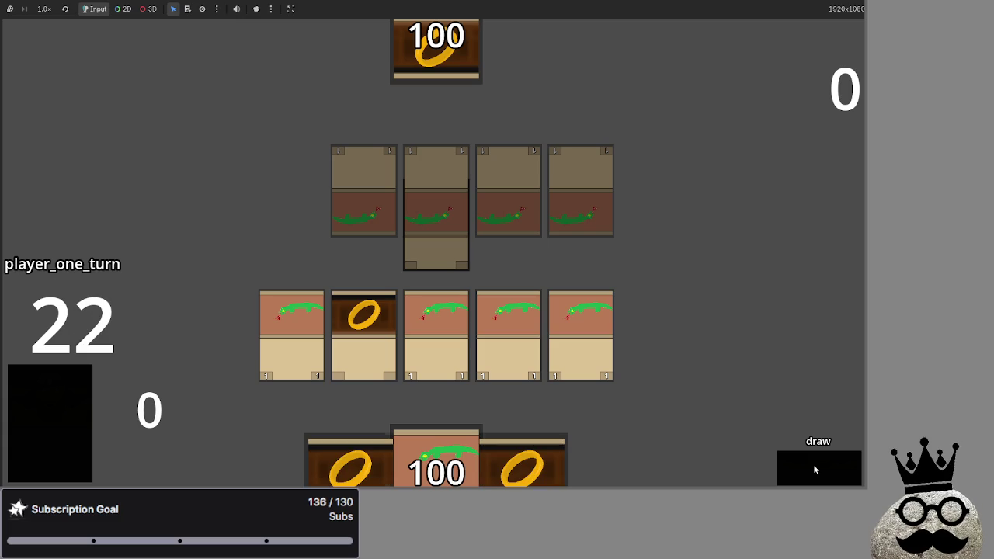
{"action": "left_click", "coordinate": [815, 469]}
Step: Attach a ring to the middle green creature, then advance turns until the debugger breaks
{"action": "left_click_drag", "start_coordinate": [332, 337], "coordinate": [429, 315]}
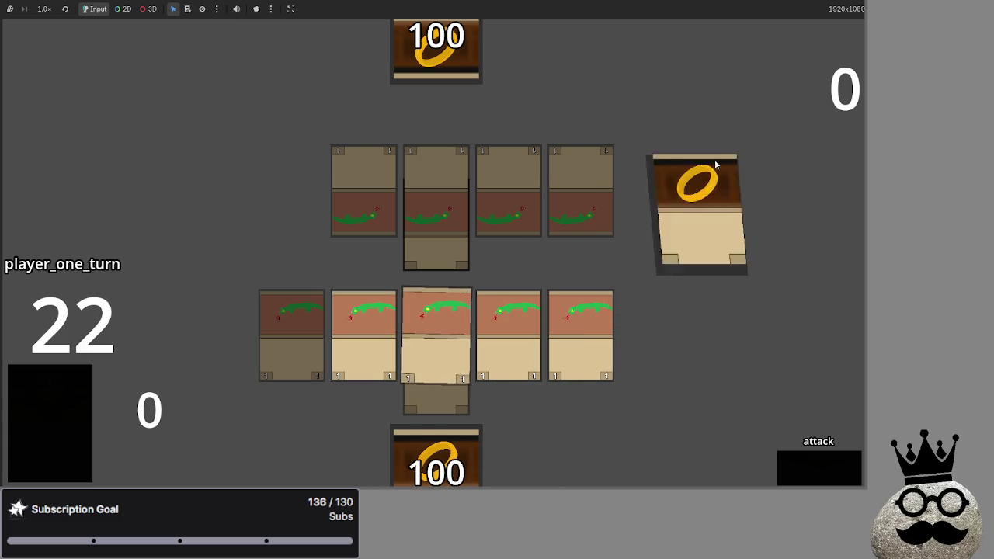
{"action": "left_click", "coordinate": [797, 467]}
{"action": "left_click", "coordinate": [797, 467]}
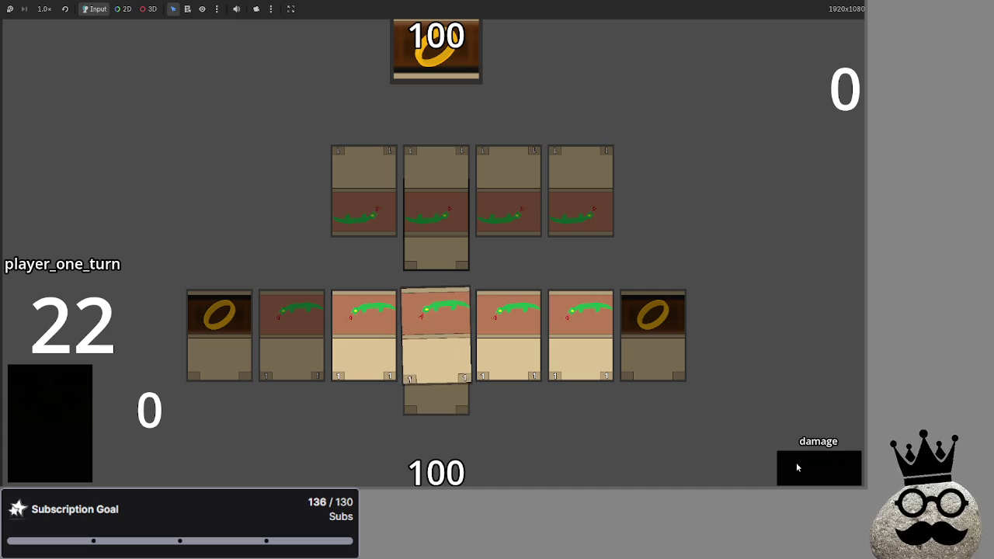
{"action": "left_click", "coordinate": [797, 466]}
{"action": "left_click", "coordinate": [797, 467]}
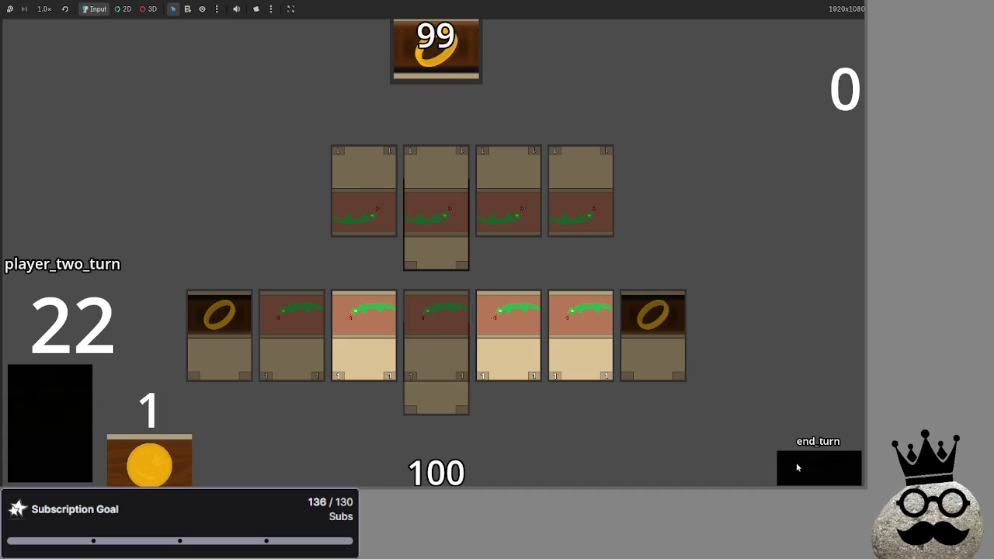
{"action": "left_click", "coordinate": [797, 467]}
{"action": "left_click", "coordinate": [797, 467]}
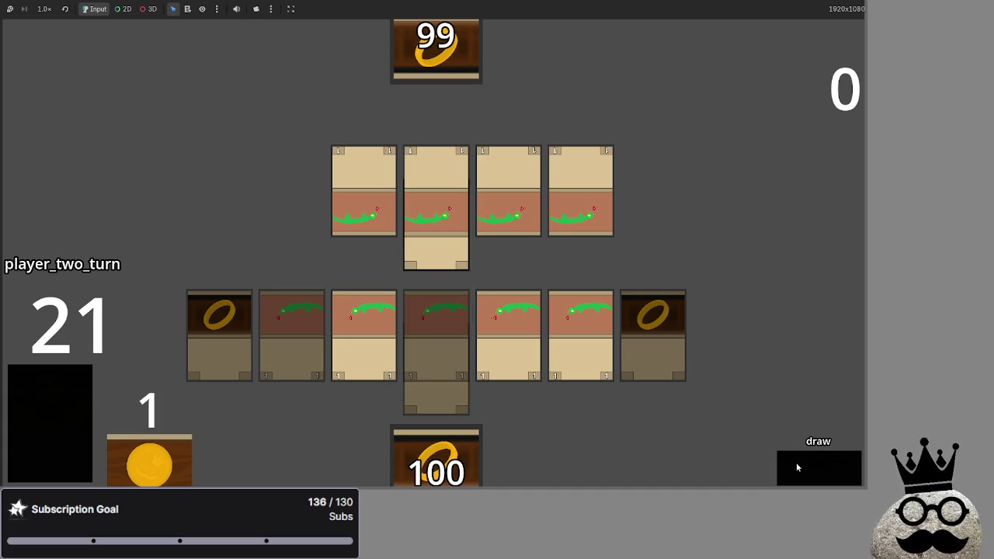
{"action": "left_click", "coordinate": [797, 467]}
{"action": "left_click", "coordinate": [797, 467]}
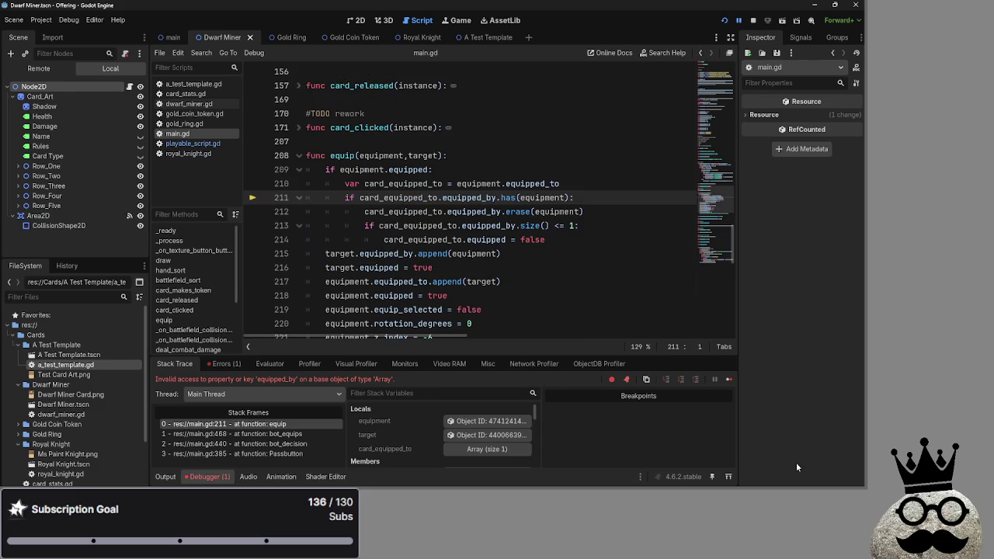
Step: Inspect equipment, card_equipped_to and equipped_by around the line 211 error in equip()
{"action": "double_click", "coordinate": [525, 197]}
{"action": "mouse_move", "coordinate": [516, 198]}
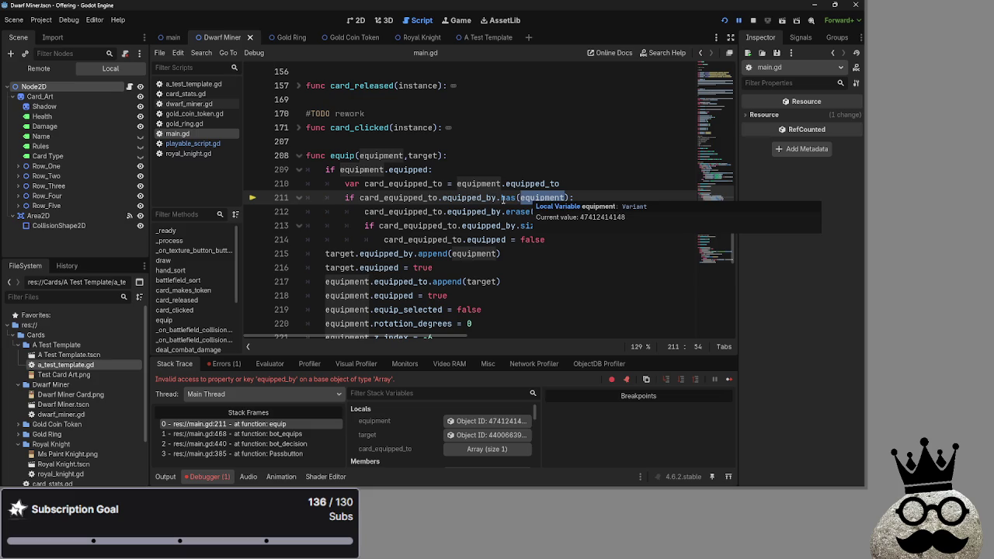
{"action": "left_click", "coordinate": [470, 197]}
{"action": "double_click", "coordinate": [398, 197]}
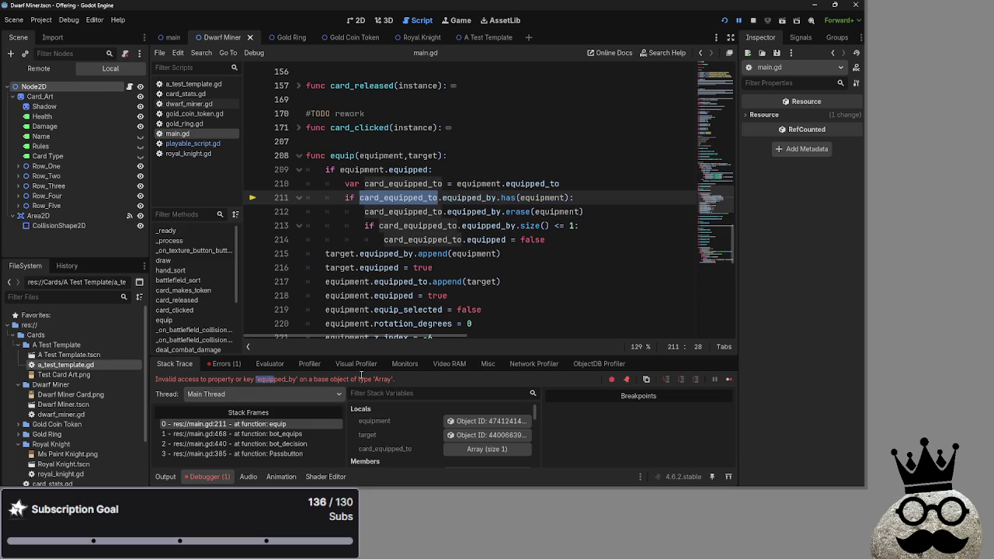
{"action": "left_click_drag", "start_coordinate": [256, 378], "coordinate": [405, 380]}
{"action": "double_click", "coordinate": [460, 202]}
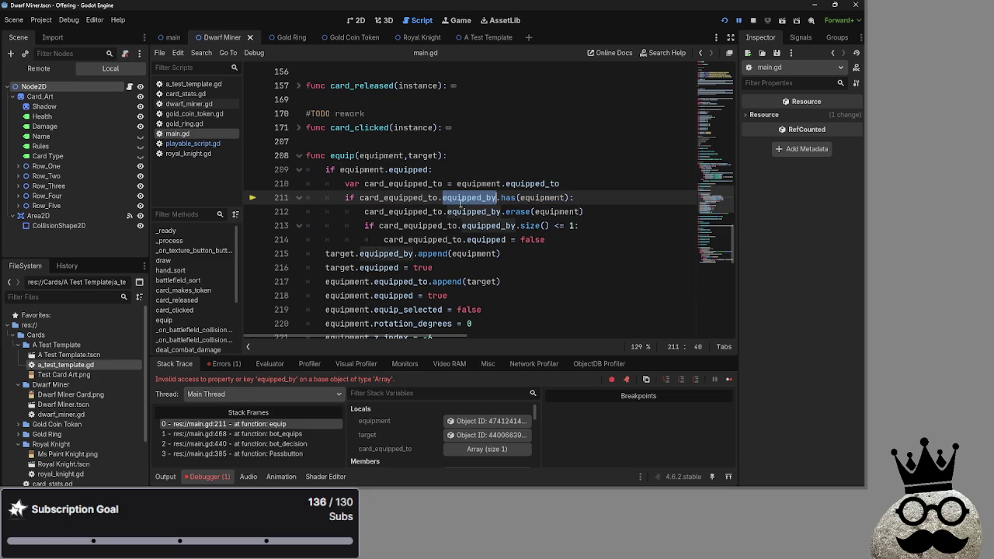
{"action": "left_click", "coordinate": [408, 199]}
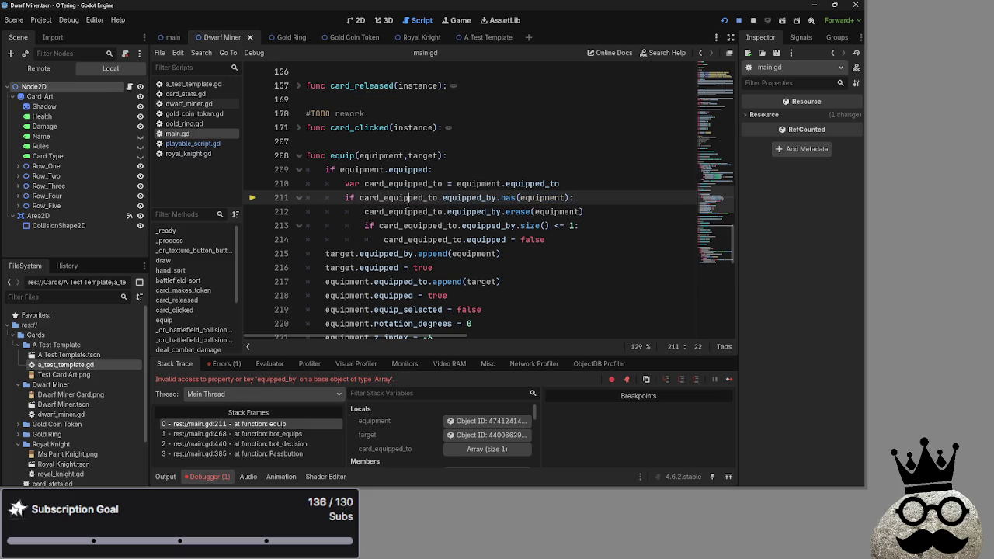
Step: Append [0] to equipment.equipped_to on line 210 and rerun the game
{"action": "left_click", "coordinate": [566, 183]}
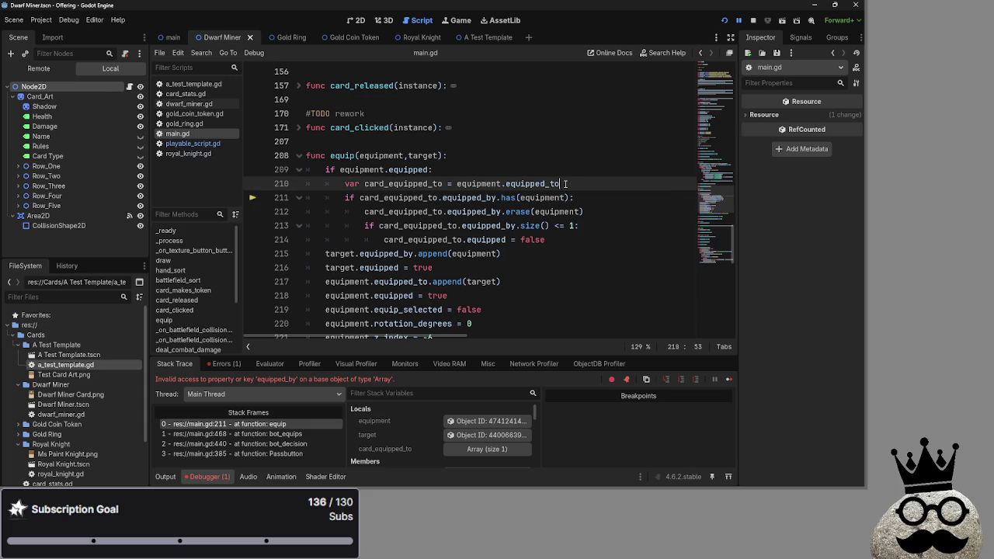
{"action": "type", "text": "[0"}
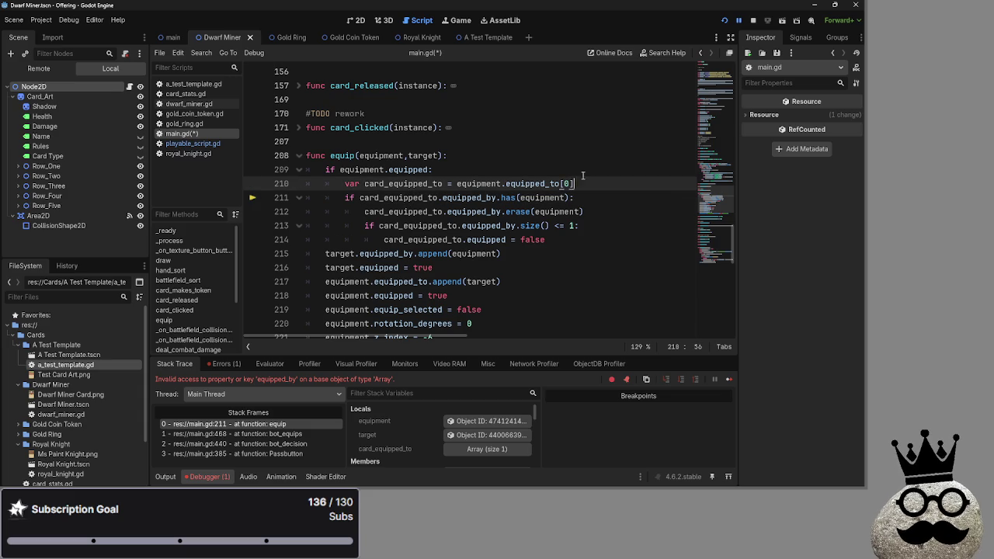
{"action": "left_click", "coordinate": [588, 171]}
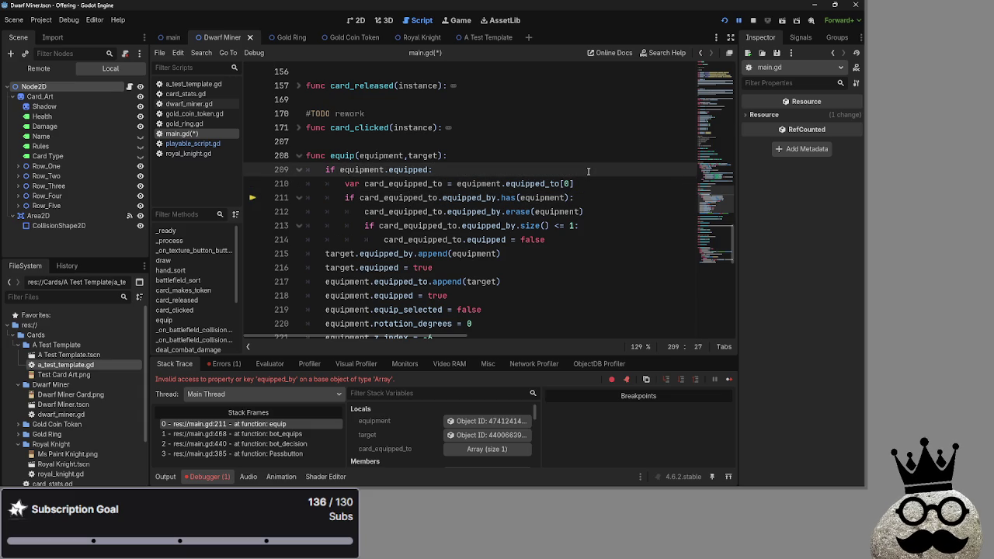
{"action": "scroll", "coordinate": [588, 171], "scroll_direction": "down", "scroll_amount": 3}
{"action": "scroll", "coordinate": [589, 171], "scroll_direction": "up", "scroll_amount": 3}
{"action": "left_click", "coordinate": [743, 22]}
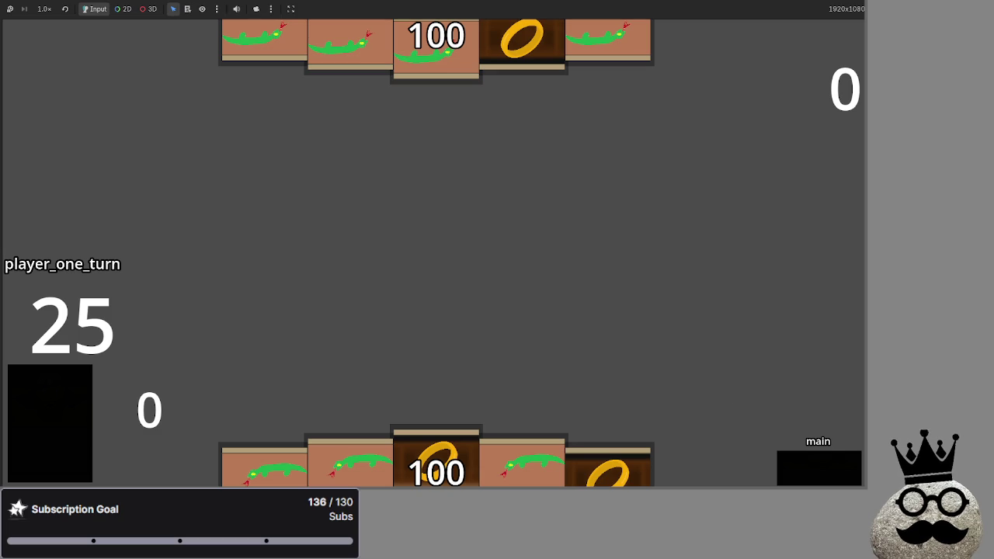
Step: In the game window, play one ring card, equip another onto the battlefield, and advance to main_two
{"action": "key", "text": "alt+Tab"}
{"action": "key", "text": "alt+Tab"}
{"action": "key", "text": "alt+Tab"}
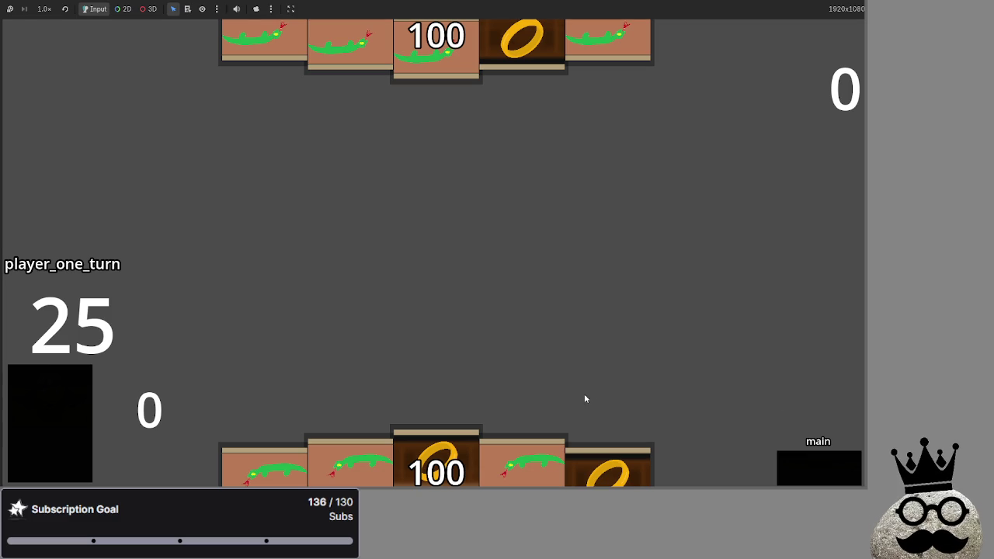
{"action": "left_click", "coordinate": [468, 462]}
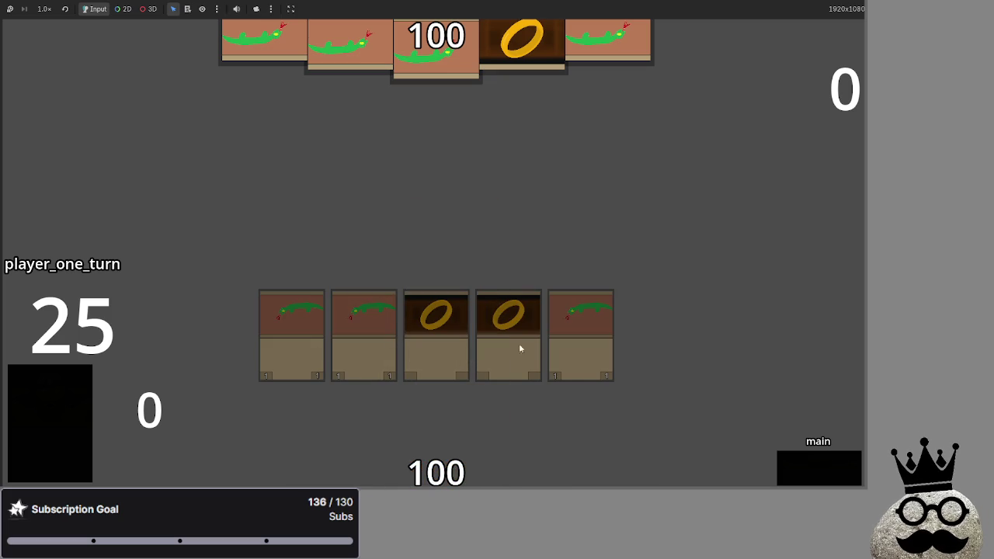
{"action": "left_click", "coordinate": [808, 464]}
{"action": "left_click", "coordinate": [88, 421]}
{"action": "mouse_move", "coordinate": [431, 412]}
{"action": "left_mouse_down"}
{"action": "mouse_move", "coordinate": [440, 270]}
{"action": "mouse_move", "coordinate": [450, 283]}
{"action": "left_mouse_up"}
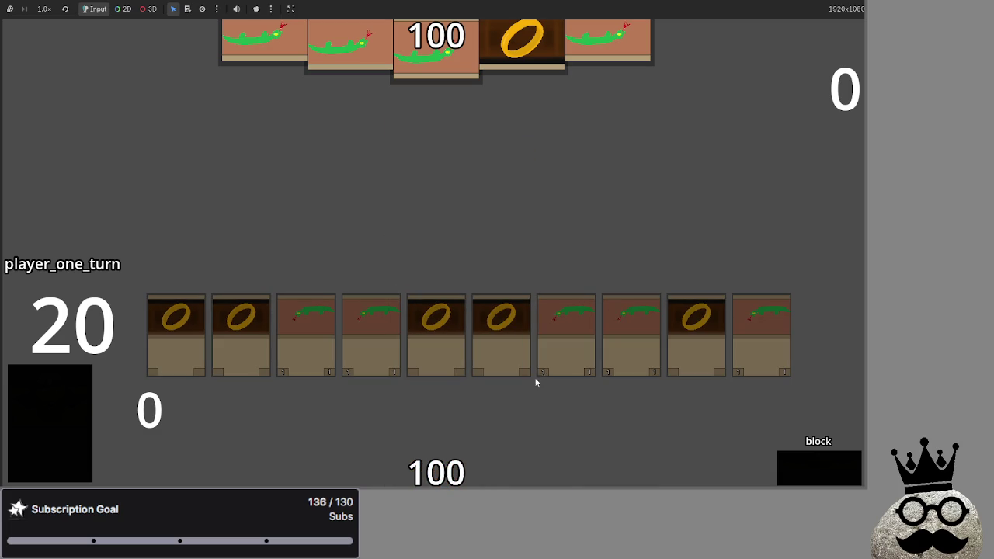
{"action": "left_click", "coordinate": [799, 466]}
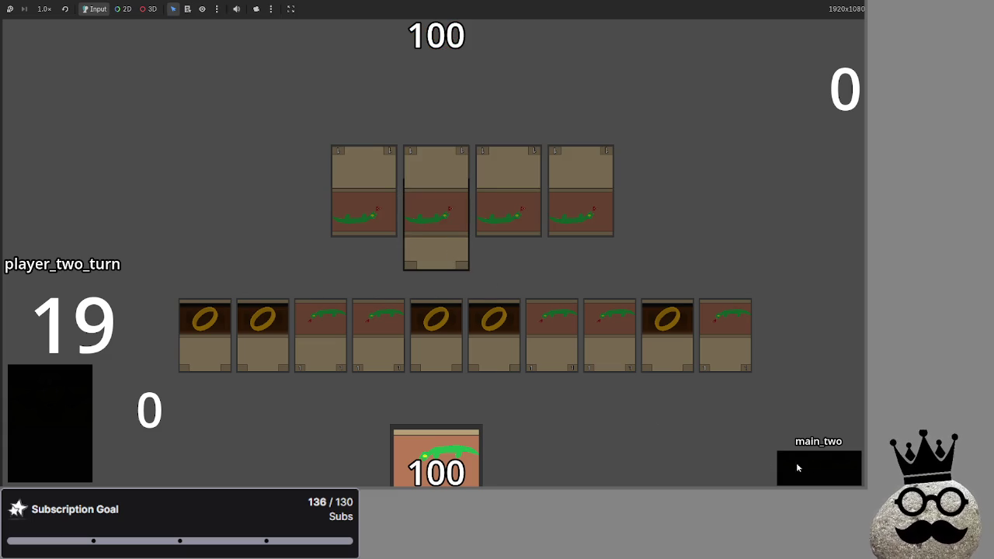
Step: End the turn, then play the last hand card and a ring card onto the battlefield
{"action": "left_click", "coordinate": [817, 470]}
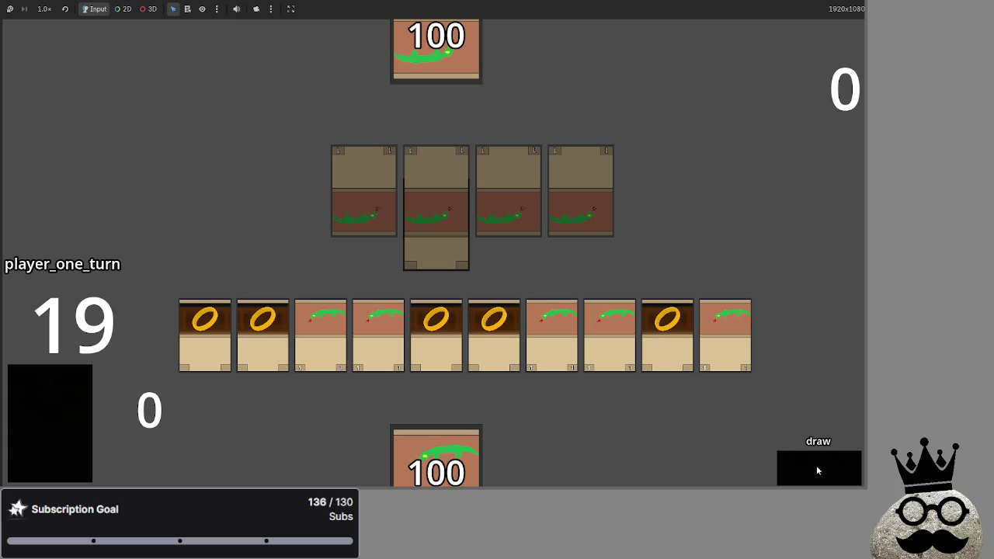
{"action": "left_click", "coordinate": [724, 317]}
{"action": "left_click", "coordinate": [508, 324]}
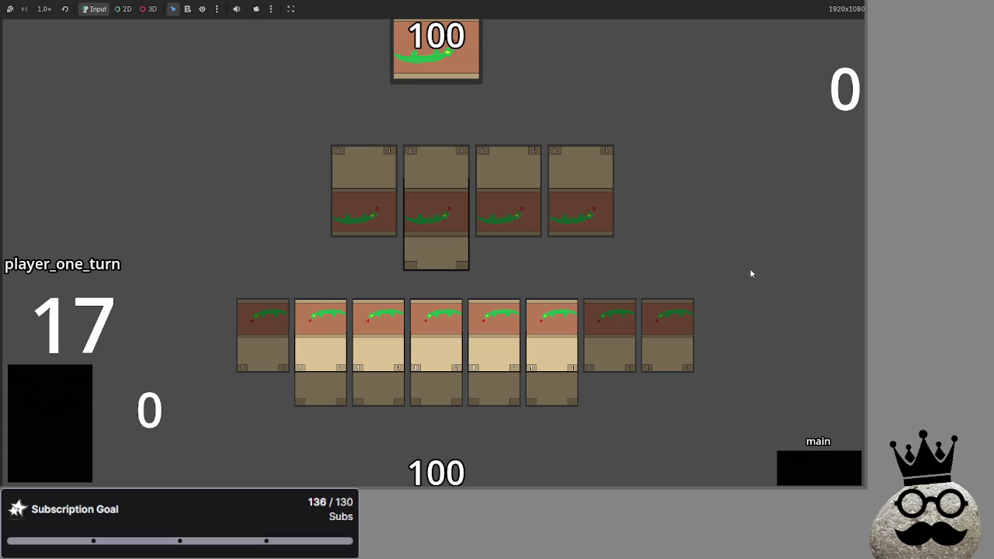
{"action": "key", "text": "alt+Tab"}
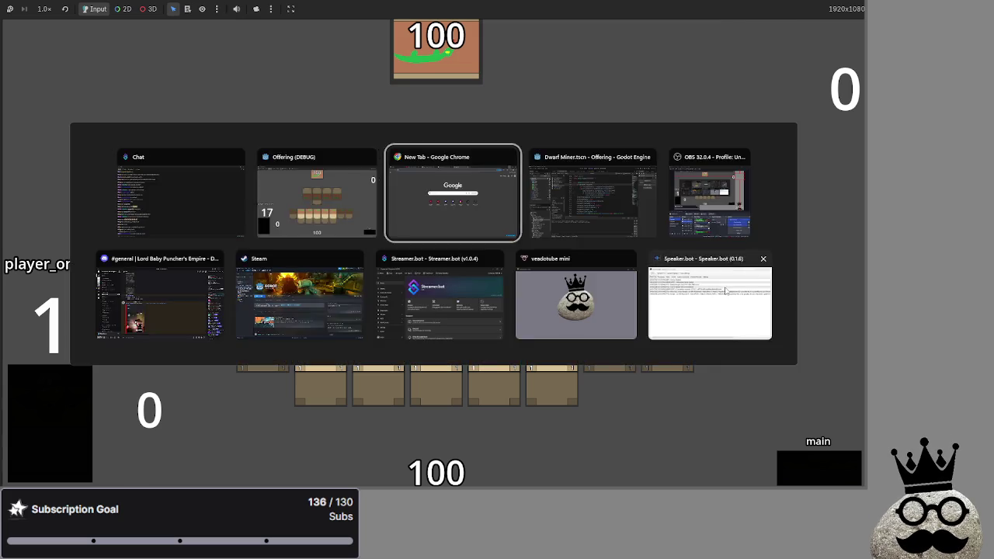
Step: Switch back to the editor and scroll main.gd up to the equip function
{"action": "key", "text": "alt+Tab"}
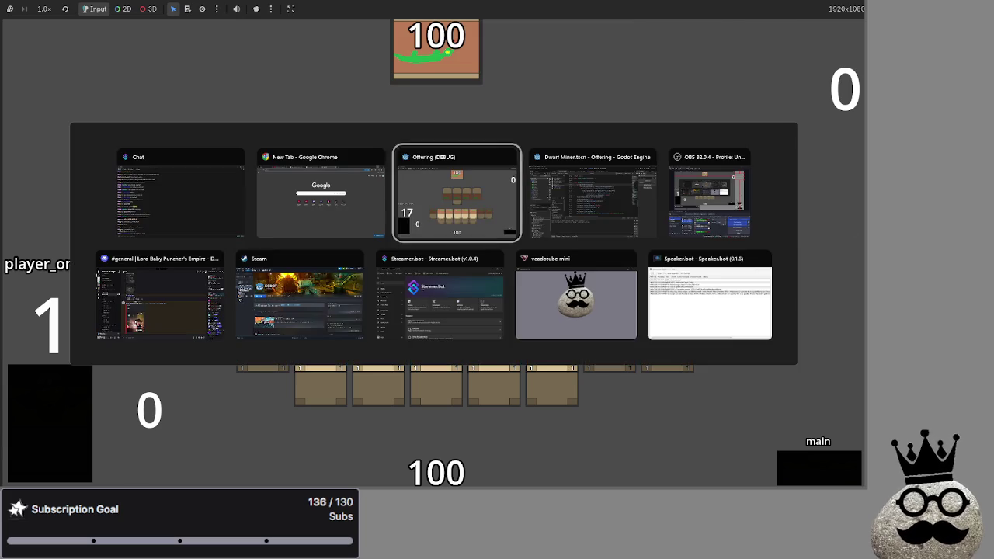
{"action": "scroll", "coordinate": [552, 244], "scroll_direction": "up", "scroll_amount": 1}
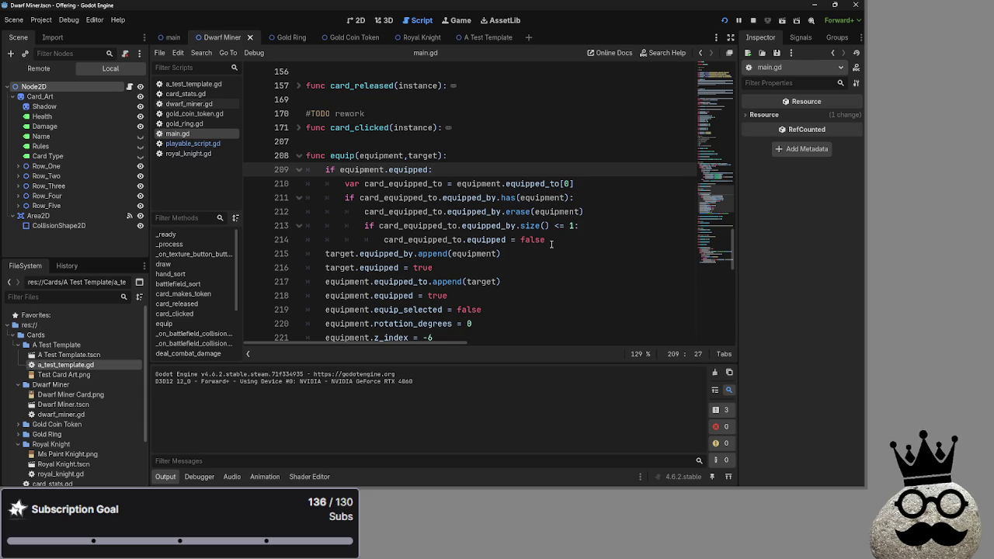
{"action": "key", "text": "alt+Tab"}
Step: Dismiss the window switcher and drag the Discord window over the Godot editor
{"action": "key", "text": "Escape"}
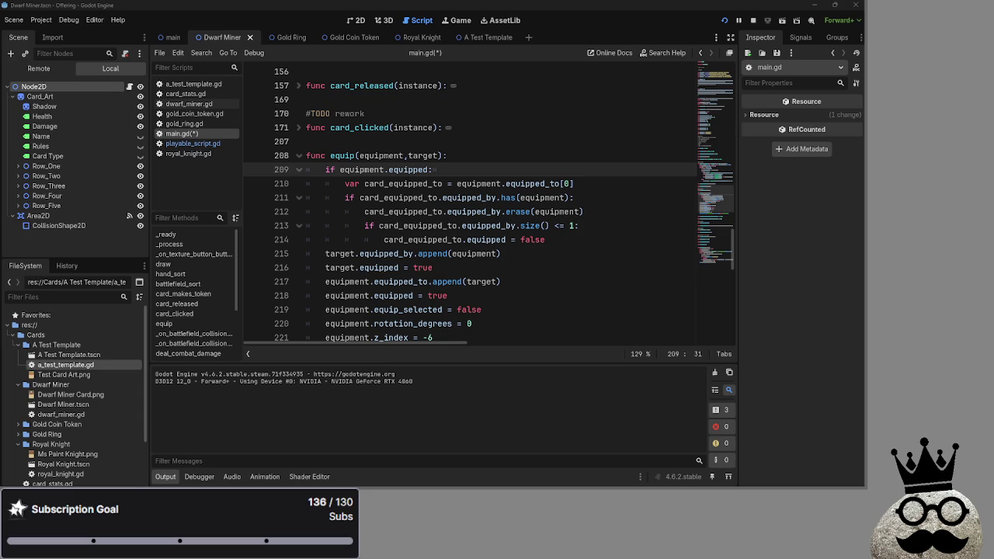
{"action": "left_click_drag", "start_coordinate": [993, 139], "coordinate": [767, 139]}
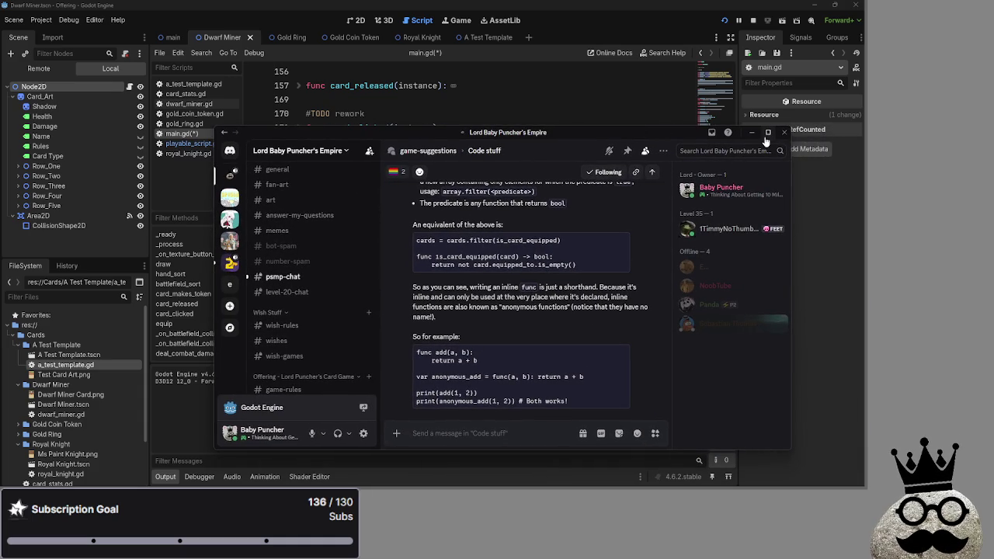
{"action": "left_click", "coordinate": [767, 134]}
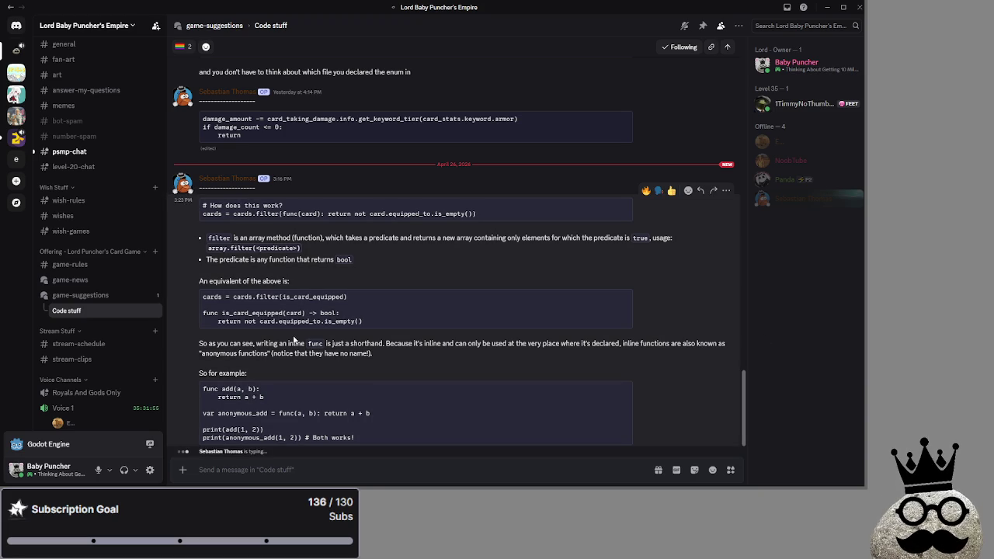
{"action": "scroll", "coordinate": [93, 287], "scroll_direction": "up", "scroll_amount": 3}
{"action": "scroll", "coordinate": [86, 268], "scroll_direction": "down", "scroll_amount": 3}
{"action": "left_click_drag", "start_coordinate": [329, 214], "coordinate": [386, 214]}
{"action": "left_click", "coordinate": [459, 214]}
{"action": "left_click_drag", "start_coordinate": [235, 237], "coordinate": [468, 238]}
{"action": "left_click", "coordinate": [408, 240]}
{"action": "left_click", "coordinate": [469, 238]}
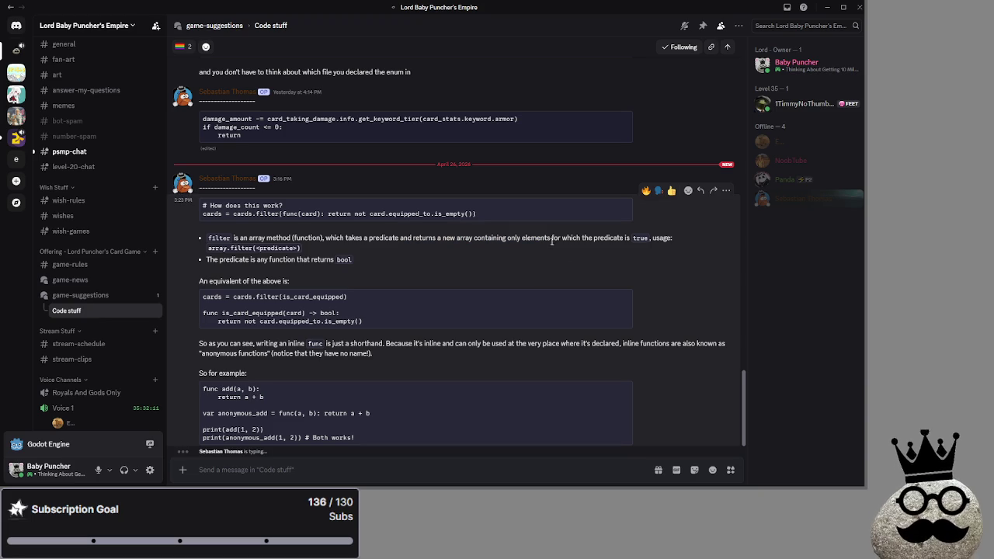
{"action": "left_click_drag", "start_coordinate": [546, 237], "coordinate": [639, 240]}
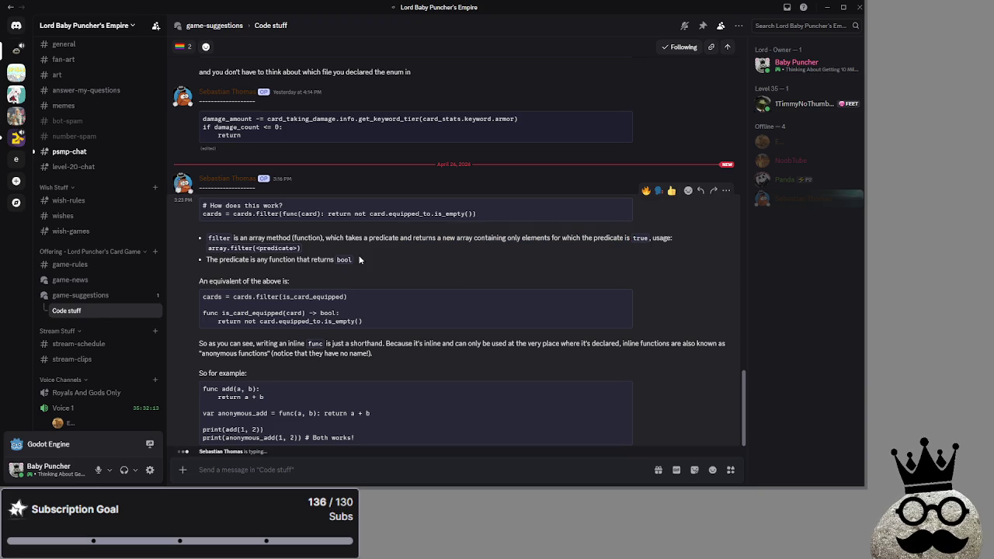
{"action": "triple_click", "coordinate": [334, 245]}
{"action": "left_click", "coordinate": [306, 249]}
{"action": "mouse_move", "coordinate": [306, 249]}
{"action": "left_mouse_down"}
{"action": "mouse_move", "coordinate": [198, 237]}
{"action": "mouse_move", "coordinate": [233, 241]}
{"action": "mouse_move", "coordinate": [207, 241]}
{"action": "left_mouse_up"}
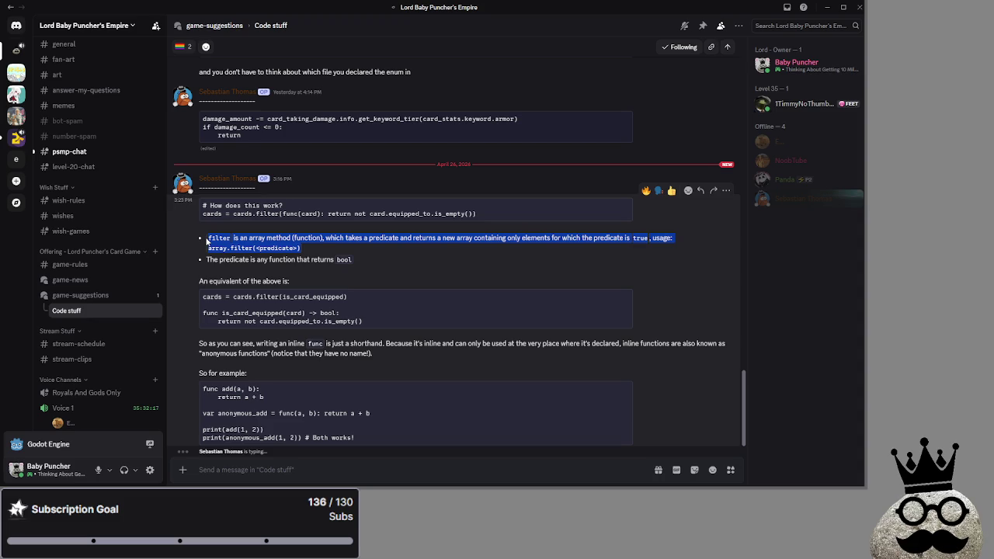
{"action": "left_click", "coordinate": [340, 250]}
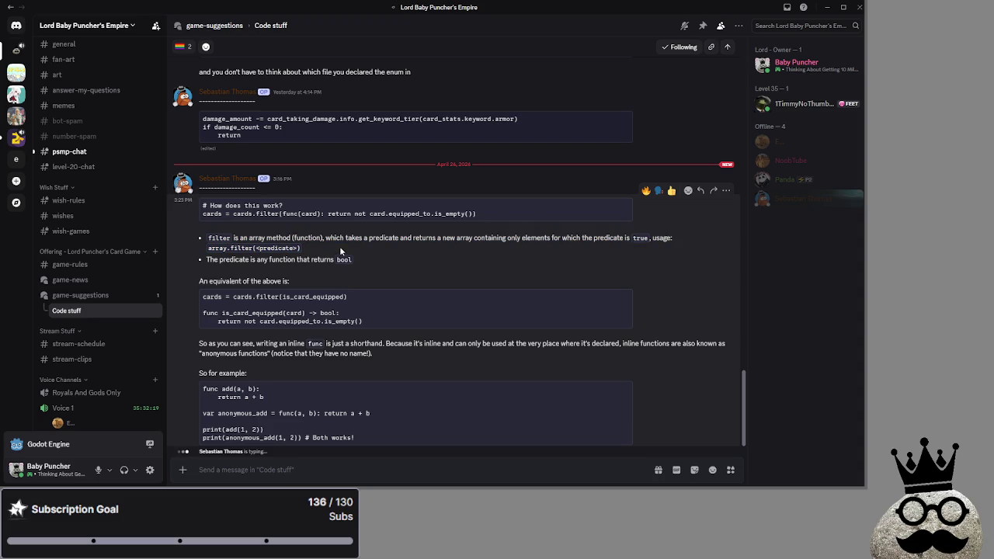
{"action": "mouse_move", "coordinate": [372, 257]}
{"action": "left_mouse_down"}
{"action": "mouse_move", "coordinate": [204, 256]}
{"action": "mouse_move", "coordinate": [388, 263]}
{"action": "left_mouse_up"}
{"action": "left_click", "coordinate": [204, 257]}
{"action": "left_click", "coordinate": [378, 256]}
{"action": "left_click", "coordinate": [205, 259]}
{"action": "left_click", "coordinate": [398, 264]}
{"action": "left_click_drag", "start_coordinate": [193, 278], "coordinate": [323, 277]}
{"action": "left_click", "coordinate": [205, 291]}
{"action": "left_click_drag", "start_coordinate": [187, 294], "coordinate": [346, 297]}
{"action": "left_click", "coordinate": [212, 295]}
{"action": "left_click_drag", "start_coordinate": [212, 295], "coordinate": [347, 297]}
{"action": "left_click", "coordinate": [275, 297]}
{"action": "mouse_move", "coordinate": [276, 297]}
{"action": "left_mouse_down"}
{"action": "mouse_move", "coordinate": [376, 302]}
{"action": "mouse_move", "coordinate": [206, 297]}
{"action": "mouse_move", "coordinate": [374, 298]}
{"action": "left_mouse_up"}
{"action": "left_click", "coordinate": [205, 299]}
{"action": "left_click", "coordinate": [374, 297]}
{"action": "left_click_drag", "start_coordinate": [200, 297], "coordinate": [302, 305]}
{"action": "left_click", "coordinate": [302, 304]}
{"action": "left_click_drag", "start_coordinate": [204, 313], "coordinate": [329, 321]}
{"action": "left_click", "coordinate": [265, 313]}
{"action": "left_click", "coordinate": [390, 319]}
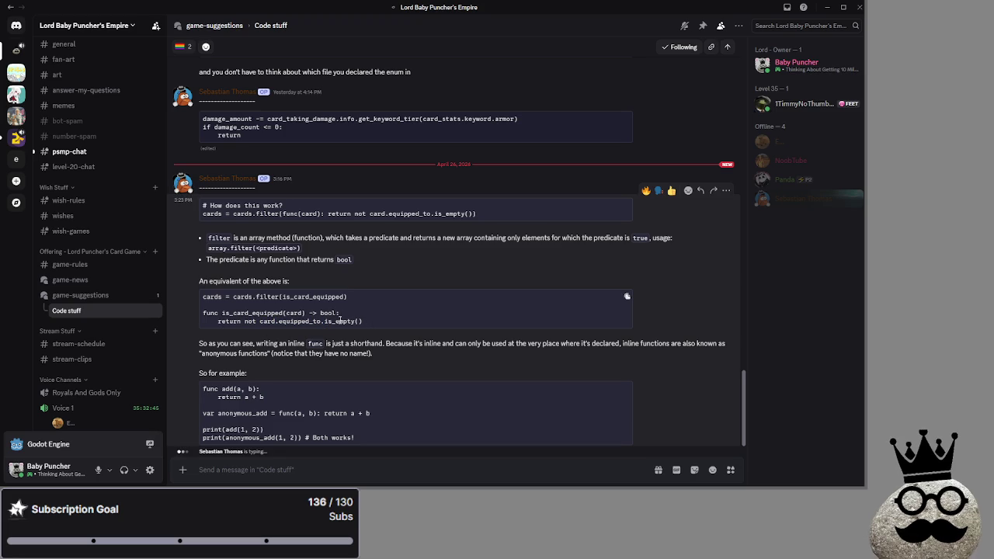
{"action": "left_click_drag", "start_coordinate": [201, 343], "coordinate": [341, 344]}
{"action": "left_click", "coordinate": [296, 344]}
{"action": "left_click", "coordinate": [340, 344]}
{"action": "triple_click", "coordinate": [411, 344]}
{"action": "left_click", "coordinate": [413, 344]}
{"action": "left_click_drag", "start_coordinate": [412, 344], "coordinate": [522, 344]}
{"action": "left_click", "coordinate": [451, 344]}
{"action": "left_click", "coordinate": [522, 349]}
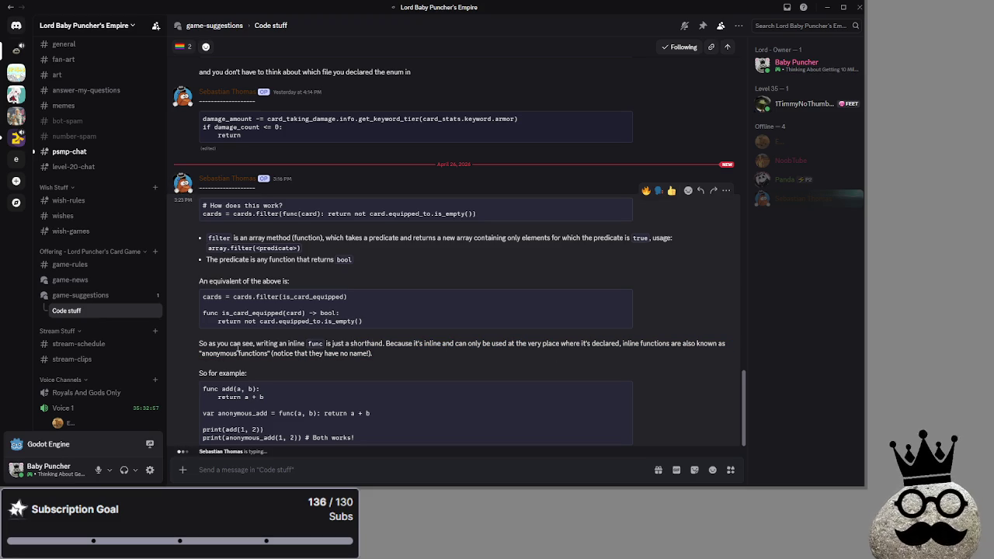
{"action": "mouse_move", "coordinate": [193, 359]}
{"action": "left_mouse_down"}
{"action": "mouse_move", "coordinate": [404, 357]}
{"action": "mouse_move", "coordinate": [278, 355]}
{"action": "left_mouse_up"}
{"action": "left_click", "coordinate": [278, 354]}
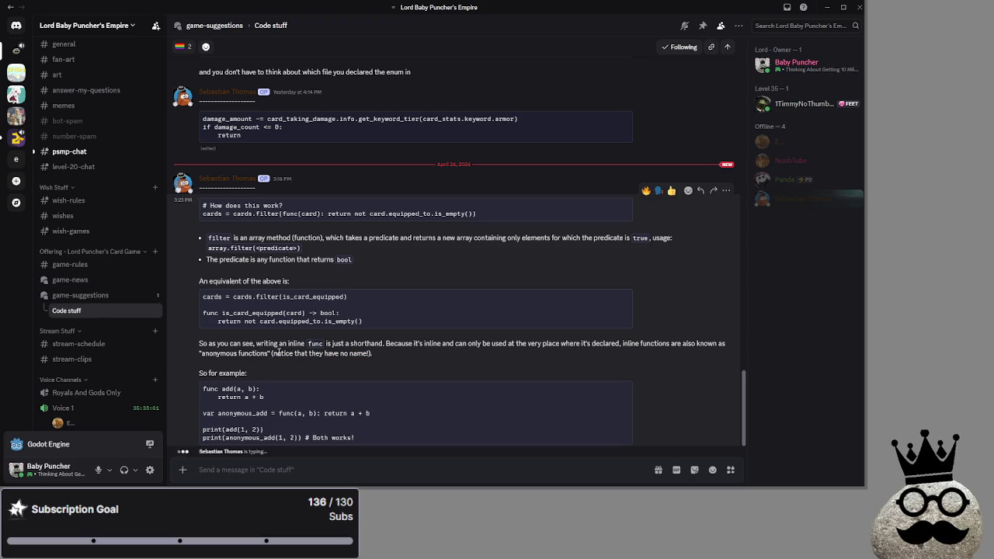
{"action": "double_click", "coordinate": [290, 214]}
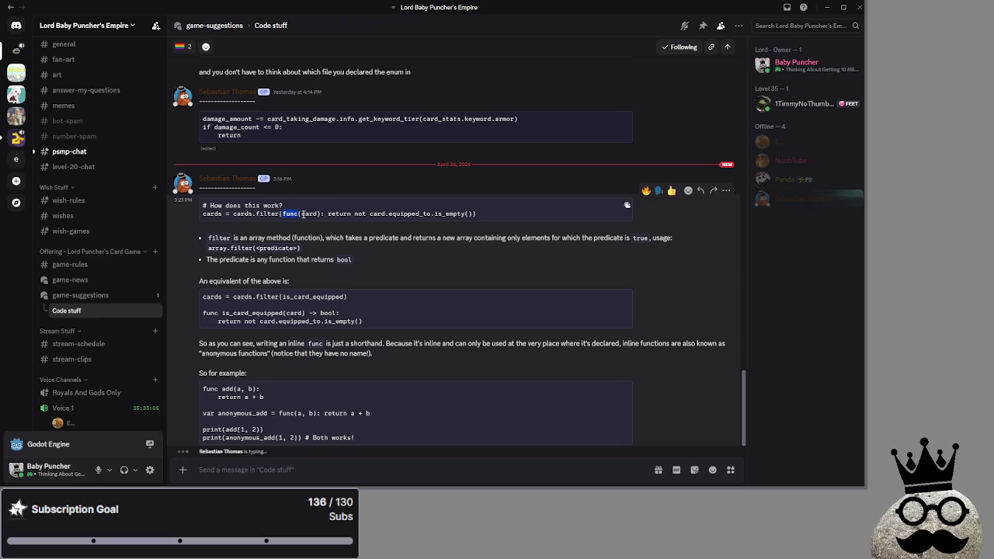
{"action": "left_click_drag", "start_coordinate": [233, 213], "coordinate": [526, 218]}
{"action": "left_click", "coordinate": [513, 216]}
{"action": "left_click_drag", "start_coordinate": [203, 390], "coordinate": [332, 407]}
{"action": "left_click", "coordinate": [327, 408]}
{"action": "left_click_drag", "start_coordinate": [211, 435], "coordinate": [331, 438]}
{"action": "left_click", "coordinate": [330, 438]}
{"action": "left_click_drag", "start_coordinate": [196, 409], "coordinate": [390, 420]}
{"action": "left_click", "coordinate": [416, 419]}
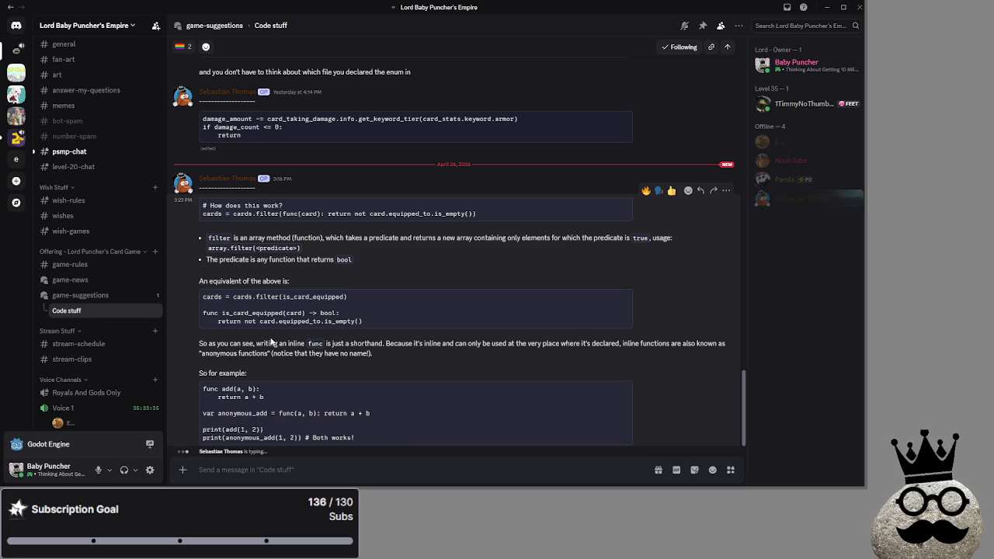
{"action": "left_click_drag", "start_coordinate": [202, 313], "coordinate": [402, 316]}
{"action": "left_click", "coordinate": [402, 315]}
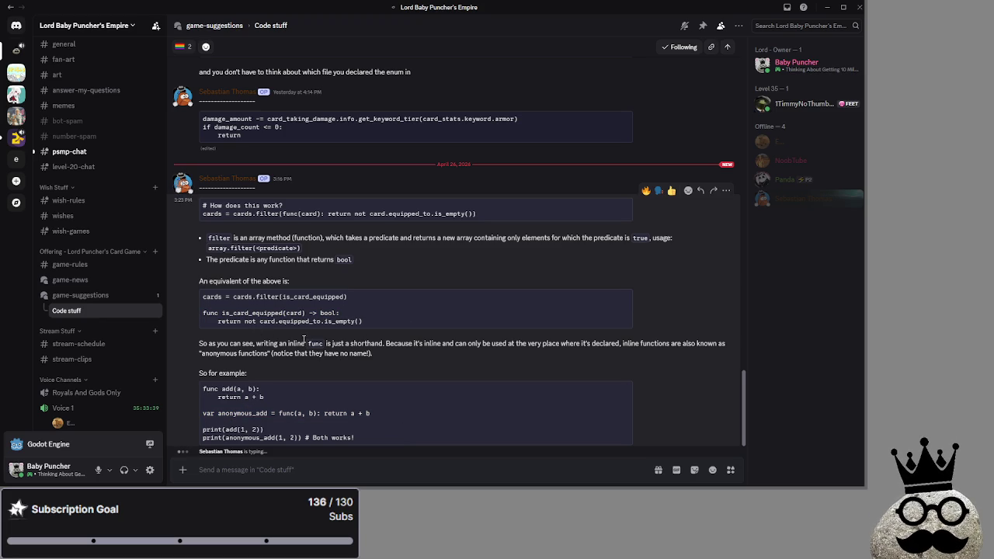
{"action": "mouse_move", "coordinate": [429, 343]}
{"action": "left_mouse_down"}
{"action": "mouse_move", "coordinate": [399, 352]}
{"action": "mouse_move", "coordinate": [254, 340]}
{"action": "left_mouse_up"}
{"action": "left_click", "coordinate": [411, 353]}
{"action": "left_click", "coordinate": [387, 354]}
{"action": "triple_click", "coordinate": [385, 354]}
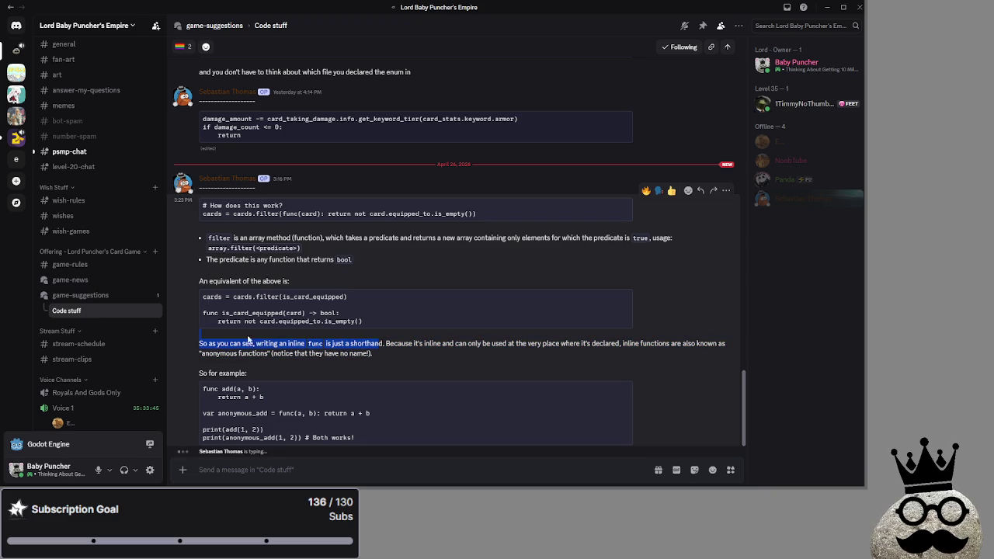
{"action": "left_click", "coordinate": [429, 367]}
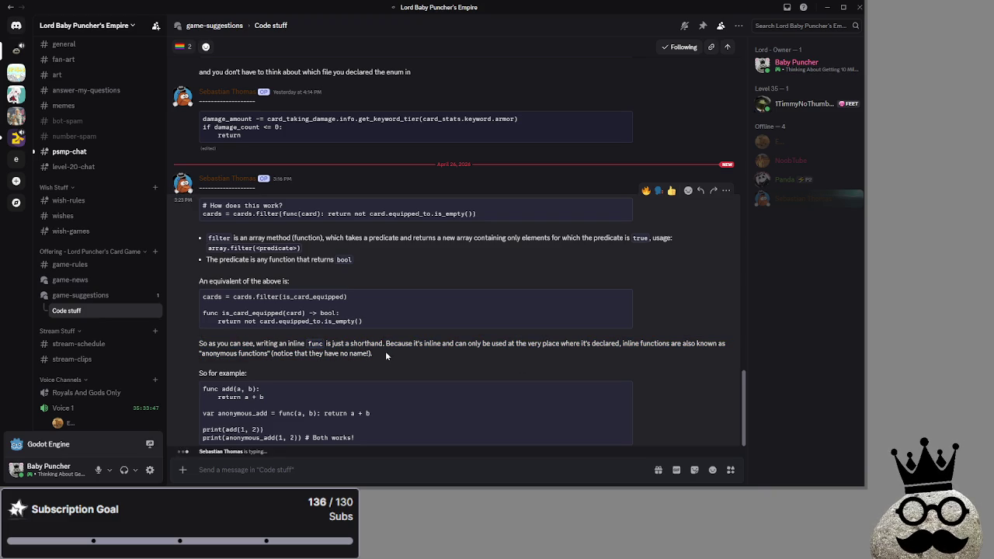
{"action": "left_click_drag", "start_coordinate": [195, 295], "coordinate": [351, 297]}
{"action": "left_click", "coordinate": [412, 313]}
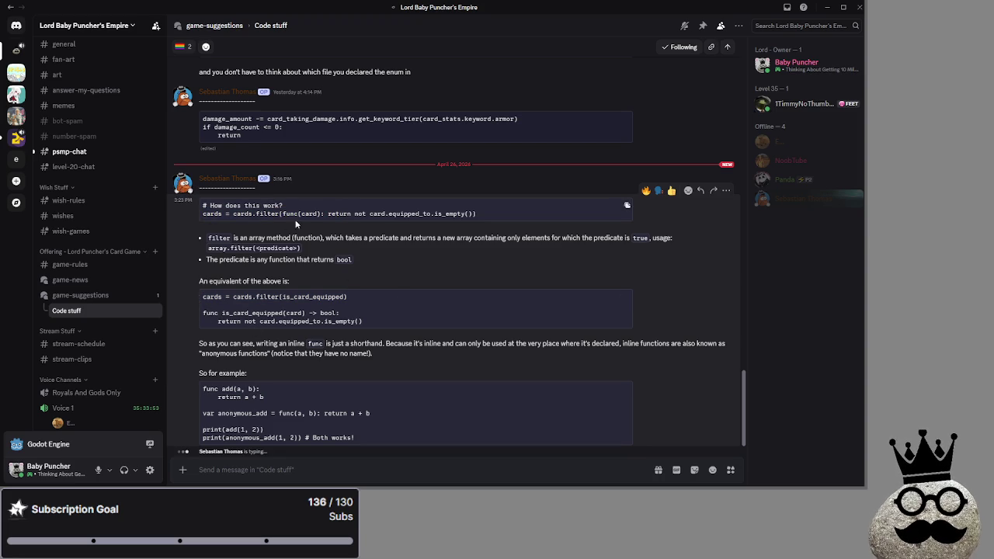
{"action": "mouse_move", "coordinate": [284, 213]}
{"action": "left_mouse_down"}
{"action": "mouse_move", "coordinate": [506, 211]}
{"action": "mouse_move", "coordinate": [470, 213]}
{"action": "left_mouse_up"}
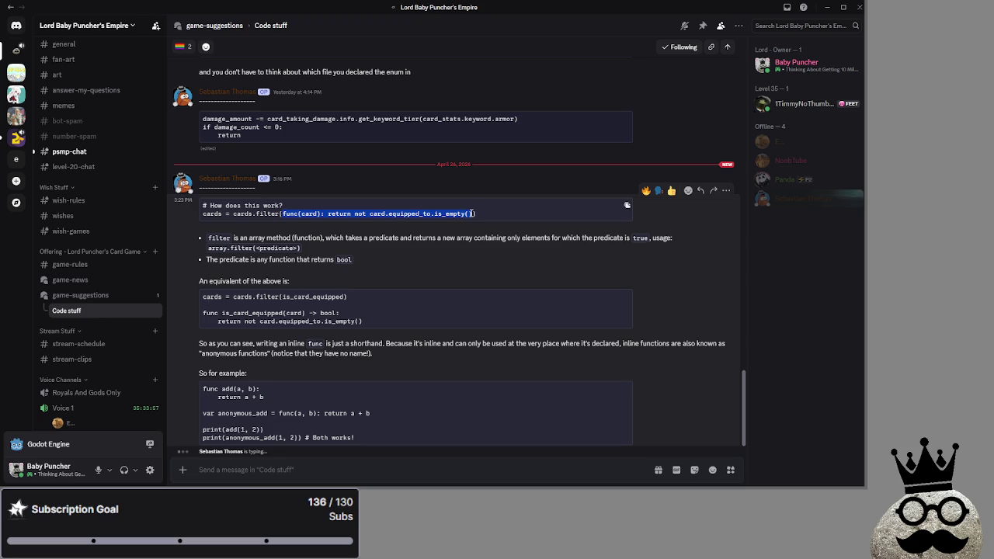
{"action": "left_click", "coordinate": [470, 213]}
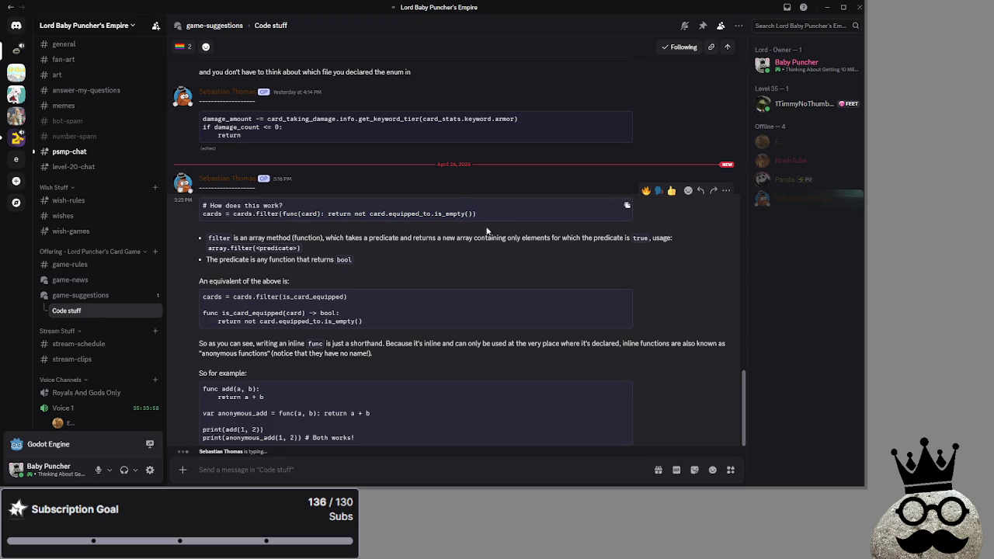
{"action": "double_click", "coordinate": [307, 214]}
{"action": "left_click", "coordinate": [320, 215]}
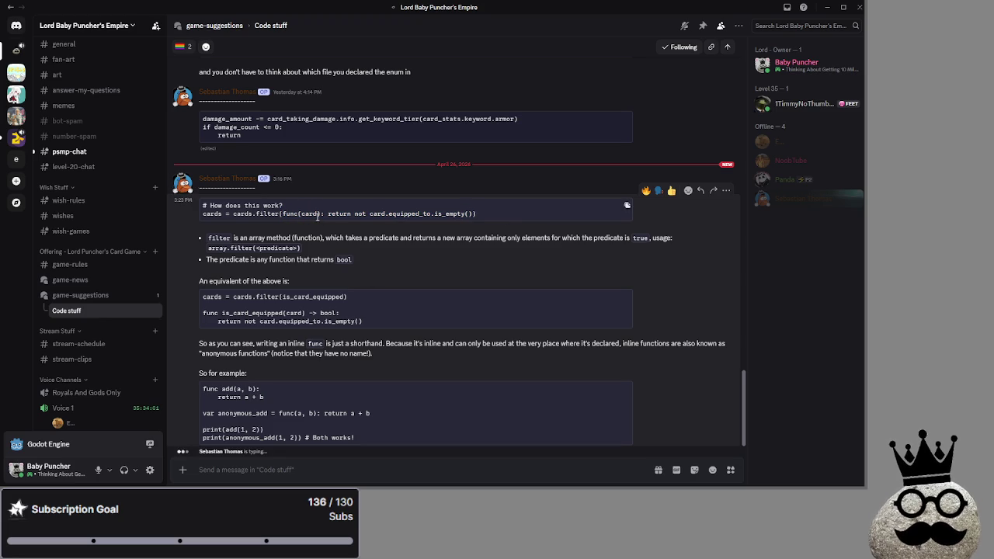
{"action": "mouse_move", "coordinate": [323, 213]}
{"action": "left_mouse_down"}
{"action": "mouse_move", "coordinate": [283, 214]}
{"action": "mouse_move", "coordinate": [340, 213]}
{"action": "mouse_move", "coordinate": [322, 216]}
{"action": "left_mouse_up"}
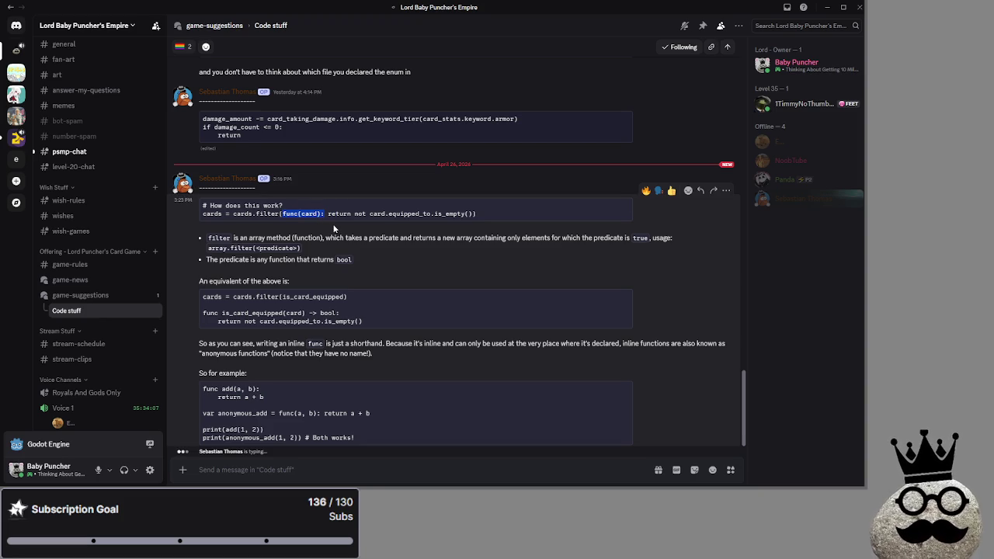
{"action": "left_click", "coordinate": [333, 214]}
{"action": "left_click_drag", "start_coordinate": [325, 214], "coordinate": [283, 214]}
{"action": "left_click", "coordinate": [409, 243]}
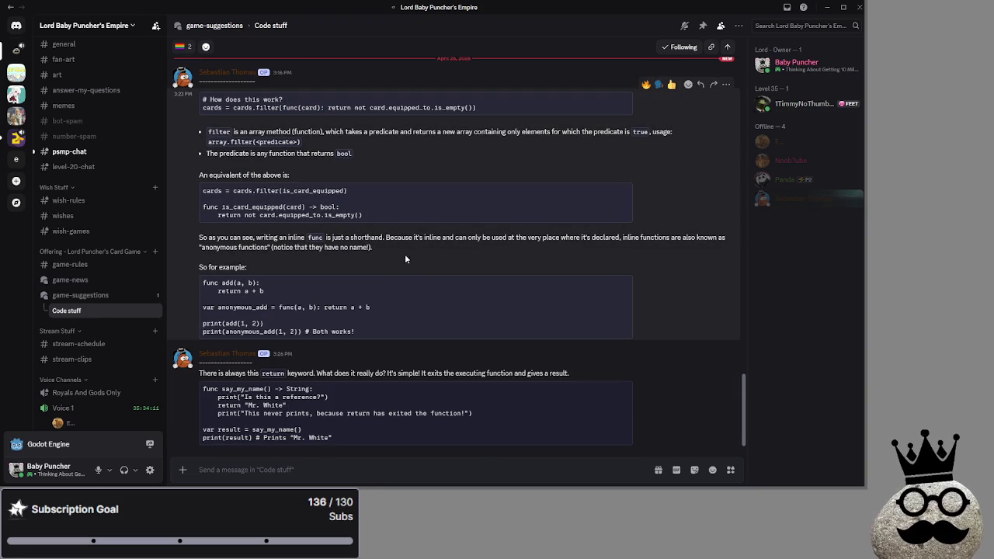
Step: Read through the Discord message explaining what the return keyword does
{"action": "mouse_move", "coordinate": [201, 376]}
{"action": "left_mouse_down"}
{"action": "mouse_move", "coordinate": [526, 375]}
{"action": "mouse_move", "coordinate": [199, 376]}
{"action": "mouse_move", "coordinate": [313, 390]}
{"action": "left_mouse_up"}
{"action": "left_click", "coordinate": [308, 376]}
{"action": "left_click", "coordinate": [406, 375]}
{"action": "left_click", "coordinate": [475, 375]}
{"action": "left_click", "coordinate": [527, 375]}
{"action": "left_click", "coordinate": [199, 377]}
Step: Go through the say_my_name example from its first line to the never-prints line
{"action": "left_click", "coordinate": [317, 396]}
{"action": "left_click_drag", "start_coordinate": [215, 396], "coordinate": [340, 398]}
{"action": "left_click", "coordinate": [331, 404]}
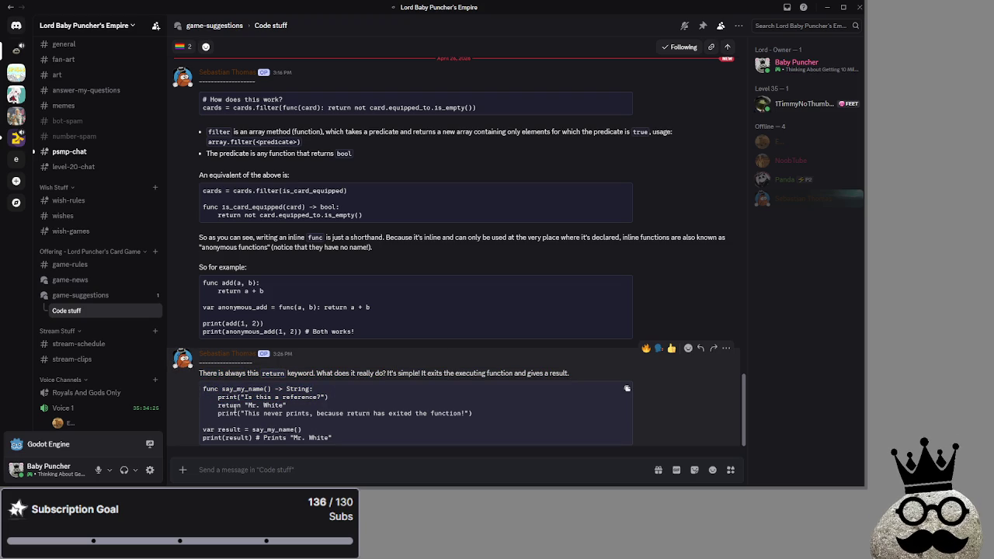
{"action": "left_click_drag", "start_coordinate": [217, 405], "coordinate": [286, 405]}
{"action": "left_click", "coordinate": [285, 406]}
{"action": "mouse_move", "coordinate": [216, 413]}
{"action": "left_mouse_down"}
{"action": "mouse_move", "coordinate": [438, 416]}
{"action": "mouse_move", "coordinate": [416, 415]}
{"action": "left_mouse_up"}
{"action": "left_click", "coordinate": [318, 415]}
{"action": "left_click", "coordinate": [416, 416]}
Step: Review the var result = say_my_name() and final print lines, then restore down Discord
{"action": "mouse_move", "coordinate": [200, 436]}
{"action": "left_mouse_down"}
{"action": "mouse_move", "coordinate": [342, 435]}
{"action": "mouse_move", "coordinate": [233, 432]}
{"action": "mouse_move", "coordinate": [329, 437]}
{"action": "left_mouse_up"}
{"action": "left_click", "coordinate": [342, 435]}
{"action": "left_click", "coordinate": [333, 435]}
{"action": "left_click", "coordinate": [323, 437]}
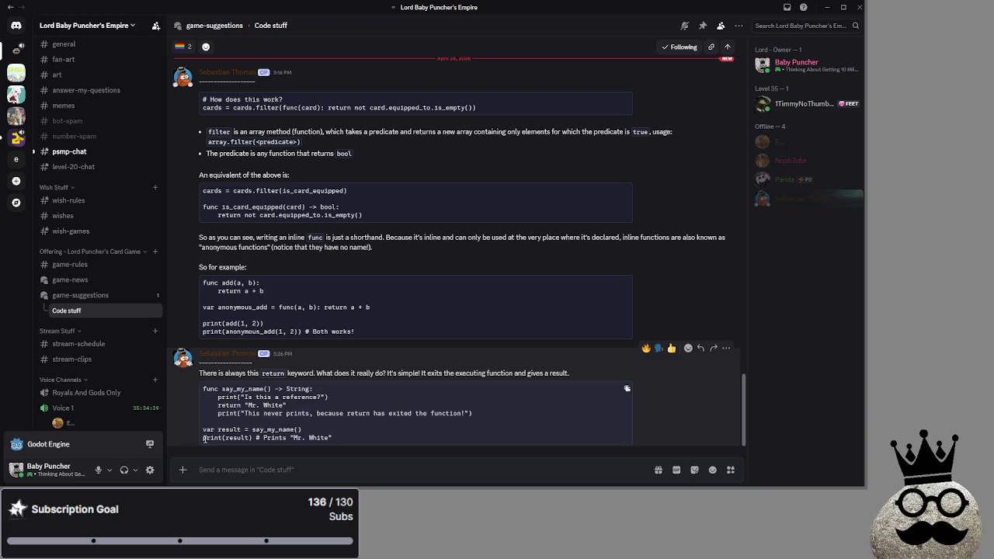
{"action": "double_click", "coordinate": [243, 439]}
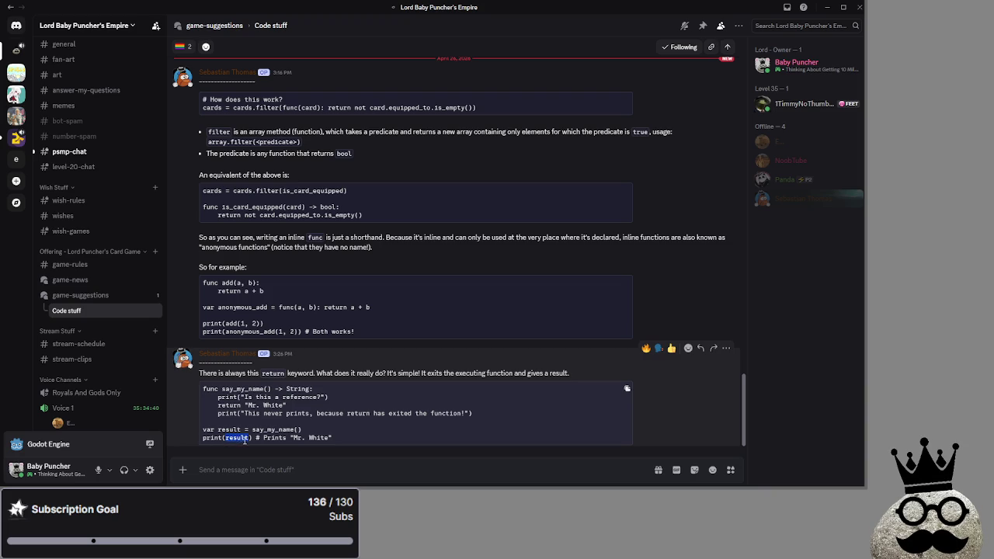
{"action": "left_click", "coordinate": [351, 438]}
{"action": "left_click_drag", "start_coordinate": [341, 440], "coordinate": [222, 438]}
{"action": "left_click", "coordinate": [218, 439]}
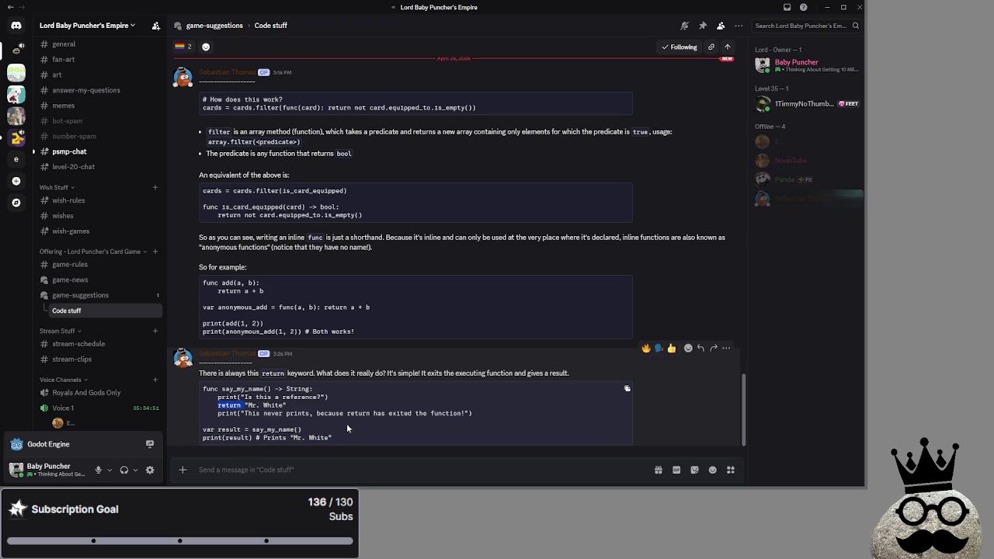
{"action": "scroll", "coordinate": [348, 428], "scroll_direction": "up", "scroll_amount": 1}
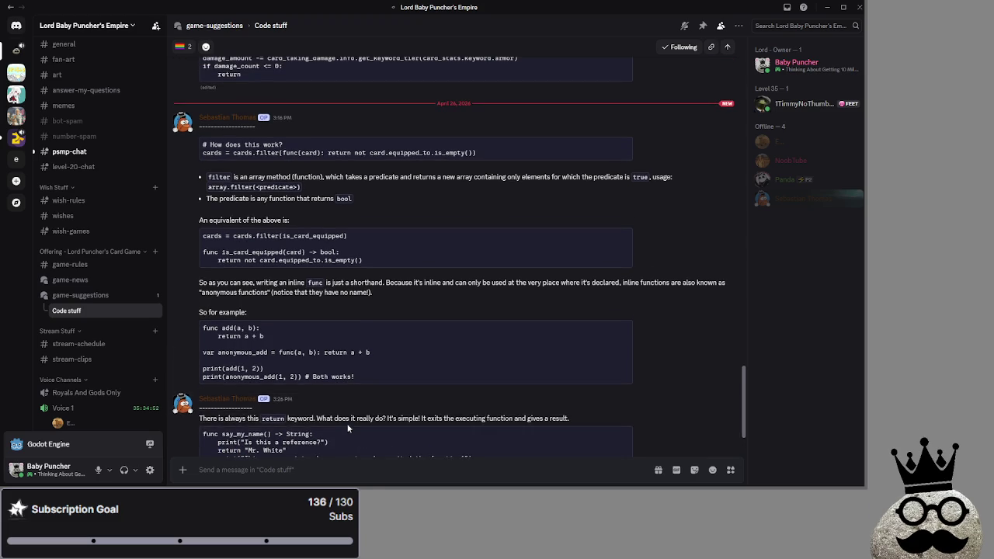
{"action": "left_click", "coordinate": [844, 7]}
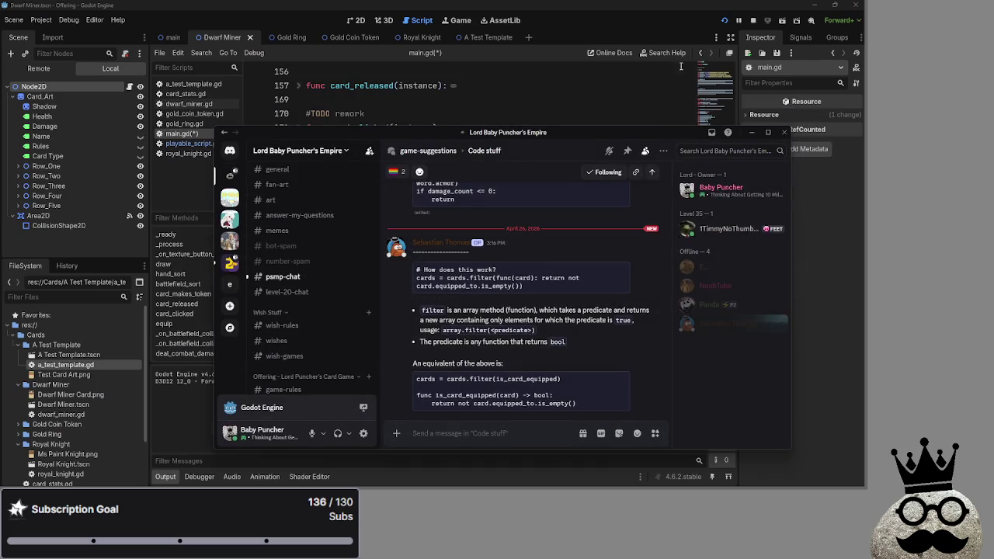
Step: Minimize Discord and highlight the battlefield_sort call on line 223 in equip()
{"action": "left_click", "coordinate": [752, 132]}
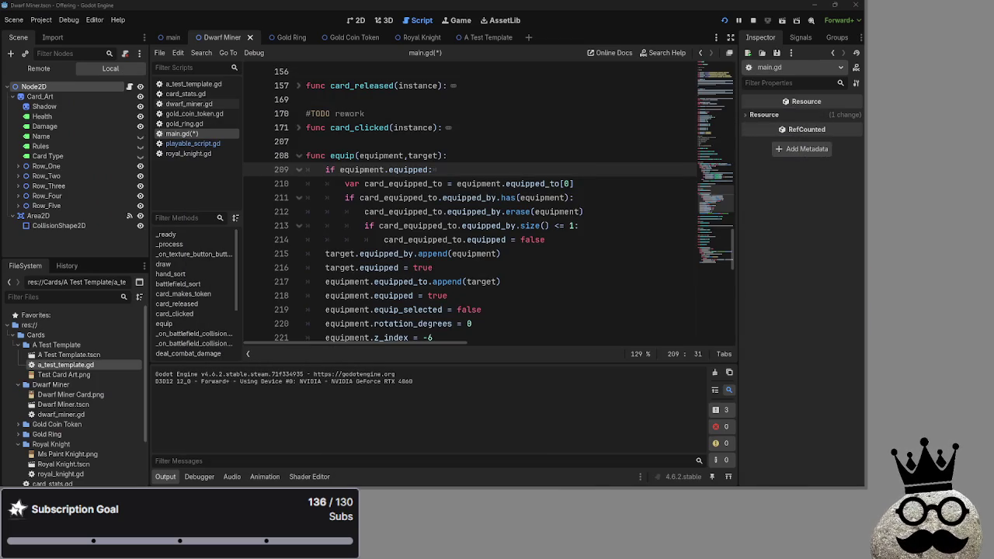
{"action": "scroll", "coordinate": [381, 290], "scroll_direction": "down", "scroll_amount": 3}
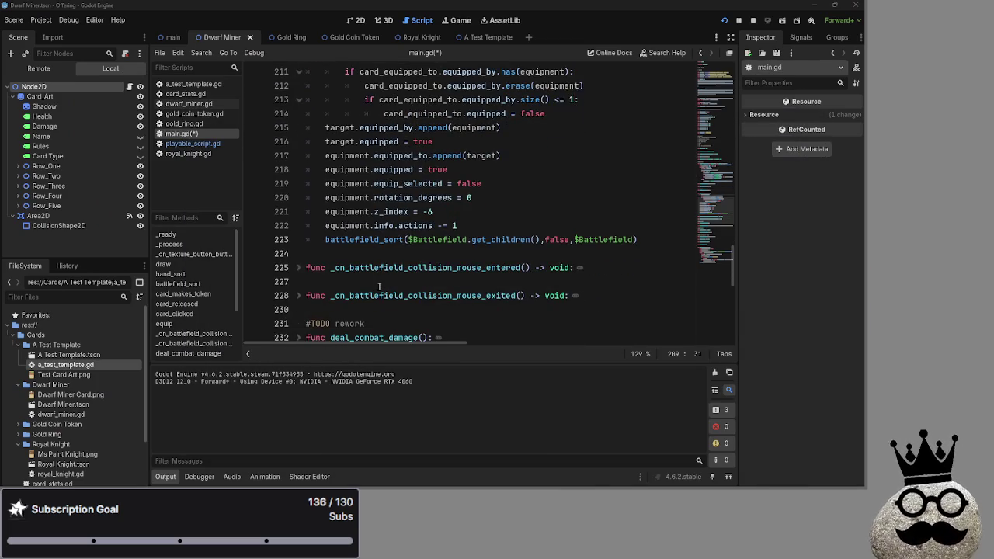
{"action": "scroll", "coordinate": [379, 289], "scroll_direction": "down", "scroll_amount": 1}
{"action": "left_click", "coordinate": [652, 239]}
{"action": "left_click_drag", "start_coordinate": [639, 240], "coordinate": [553, 239]}
{"action": "left_click_drag", "start_coordinate": [449, 243], "coordinate": [325, 240]}
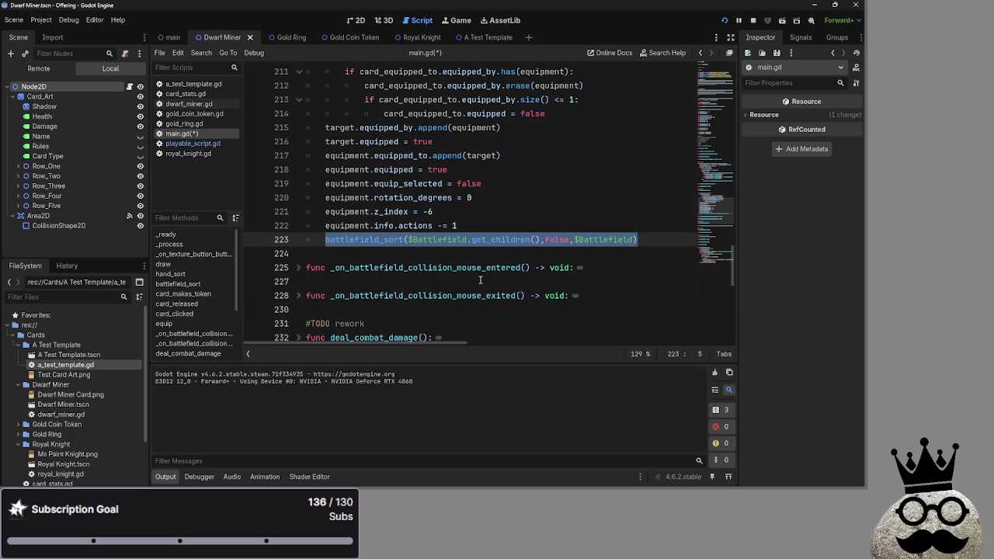
{"action": "scroll", "coordinate": [465, 281], "scroll_direction": "down", "scroll_amount": 3}
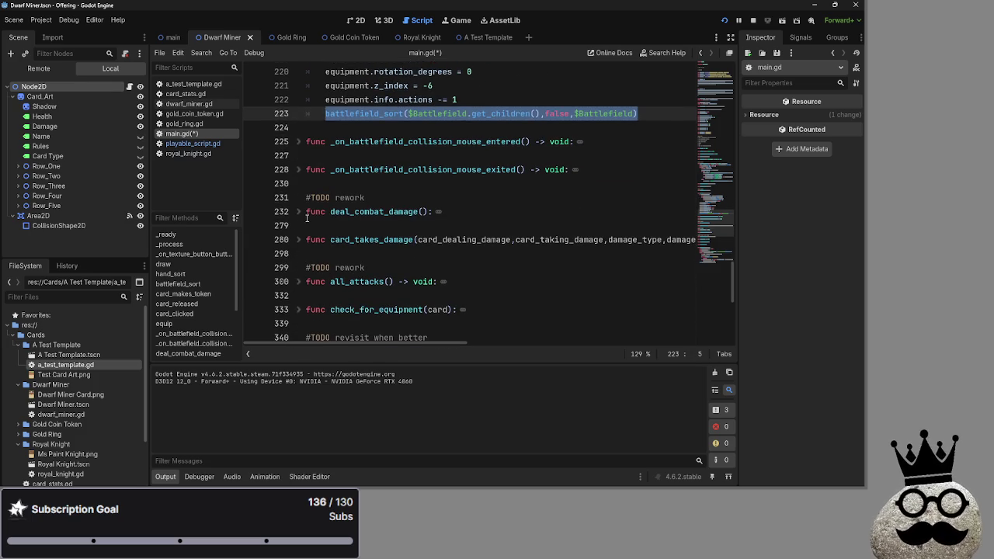
{"action": "left_click", "coordinate": [306, 215]}
Step: Scroll up to the battlefield_sort function and stop the running game
{"action": "scroll", "coordinate": [388, 248], "scroll_direction": "up", "scroll_amount": 10}
{"action": "scroll", "coordinate": [443, 279], "scroll_direction": "up", "scroll_amount": 2}
{"action": "left_click", "coordinate": [753, 20]}
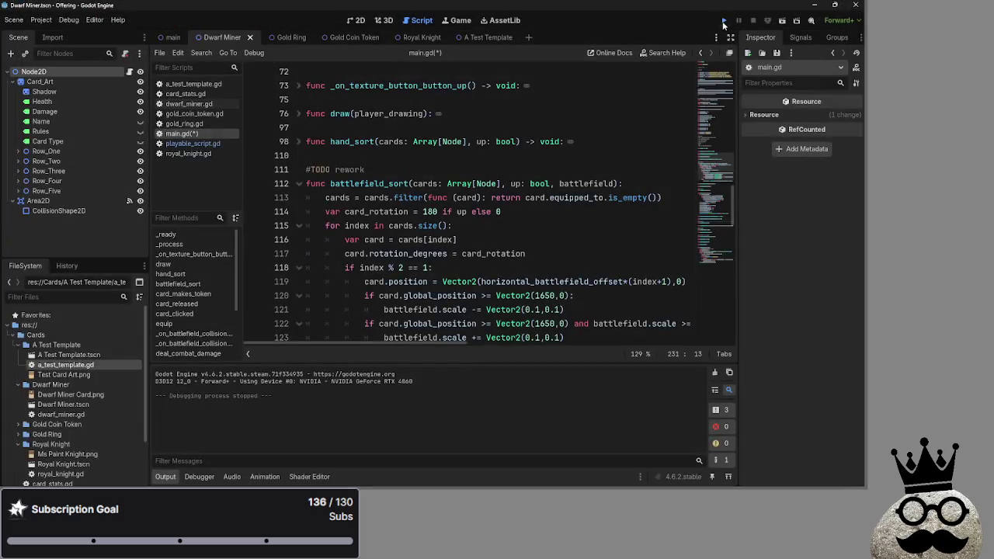
Step: Start a new test run of the card game and play hand cards onto the battlefield
{"action": "left_click", "coordinate": [723, 22]}
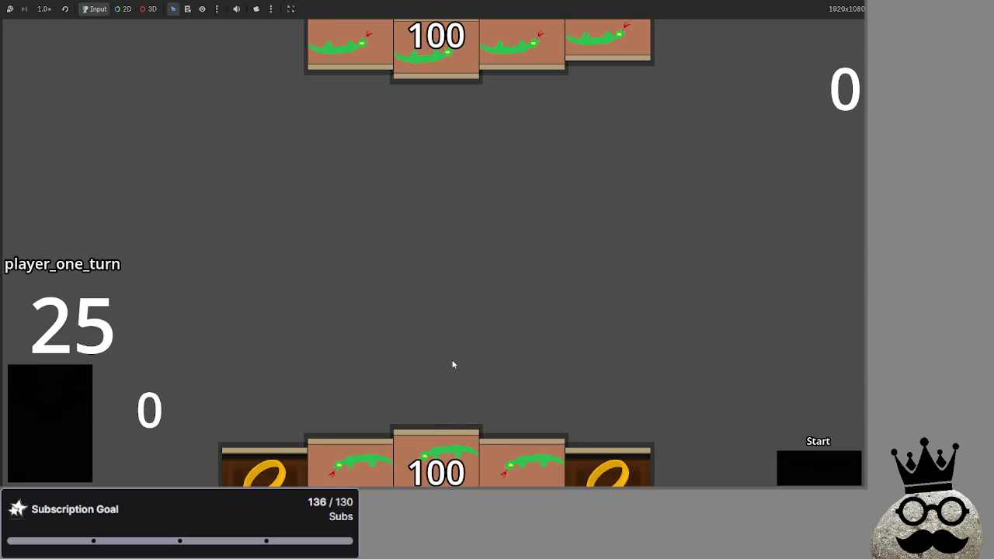
{"action": "left_click_drag", "start_coordinate": [435, 444], "coordinate": [435, 333]}
{"action": "mouse_move", "coordinate": [505, 462]}
{"action": "left_mouse_down"}
{"action": "mouse_move", "coordinate": [428, 259]}
{"action": "mouse_move", "coordinate": [426, 422]}
{"action": "mouse_move", "coordinate": [489, 212]}
{"action": "mouse_move", "coordinate": [826, 475]}
{"action": "left_mouse_up"}
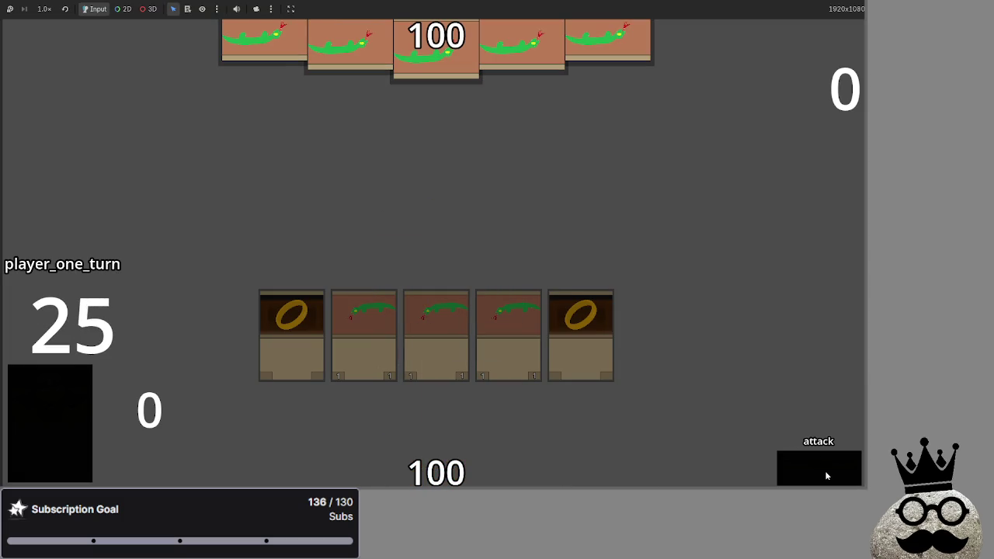
Step: Step through block, player two's turn, damage and end_turn until player one draws again
{"action": "left_click", "coordinate": [826, 475]}
{"action": "left_click", "coordinate": [825, 471]}
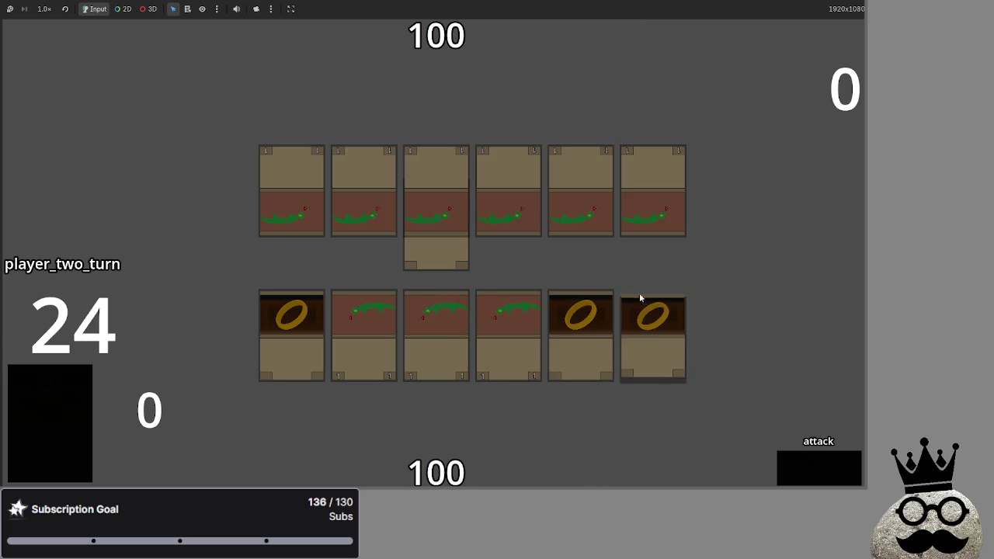
{"action": "left_click", "coordinate": [789, 478]}
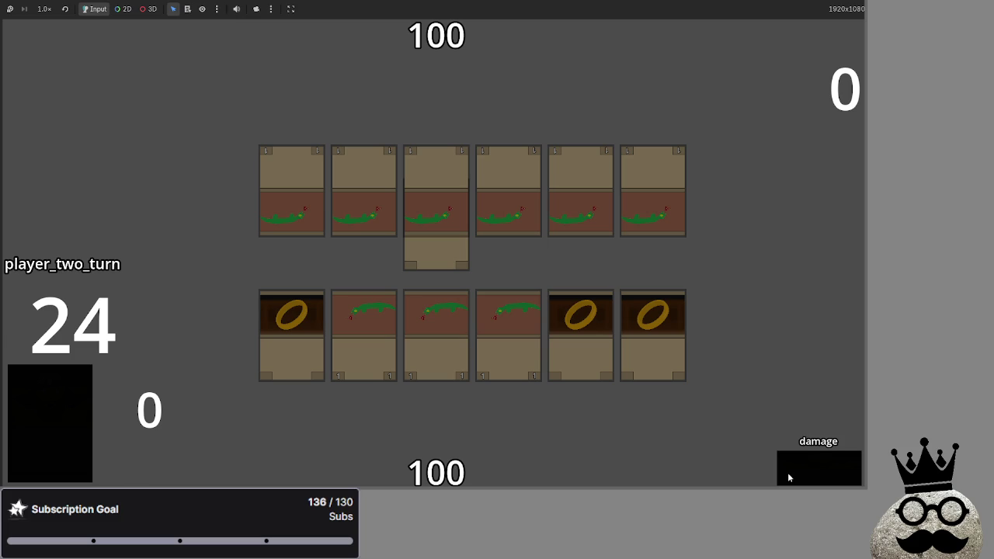
{"action": "left_click", "coordinate": [789, 477]}
{"action": "left_click", "coordinate": [789, 478]}
{"action": "left_click", "coordinate": [789, 478]}
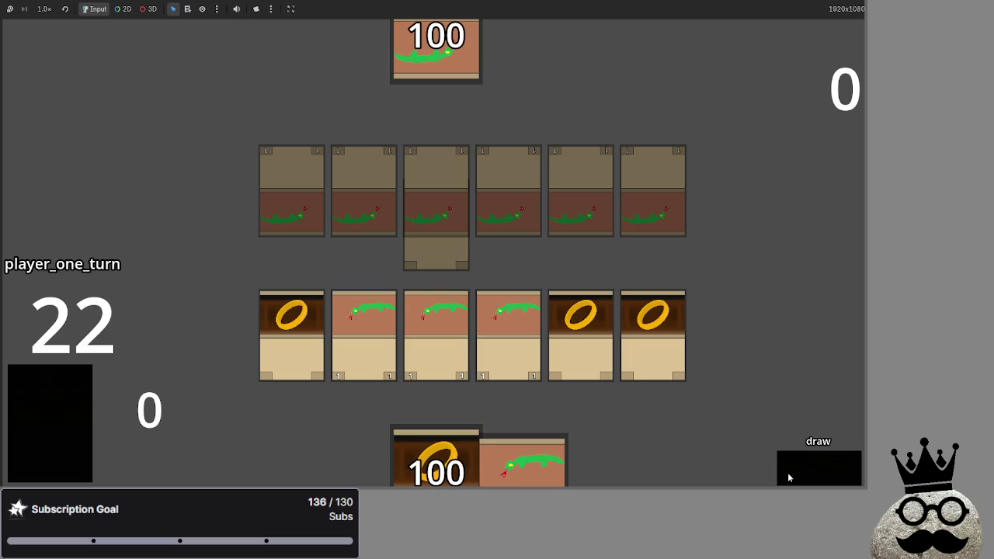
Step: Equip ring cards to the snake cards, including the first snake
{"action": "left_click", "coordinate": [633, 319]}
{"action": "left_click", "coordinate": [509, 323]}
{"action": "left_click", "coordinate": [582, 319]}
{"action": "left_click", "coordinate": [455, 322]}
{"action": "left_click", "coordinate": [581, 319]}
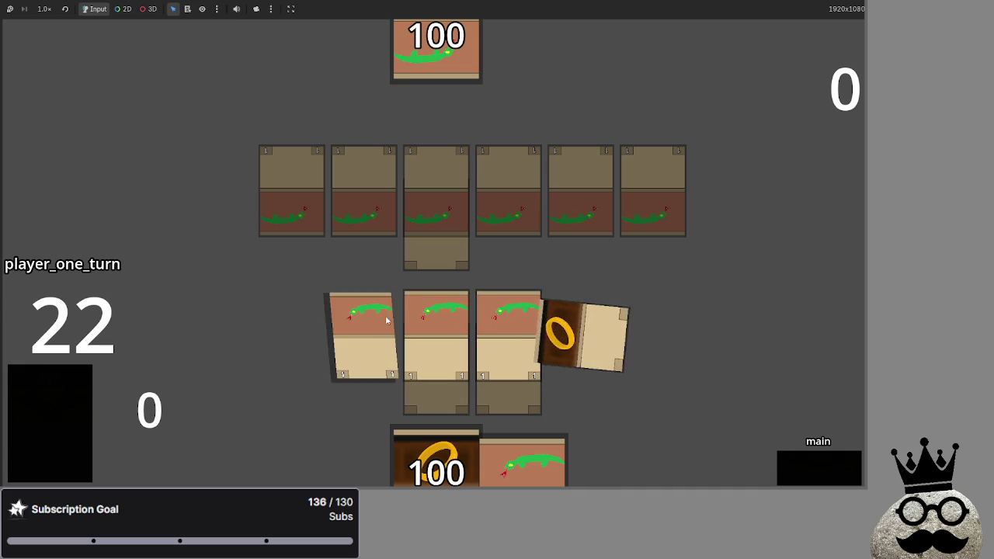
{"action": "left_click", "coordinate": [363, 327]}
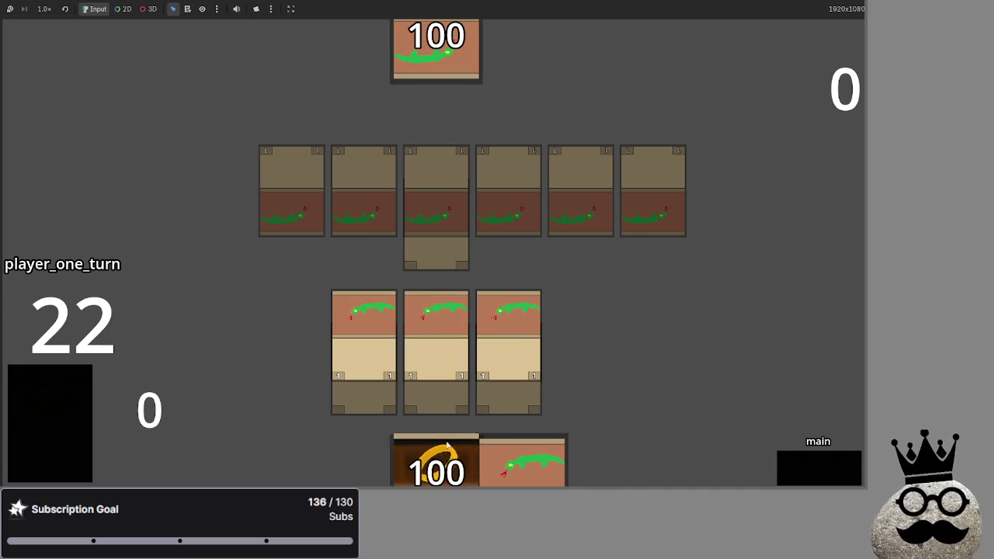
Step: Play another ring, a snake and more cards, then advance to the main_two phase
{"action": "left_click", "coordinate": [626, 320]}
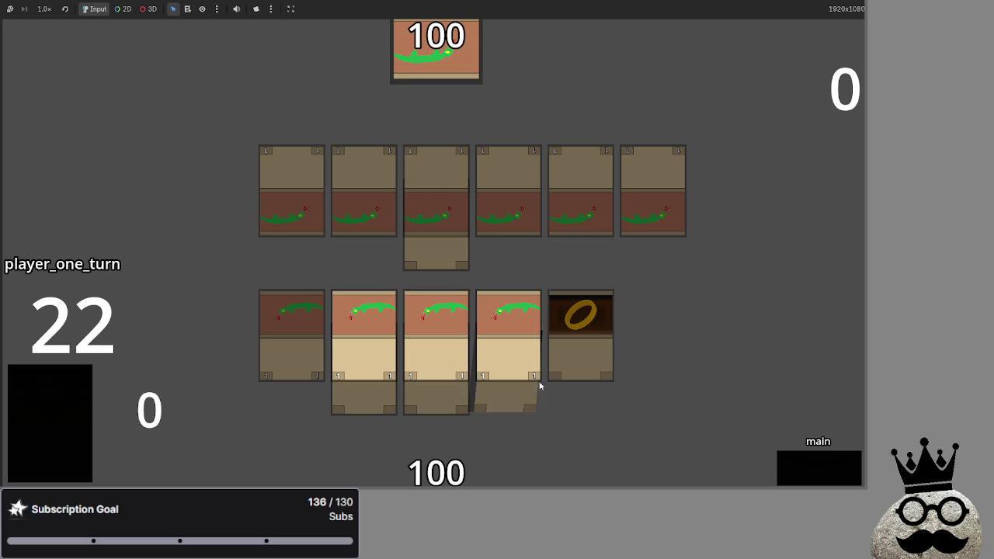
{"action": "left_click", "coordinate": [71, 382]}
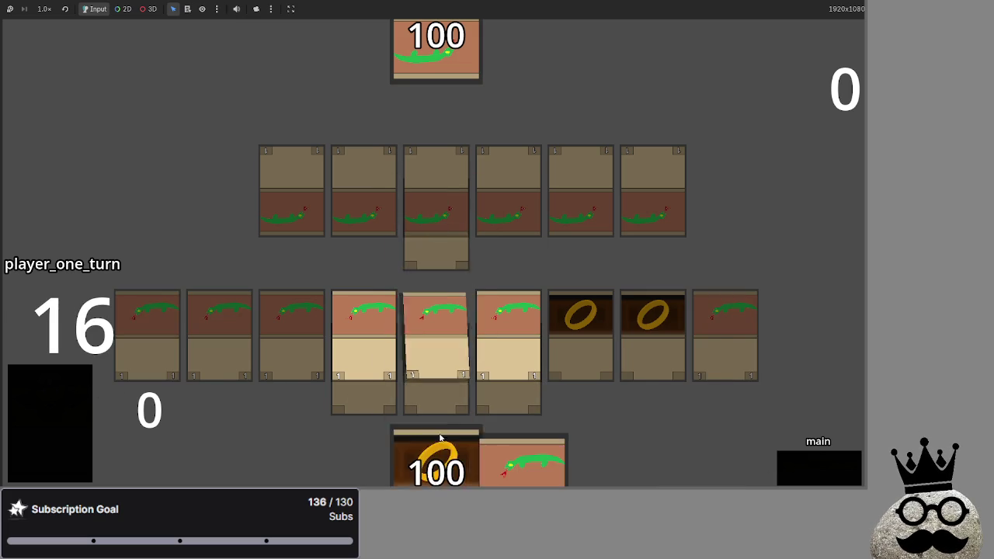
{"action": "left_click", "coordinate": [810, 462]}
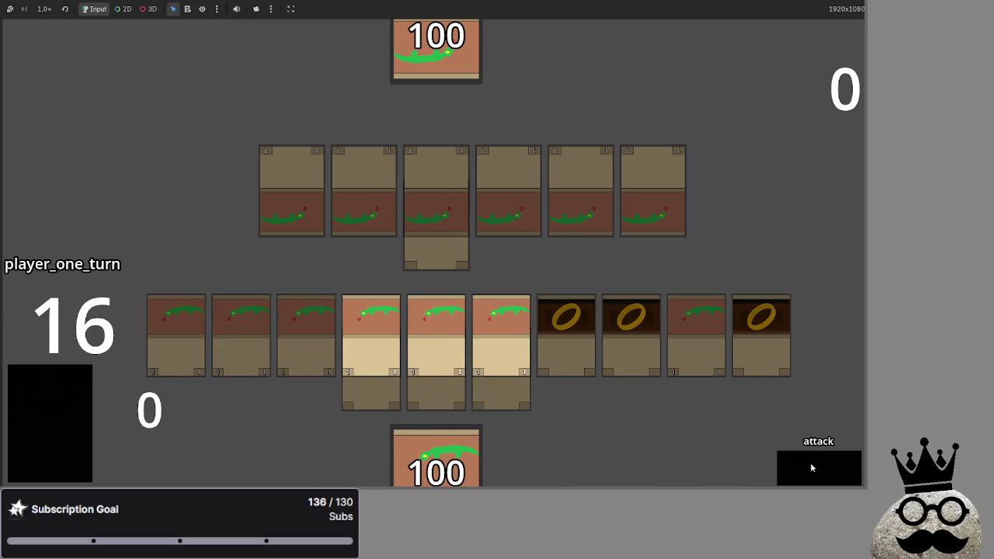
{"action": "left_click", "coordinate": [811, 466]}
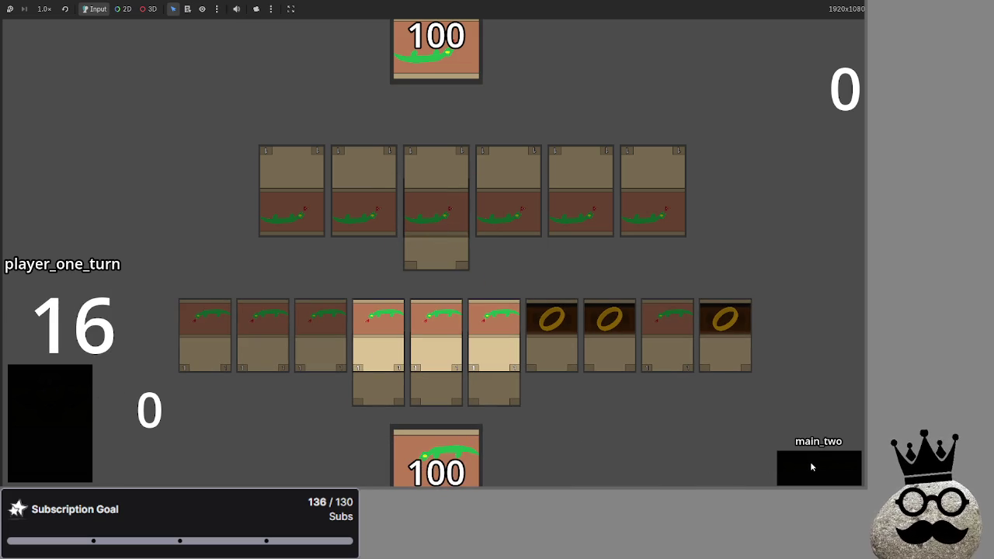
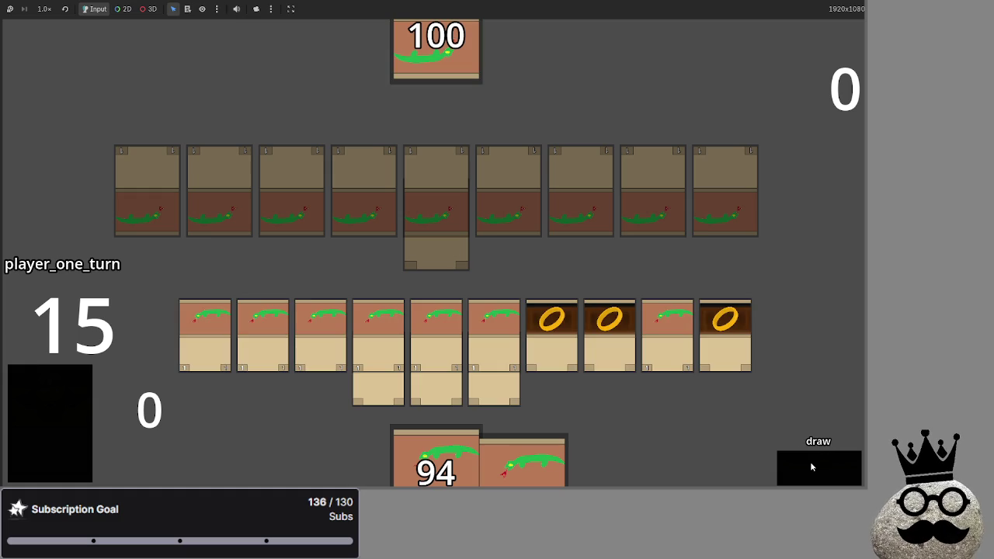
Step: Draw two cards, equip a ring card to a creature, then stop the test run with F8
{"action": "left_click", "coordinate": [812, 467]}
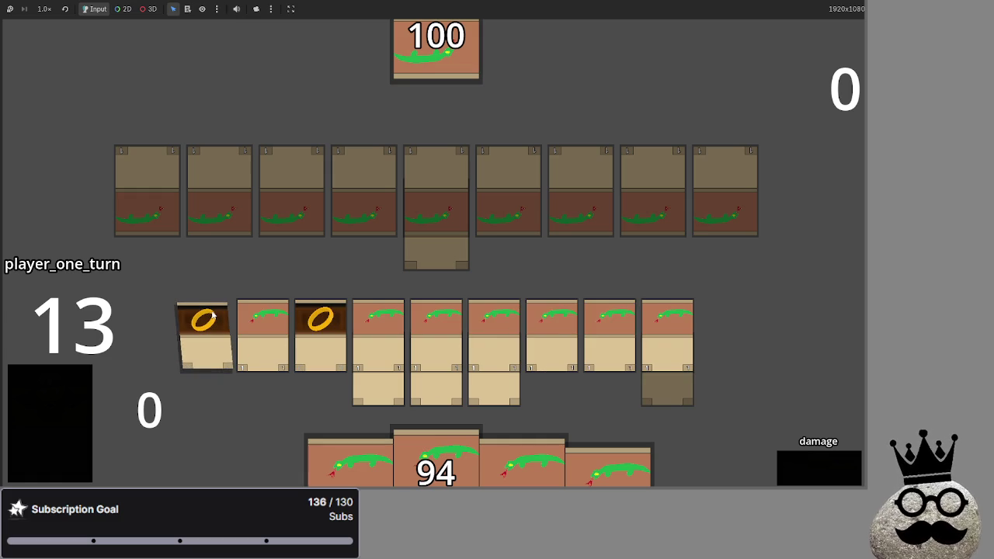
{"action": "left_click", "coordinate": [306, 325]}
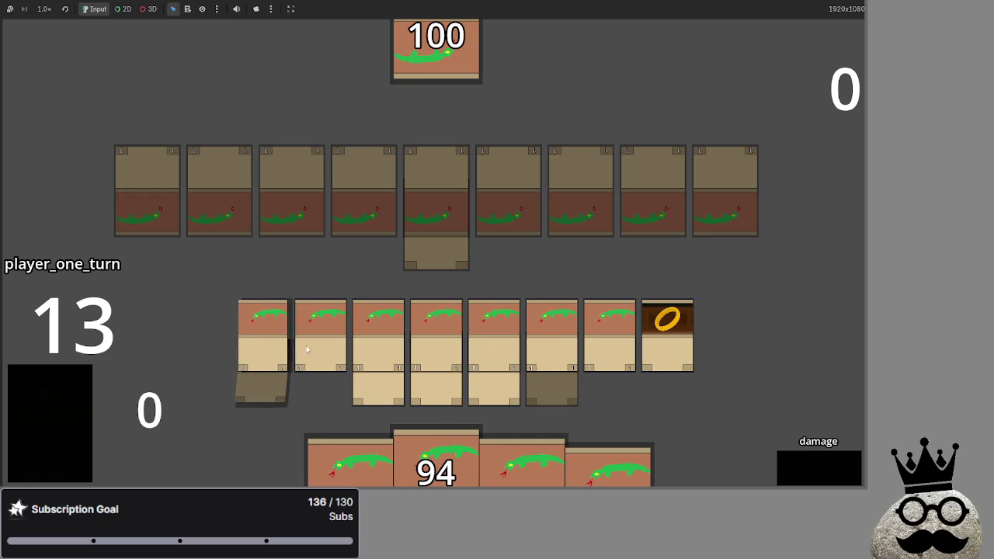
{"action": "left_click", "coordinate": [648, 362]}
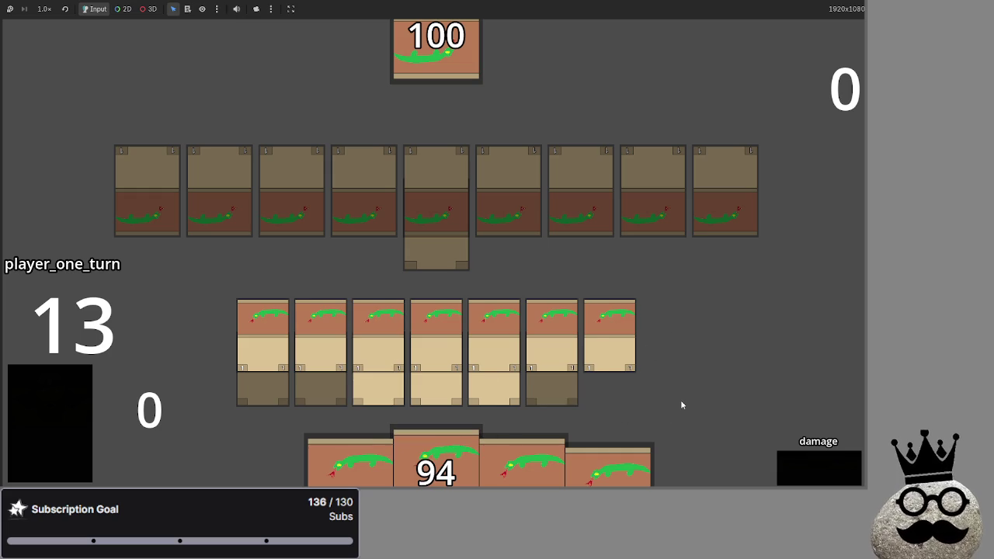
{"action": "key", "text": "F8"}
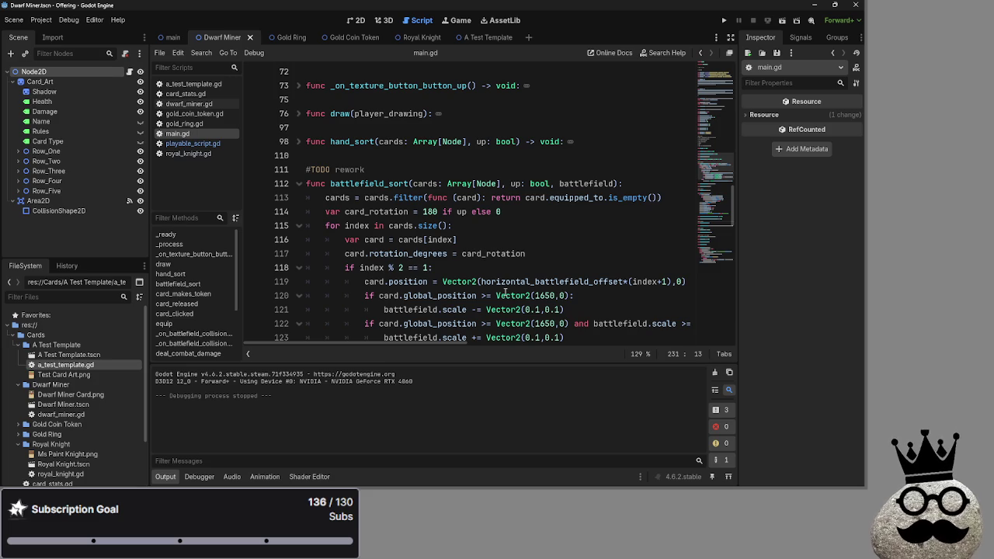
Step: Select the '# fix battlefield sorting' line and drag it to a new line at the TODO list's end
{"action": "mouse_move", "coordinate": [506, 292]}
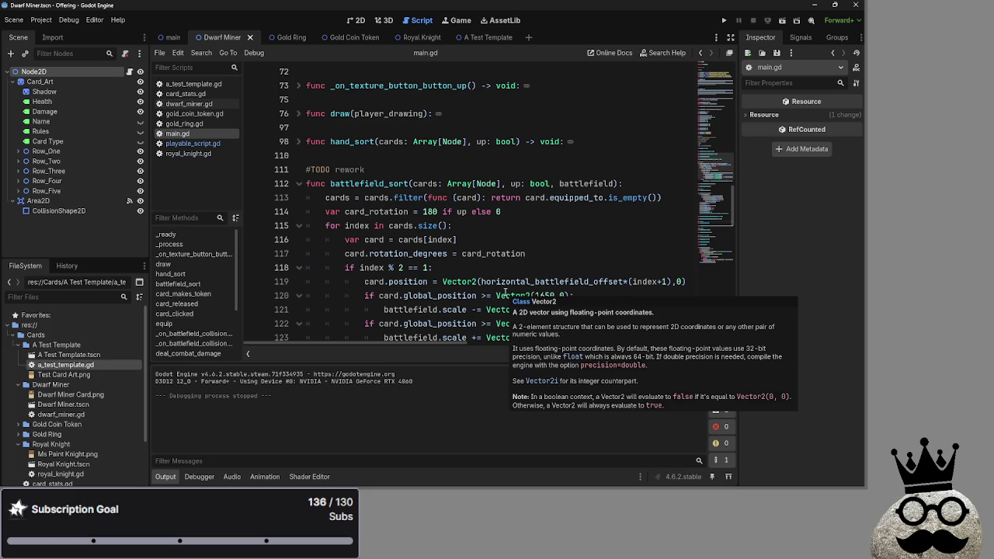
{"action": "scroll", "coordinate": [505, 291], "scroll_direction": "down", "scroll_amount": 15}
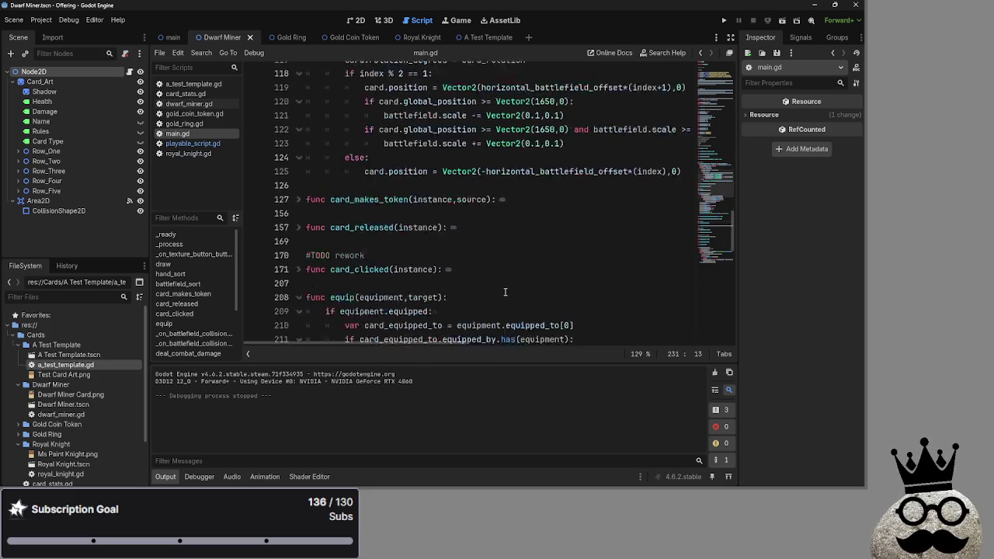
{"action": "scroll", "coordinate": [497, 288], "scroll_direction": "up", "scroll_amount": 15}
{"action": "scroll", "coordinate": [497, 289], "scroll_direction": "up", "scroll_amount": 8}
{"action": "scroll", "coordinate": [470, 283], "scroll_direction": "down", "scroll_amount": 1}
{"action": "left_click", "coordinate": [443, 265]}
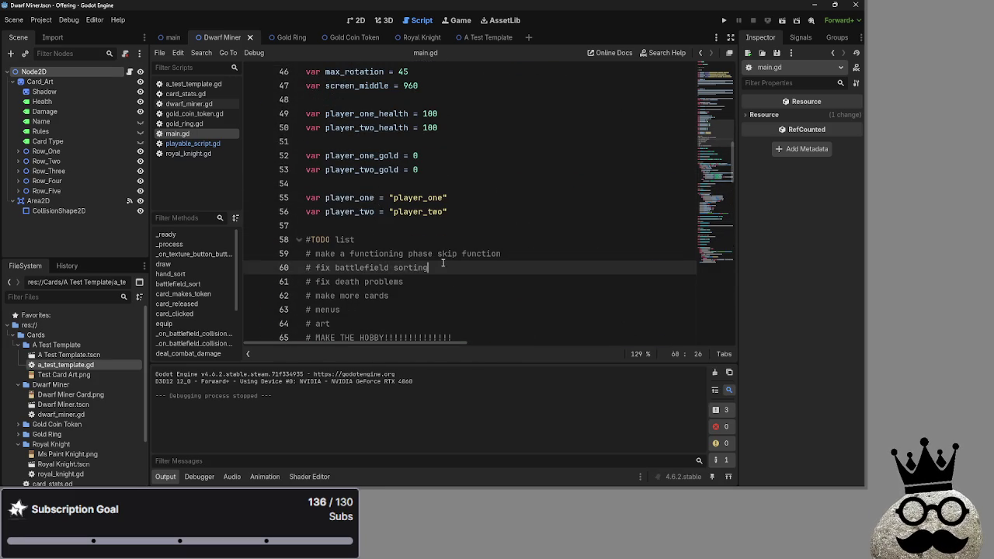
{"action": "key", "text": "shift+Home"}
{"action": "scroll", "coordinate": [418, 268], "scroll_direction": "down", "scroll_amount": 1}
{"action": "left_click", "coordinate": [505, 296]}
{"action": "key", "text": "Return"}
{"action": "left_click_drag", "start_coordinate": [435, 225], "coordinate": [305, 226]}
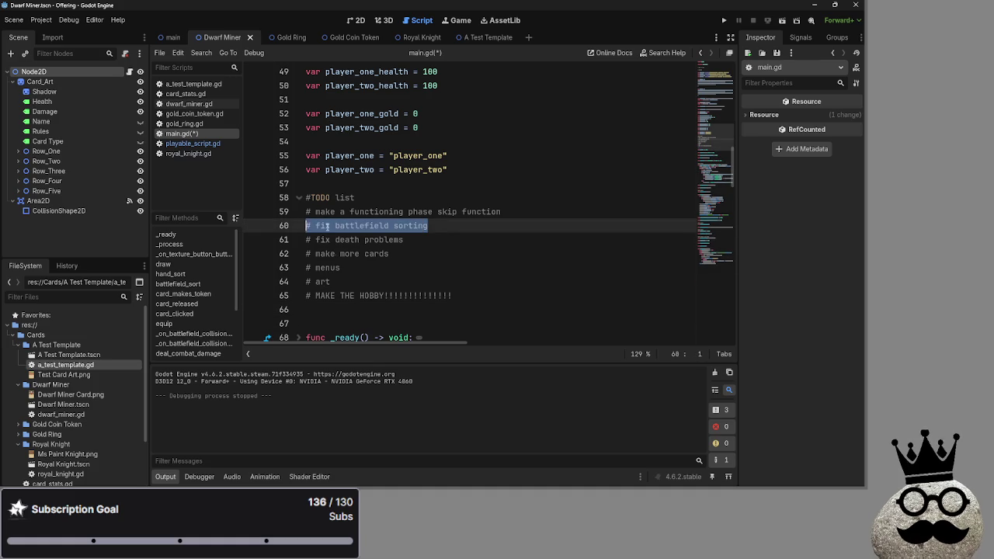
{"action": "left_click_drag", "start_coordinate": [365, 225], "coordinate": [307, 310]}
{"action": "left_click", "coordinate": [338, 217]}
{"action": "key", "text": "End"}
{"action": "key", "text": "Delete"}
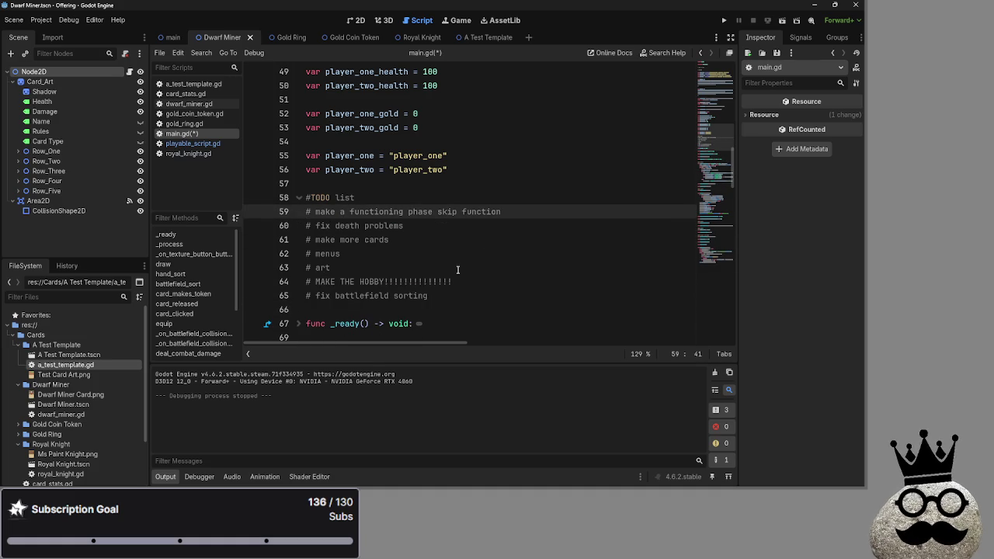
Step: Undo an accidental edit to 'fix' and reselect the whole battlefield sorting line
{"action": "left_click", "coordinate": [329, 298]}
{"action": "key", "text": "BackSpace"}
{"action": "key", "text": "BackSpace"}
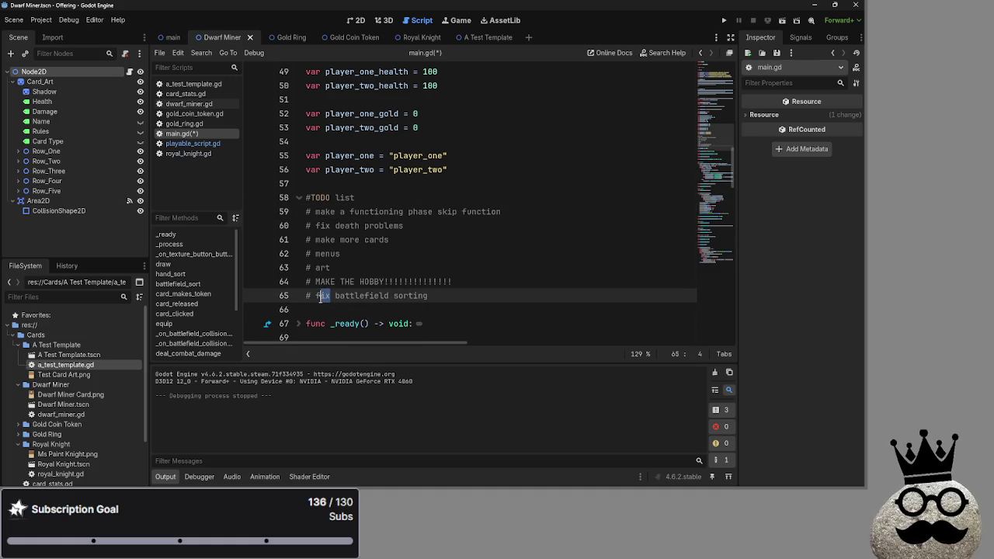
{"action": "left_click_drag", "start_coordinate": [329, 298], "coordinate": [319, 298]}
{"action": "key", "text": "ctrl+z"}
{"action": "left_click", "coordinate": [468, 295]}
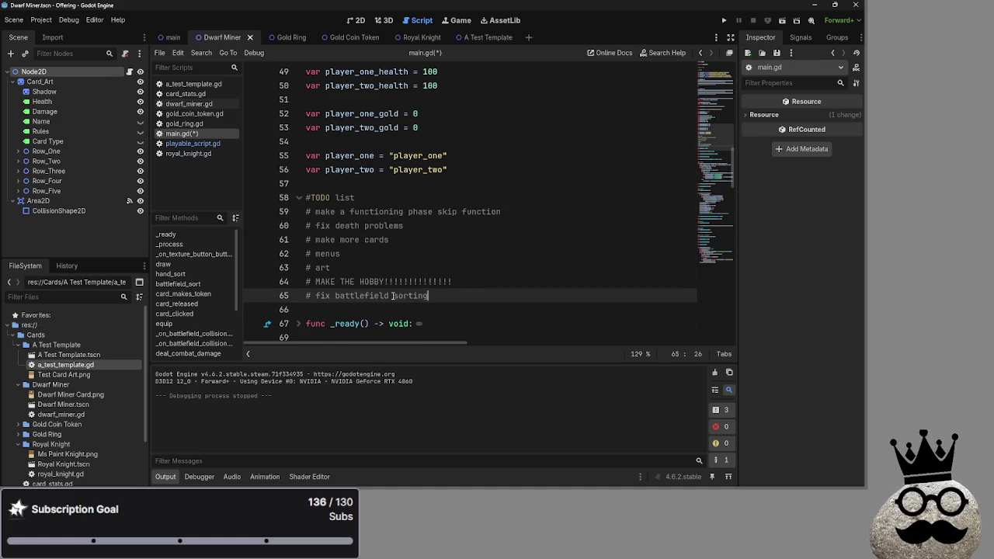
{"action": "left_click_drag", "start_coordinate": [466, 296], "coordinate": [258, 299]}
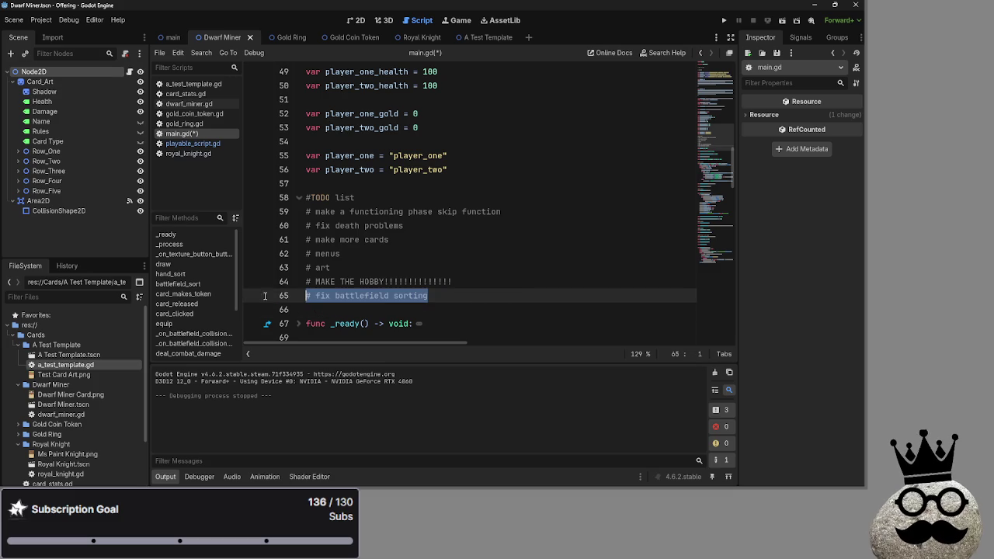
{"action": "left_click", "coordinate": [449, 296]}
{"action": "key", "text": "shift+Home"}
{"action": "left_click", "coordinate": [454, 294]}
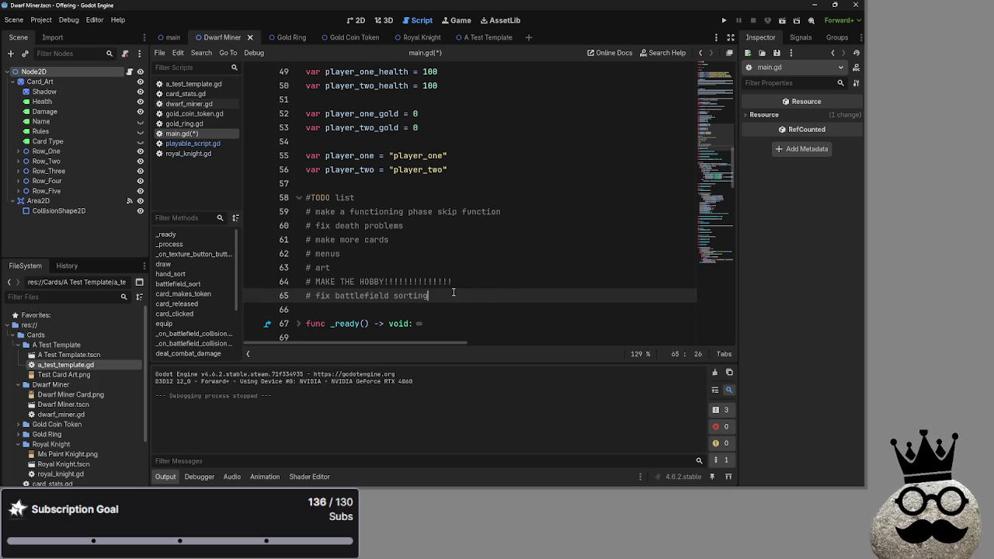
{"action": "key", "text": "shift+Home"}
{"action": "left_click", "coordinate": [448, 296]}
{"action": "key", "text": "shift+Home"}
{"action": "left_click", "coordinate": [448, 296]}
{"action": "key", "text": "shift+Home"}
{"action": "left_click", "coordinate": [448, 296]}
{"action": "key", "text": "Up"}
{"action": "key", "text": "Up"}
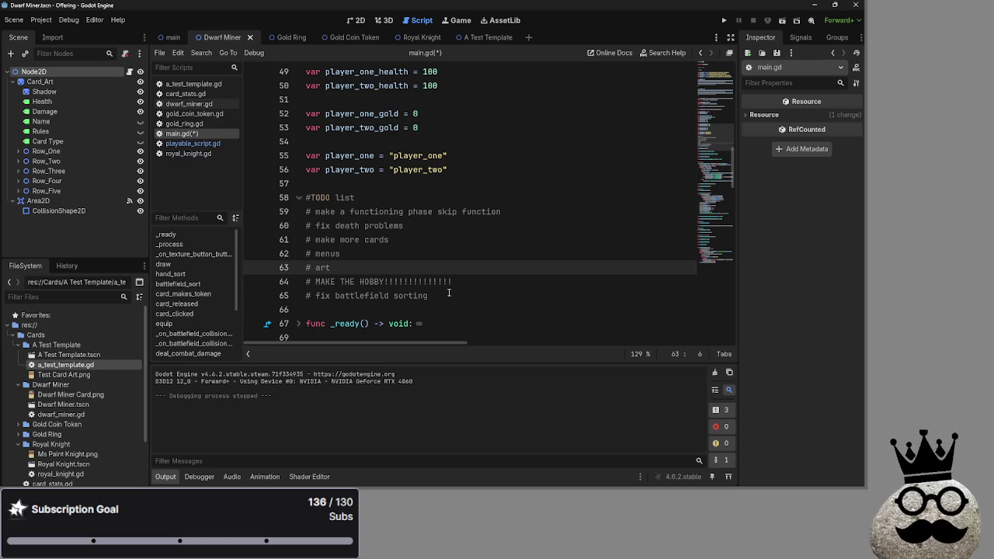
{"action": "left_click", "coordinate": [448, 295]}
{"action": "key", "text": "shift+Home"}
{"action": "left_click", "coordinate": [441, 296]}
{"action": "scroll", "coordinate": [441, 296], "scroll_direction": "down", "scroll_amount": 15}
{"action": "scroll", "coordinate": [458, 296], "scroll_direction": "up", "scroll_amount": 16}
Step: Open a new line after '# make more cards' and drag '# fix battlefield sorting' beneath it
{"action": "left_click", "coordinate": [455, 288]}
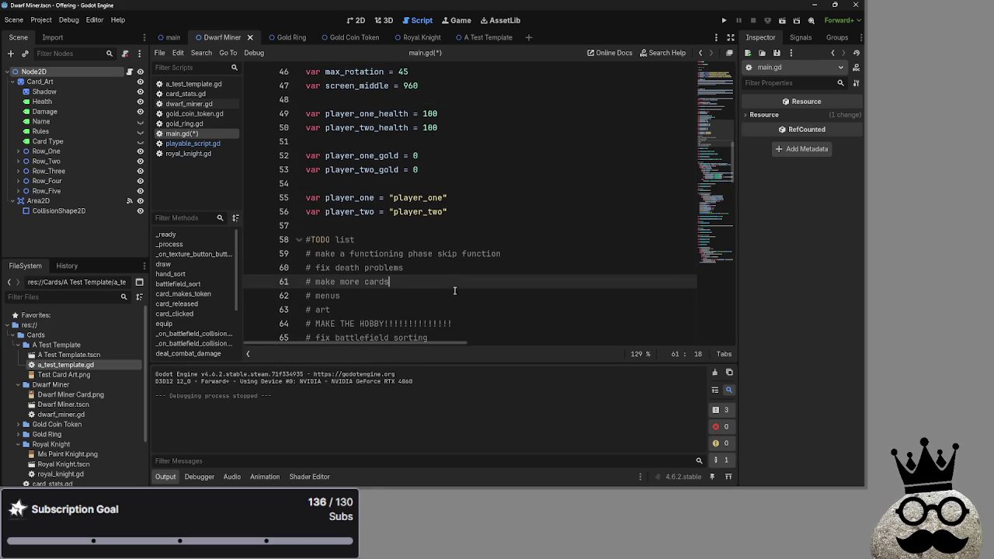
{"action": "scroll", "coordinate": [455, 292], "scroll_direction": "down", "scroll_amount": 1}
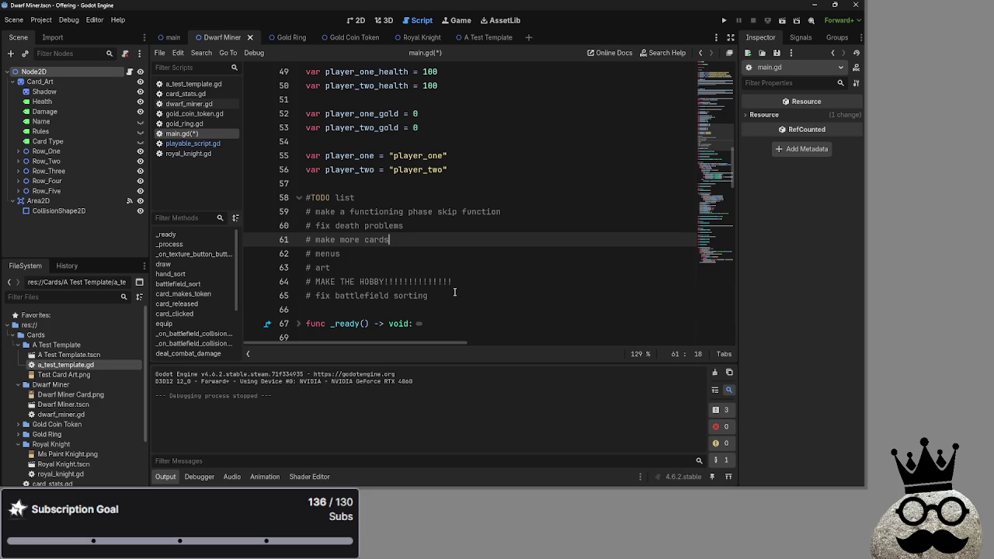
{"action": "key", "text": "Return"}
{"action": "mouse_move", "coordinate": [449, 310]}
{"action": "left_mouse_down"}
{"action": "mouse_move", "coordinate": [294, 311]}
{"action": "mouse_move", "coordinate": [334, 254]}
{"action": "left_mouse_up"}
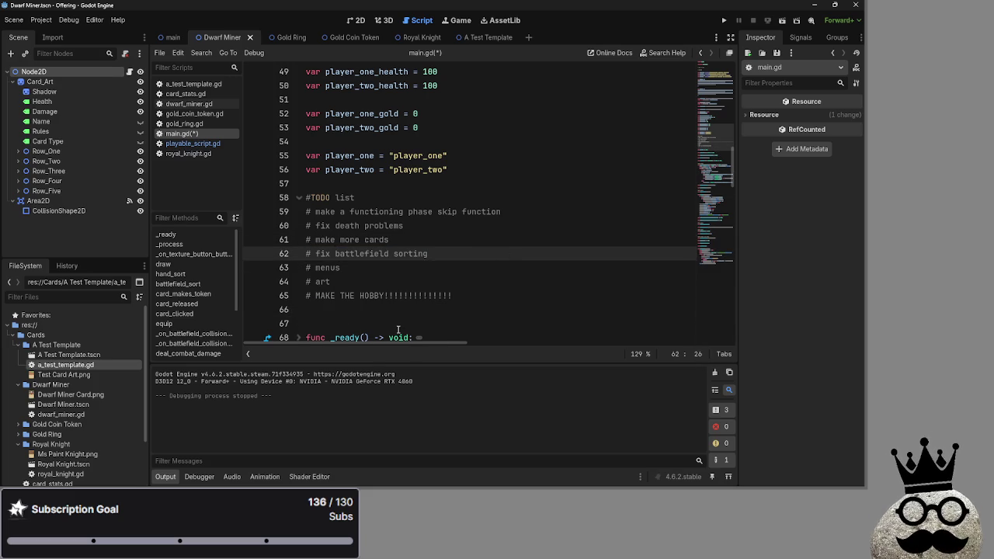
Step: Review the phase skip and fix death problems TODO items
{"action": "scroll", "coordinate": [319, 280], "scroll_direction": "up", "scroll_amount": 1}
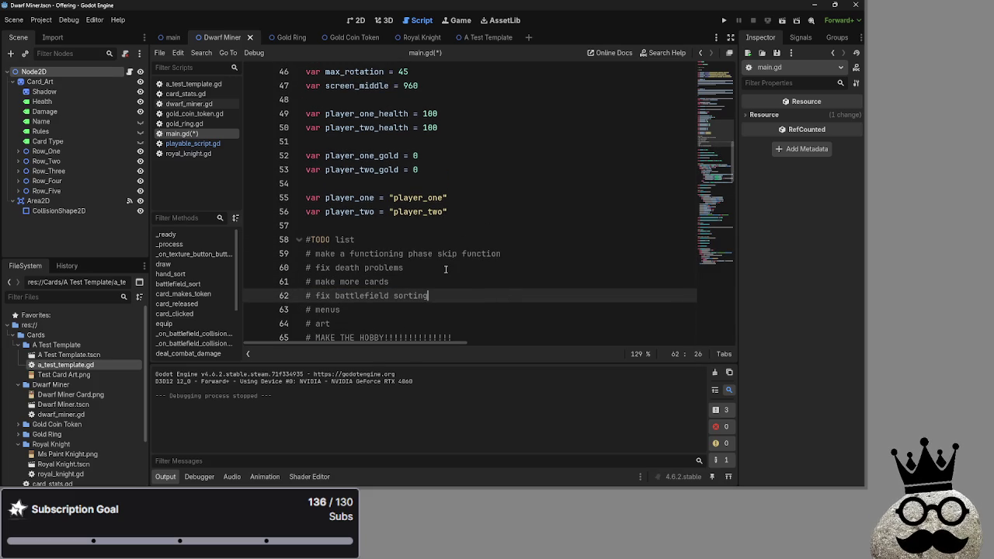
{"action": "left_click_drag", "start_coordinate": [511, 254], "coordinate": [306, 254]}
{"action": "left_click", "coordinate": [519, 254]}
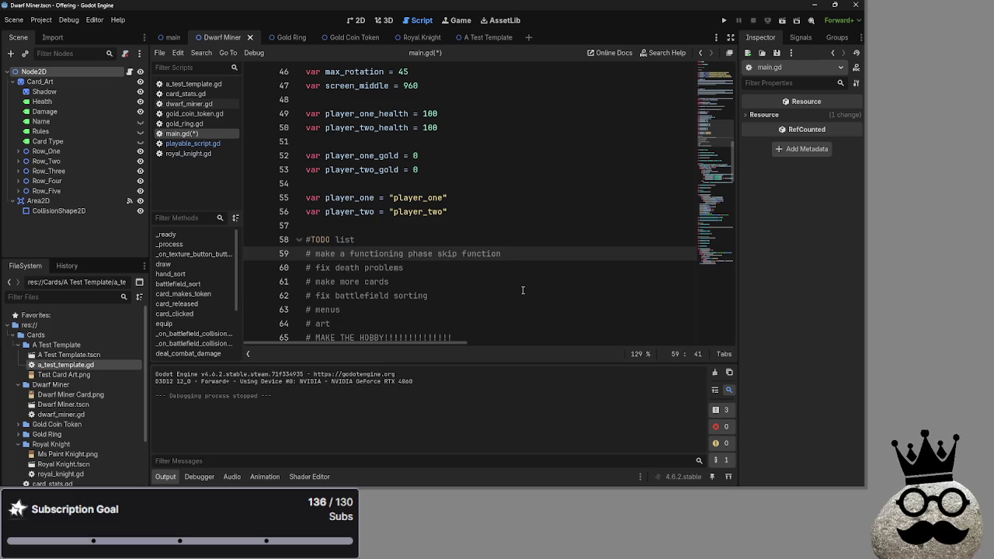
{"action": "scroll", "coordinate": [523, 291], "scroll_direction": "down", "scroll_amount": 5}
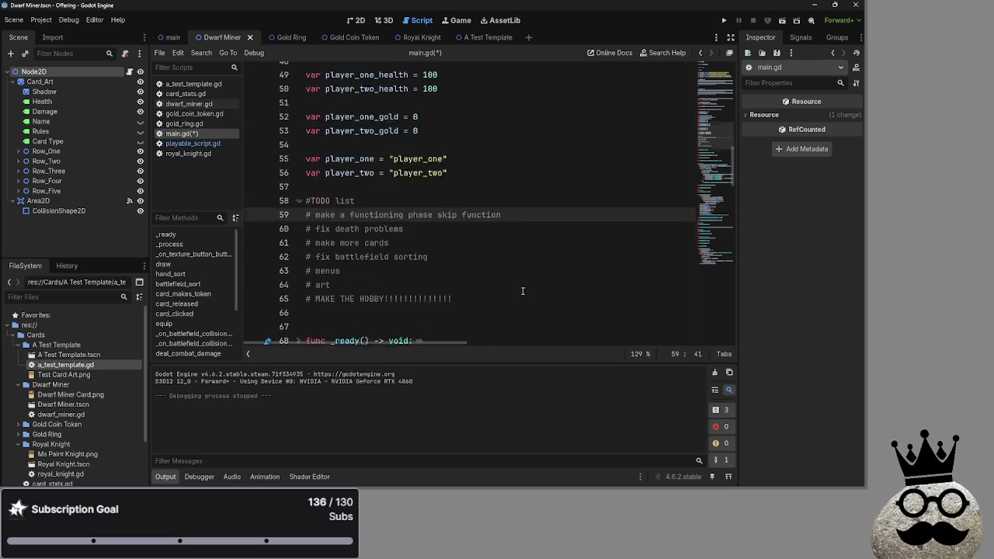
{"action": "scroll", "coordinate": [484, 184], "scroll_direction": "up", "scroll_amount": 5}
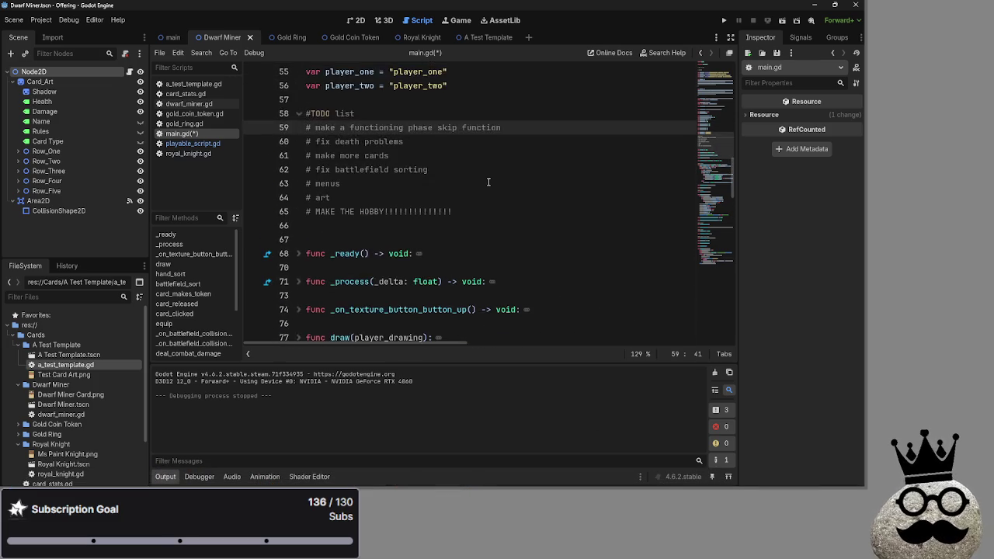
{"action": "left_click", "coordinate": [484, 184]}
{"action": "left_click_drag", "start_coordinate": [437, 183], "coordinate": [306, 184]}
{"action": "left_click", "coordinate": [406, 184]}
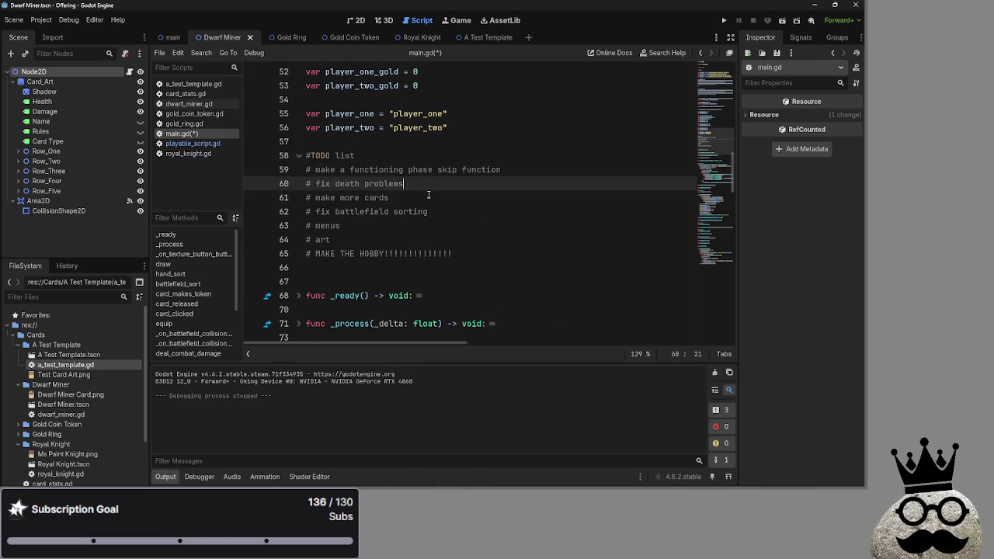
Step: Delete the extra test_card and gold_ring entries from deck_one and deck_two
{"action": "scroll", "coordinate": [389, 208], "scroll_direction": "up", "scroll_amount": 10}
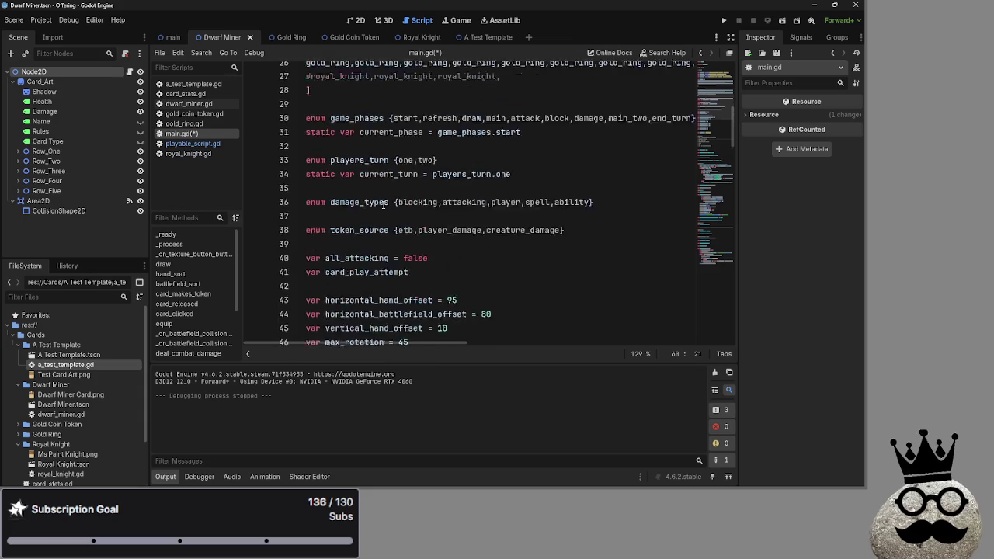
{"action": "scroll", "coordinate": [389, 208], "scroll_direction": "up", "scroll_amount": 3}
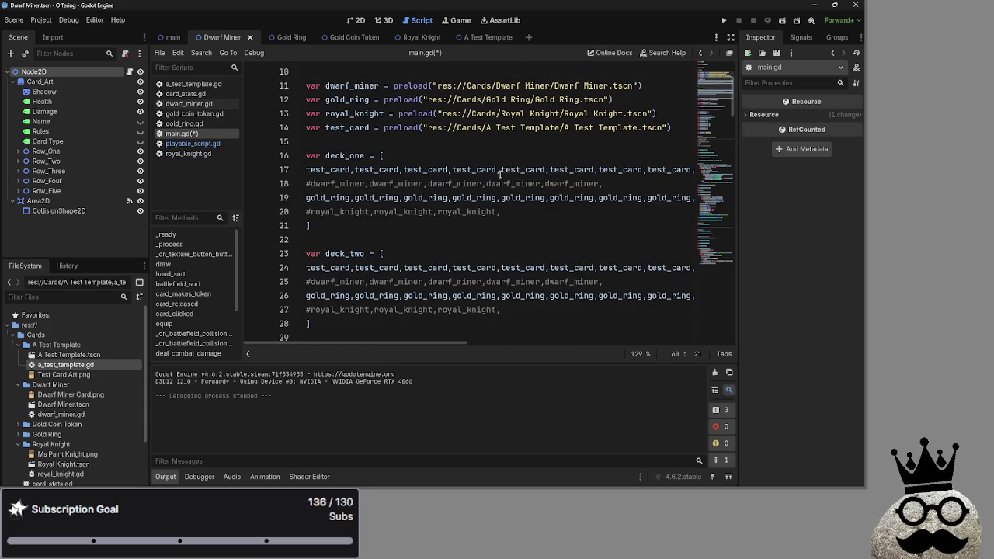
{"action": "left_click_drag", "start_coordinate": [548, 171], "coordinate": [715, 170]}
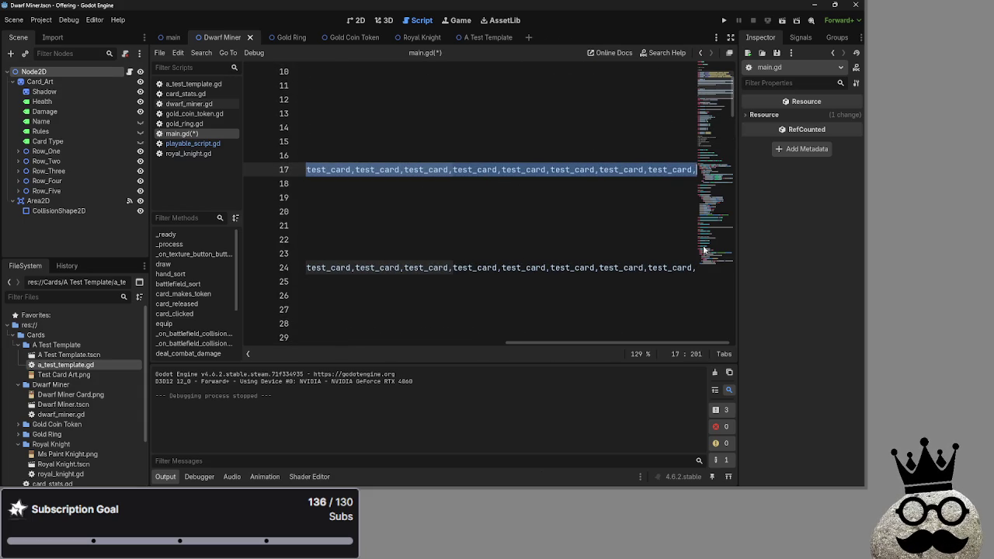
{"action": "key", "text": "BackSpace"}
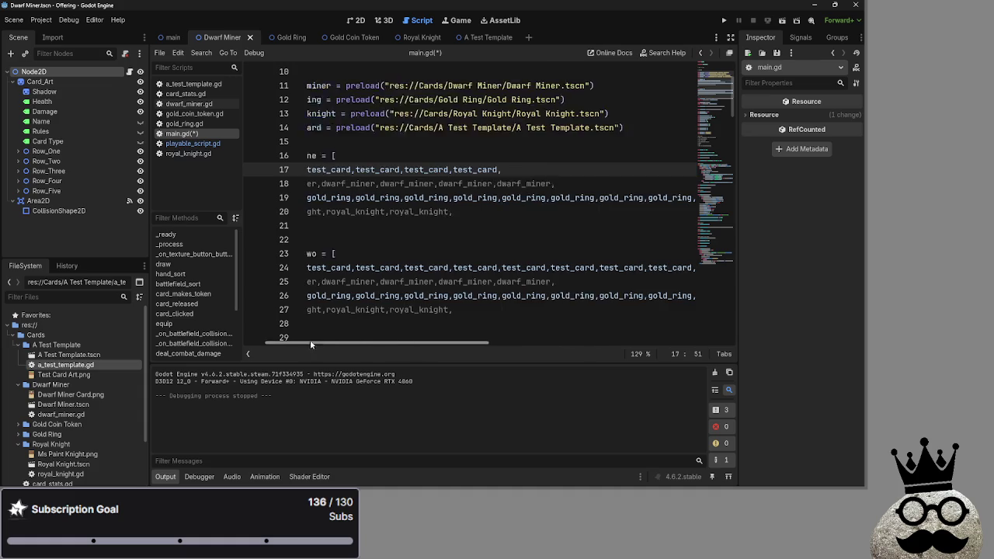
{"action": "double_click", "coordinate": [334, 168]}
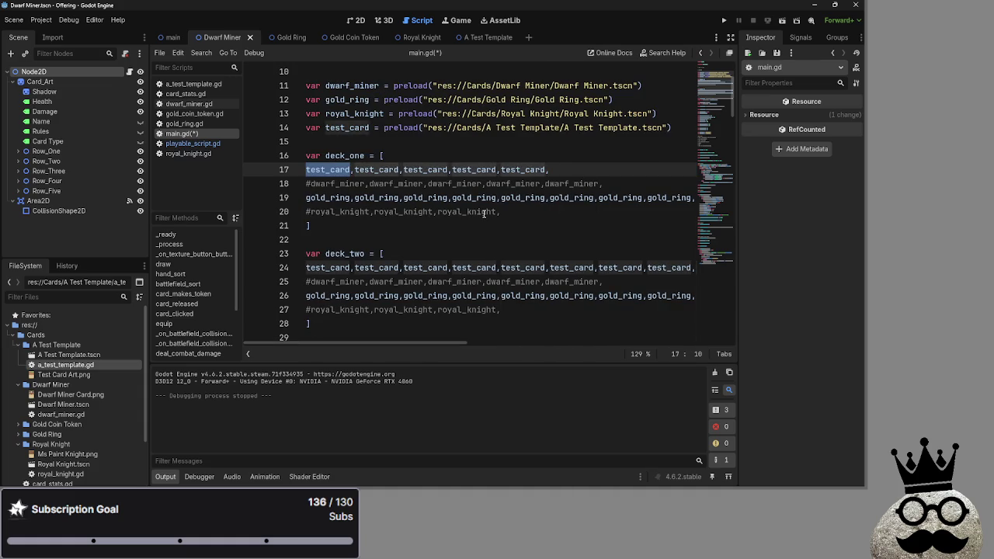
{"action": "left_click_drag", "start_coordinate": [549, 268], "coordinate": [714, 267]}
{"action": "key", "text": "BackSpace"}
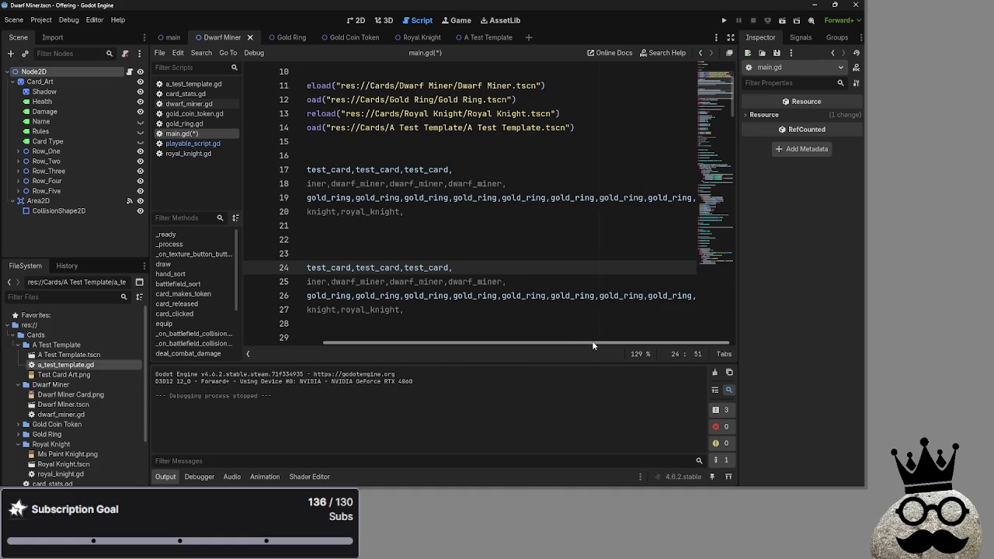
{"action": "left_click_drag", "start_coordinate": [550, 296], "coordinate": [703, 296]}
{"action": "key", "text": "BackSpace"}
{"action": "scroll", "coordinate": [544, 345], "scroll_direction": "left", "scroll_amount": 5}
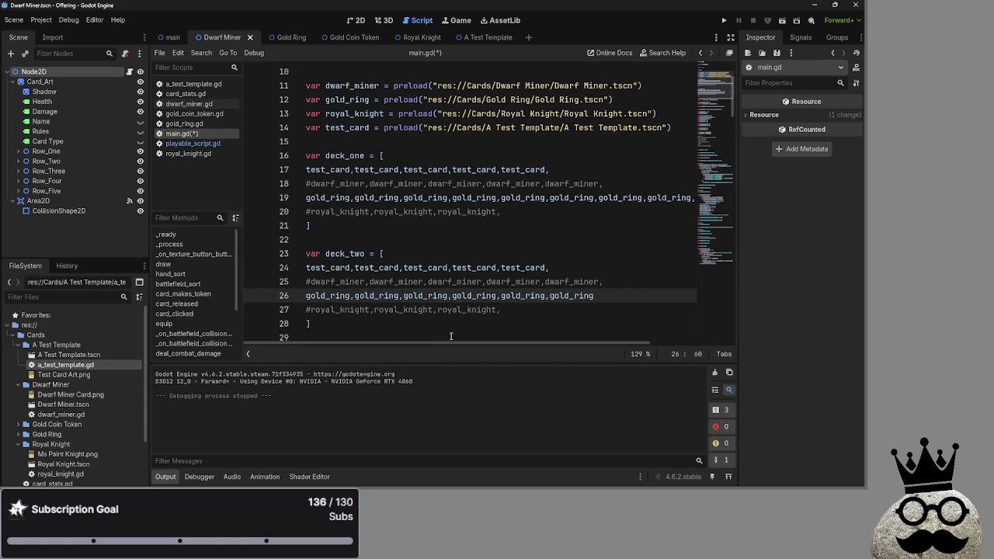
{"action": "left_click_drag", "start_coordinate": [600, 298], "coordinate": [551, 297]}
{"action": "key", "text": "BackSpace"}
{"action": "double_click", "coordinate": [535, 297]}
{"action": "left_click_drag", "start_coordinate": [549, 197], "coordinate": [695, 198]}
{"action": "key", "text": "BackSpace"}
{"action": "left_click_drag", "start_coordinate": [504, 344], "coordinate": [389, 347]}
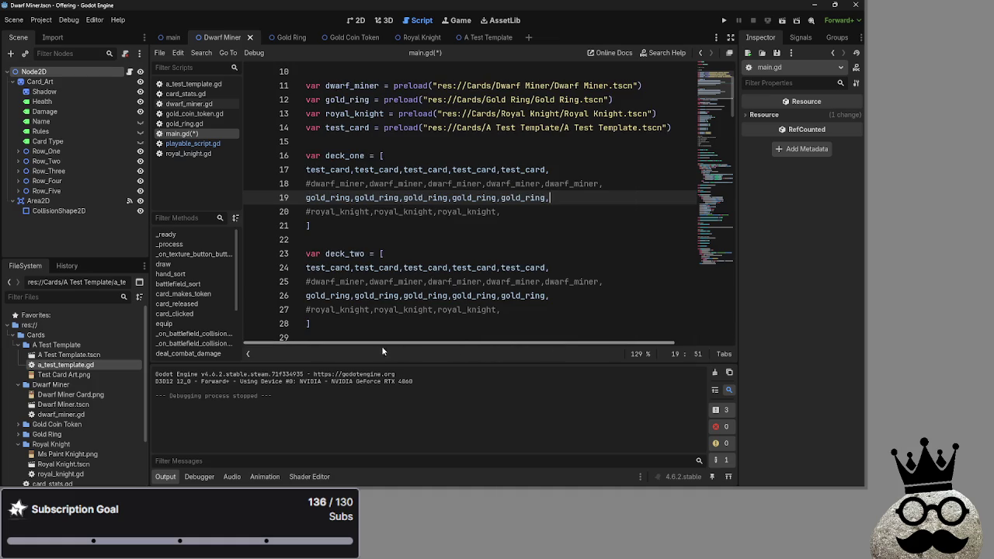
Step: Uncomment the dwarf_miner and royal_knight rows in both decks
{"action": "left_click", "coordinate": [313, 179]}
{"action": "key", "text": "BackSpace"}
{"action": "left_click", "coordinate": [314, 211]}
{"action": "key", "text": "BackSpace"}
{"action": "left_click", "coordinate": [311, 310]}
{"action": "key", "text": "BackSpace"}
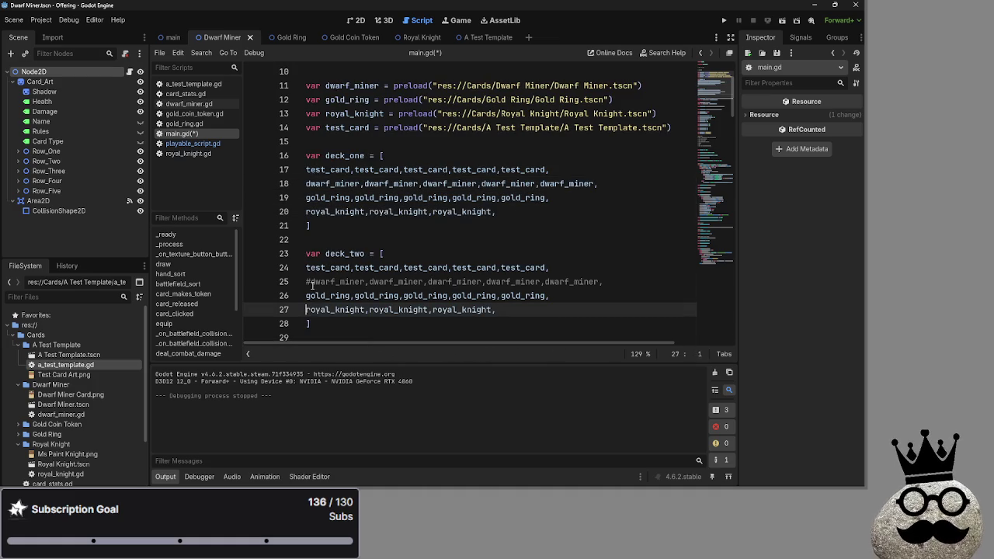
{"action": "left_click", "coordinate": [310, 281]}
{"action": "key", "text": "BackSpace"}
Step: Comment out both decks' test_card rows with #, then save and run the game with F5
{"action": "left_click", "coordinate": [307, 170]}
{"action": "type", "text": "#"}
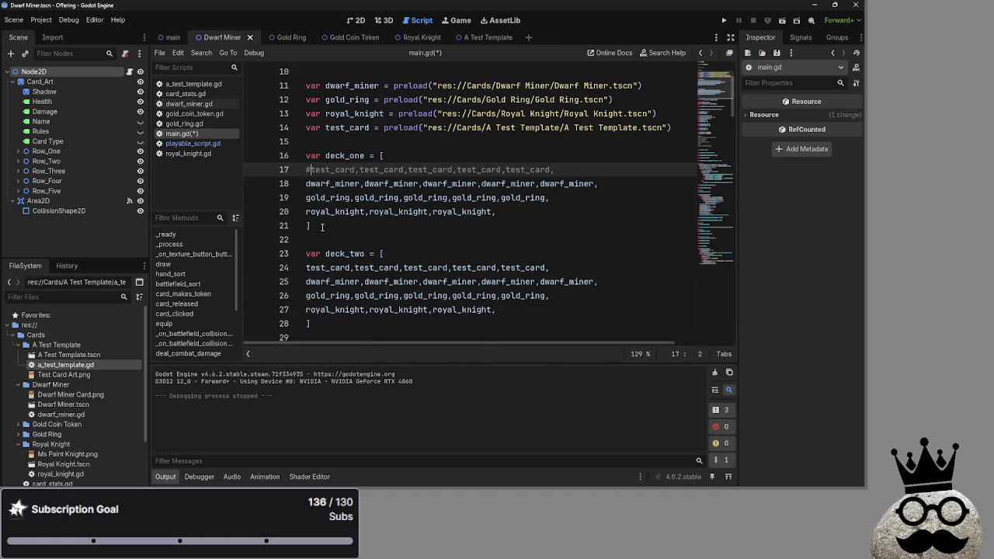
{"action": "left_click", "coordinate": [308, 267]}
{"action": "type", "text": "#"}
{"action": "left_click", "coordinate": [543, 239]}
{"action": "key", "text": "F5"}
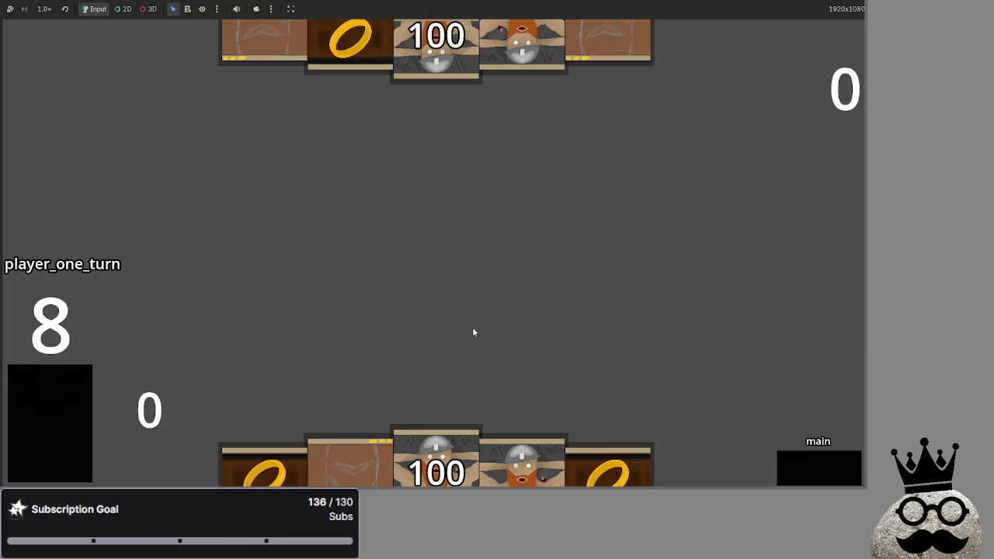
Step: Play two dwarf cards and two ring cards onto the board
{"action": "left_click_drag", "start_coordinate": [437, 455], "coordinate": [421, 267]}
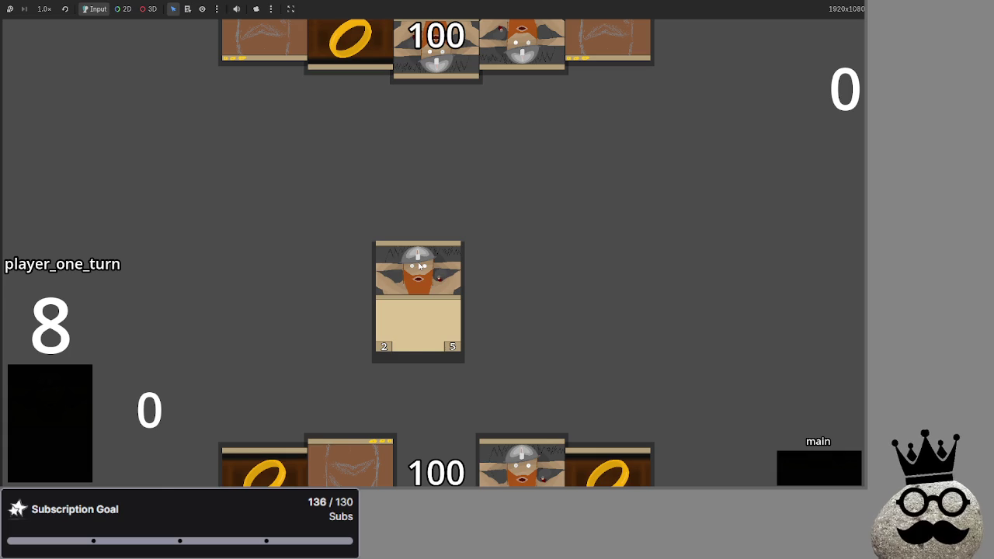
{"action": "mouse_move", "coordinate": [436, 459]}
{"action": "left_mouse_down"}
{"action": "mouse_move", "coordinate": [470, 240]}
{"action": "mouse_move", "coordinate": [466, 257]}
{"action": "left_mouse_up"}
{"action": "left_click_drag", "start_coordinate": [388, 452], "coordinate": [380, 348]}
{"action": "left_click_drag", "start_coordinate": [522, 464], "coordinate": [583, 340]}
Step: Advance through every phase of player one's and player two's turns until player one draws
{"action": "left_click", "coordinate": [802, 471]}
{"action": "left_click", "coordinate": [802, 470]}
{"action": "left_click", "coordinate": [801, 468]}
{"action": "left_click", "coordinate": [801, 468]}
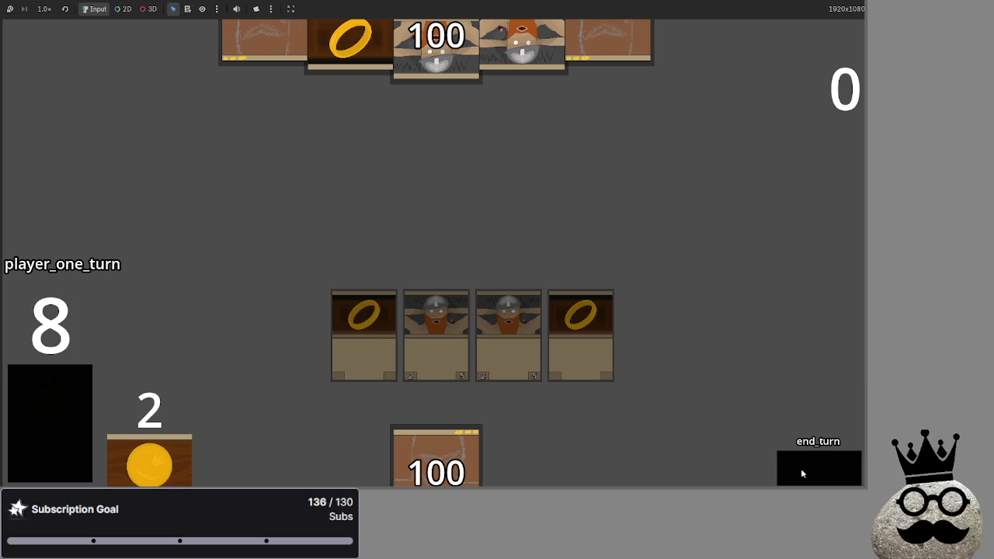
{"action": "left_click", "coordinate": [801, 469]}
{"action": "left_click", "coordinate": [801, 469]}
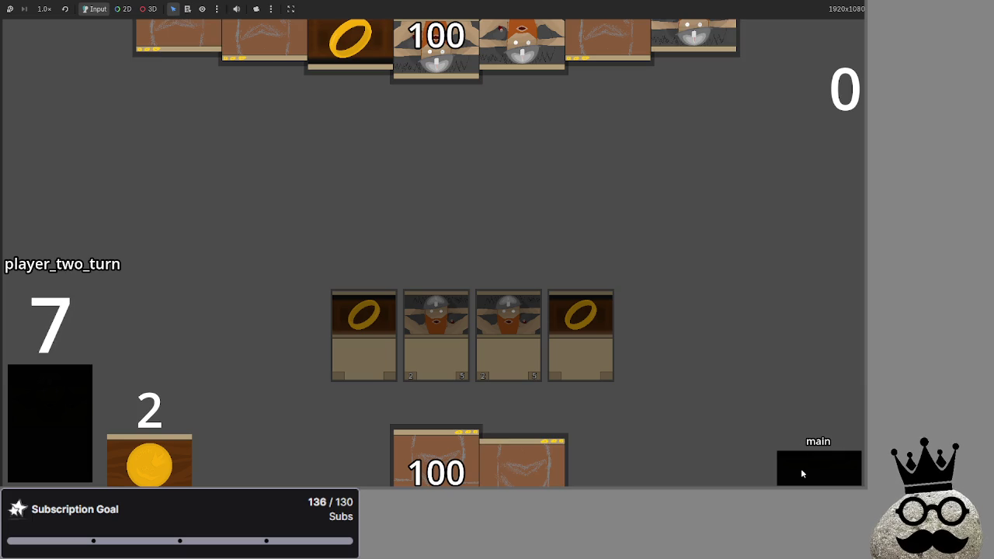
{"action": "left_click", "coordinate": [801, 469]}
{"action": "left_click", "coordinate": [802, 470]}
{"action": "left_click", "coordinate": [801, 469]}
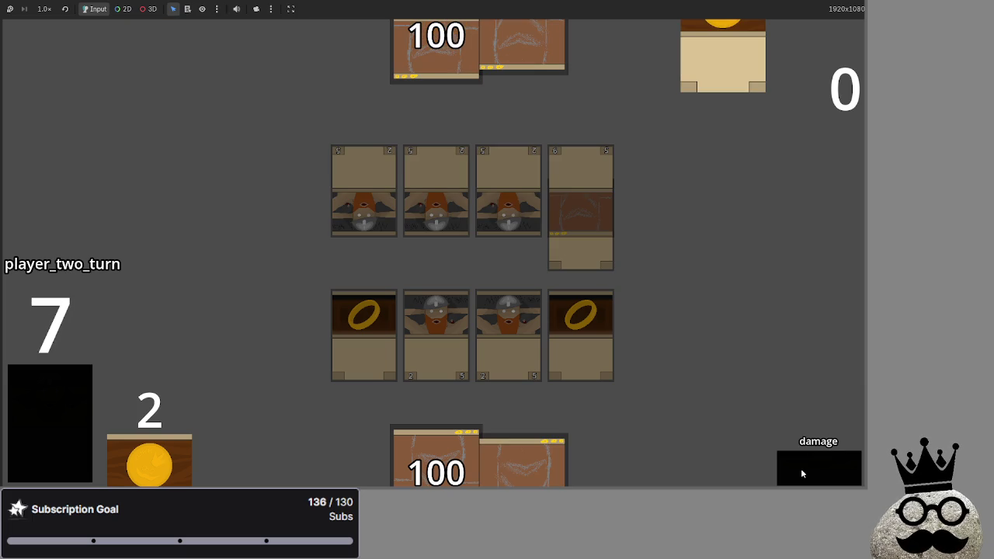
{"action": "left_click", "coordinate": [801, 468]}
{"action": "left_click", "coordinate": [801, 469]}
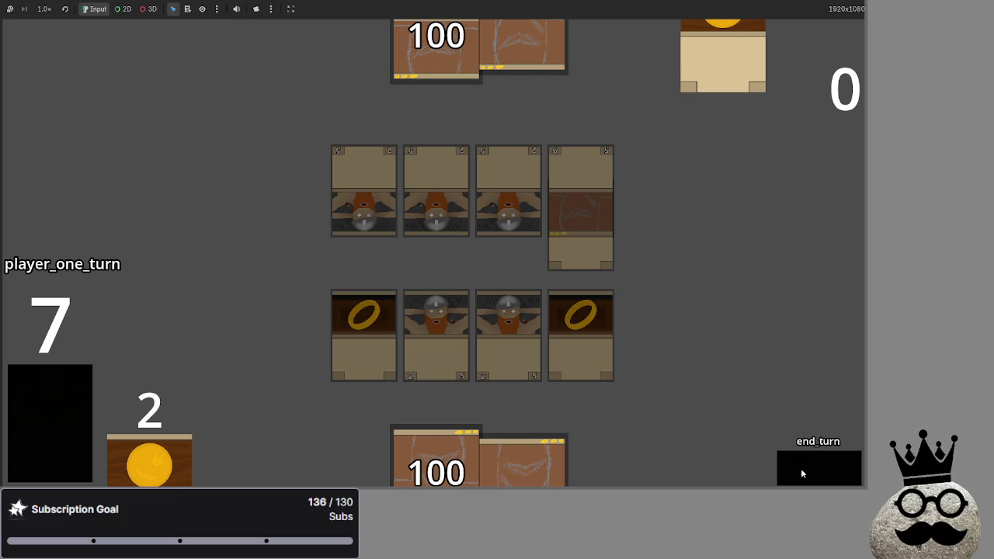
{"action": "left_click", "coordinate": [800, 469]}
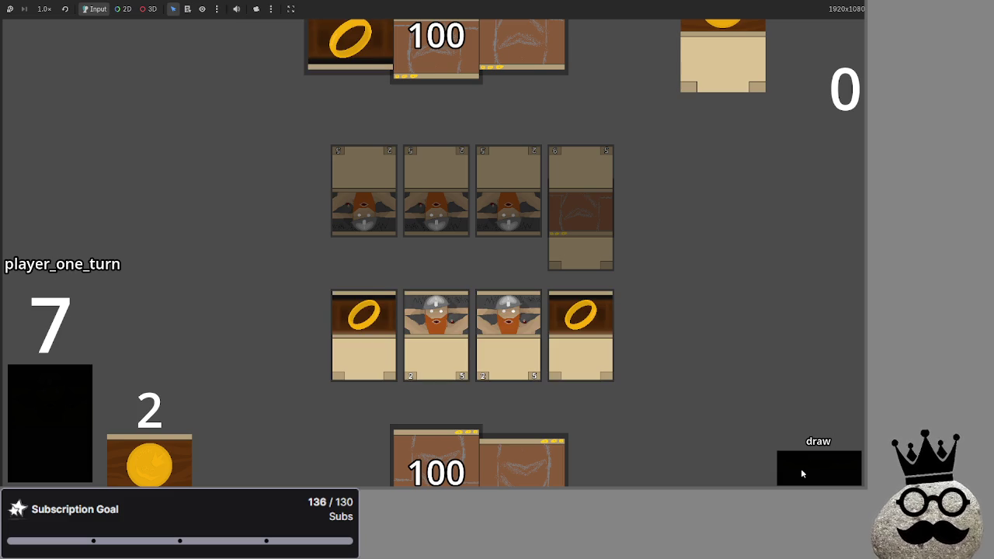
{"action": "left_click", "coordinate": [801, 468]}
Step: Play a dwarf card onto the field and equip a ring to a dwarf
{"action": "left_click", "coordinate": [351, 458]}
{"action": "left_click", "coordinate": [317, 302]}
{"action": "left_click_drag", "start_coordinate": [349, 462], "coordinate": [435, 288]}
{"action": "left_click_drag", "start_coordinate": [437, 458], "coordinate": [694, 226]}
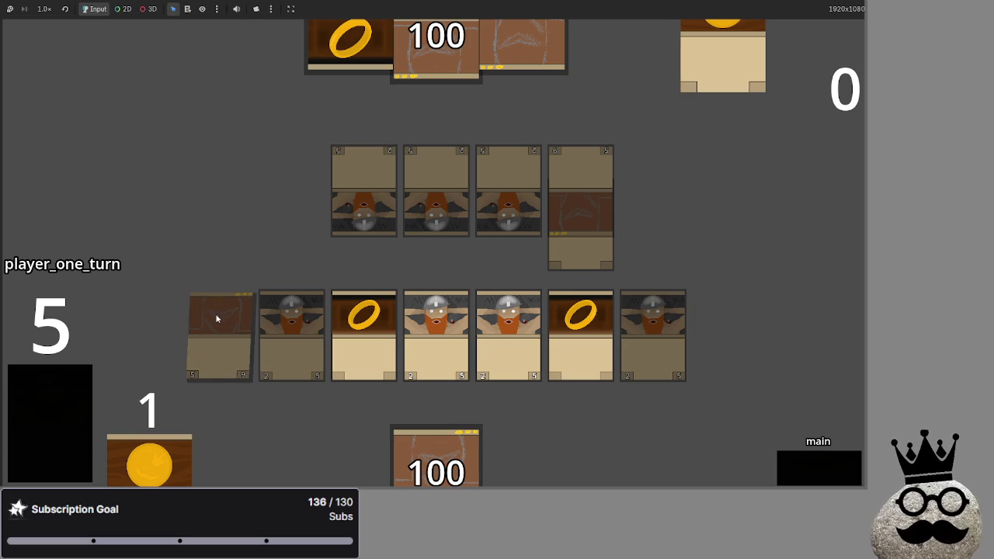
{"action": "left_click_drag", "start_coordinate": [579, 327], "coordinate": [436, 342]}
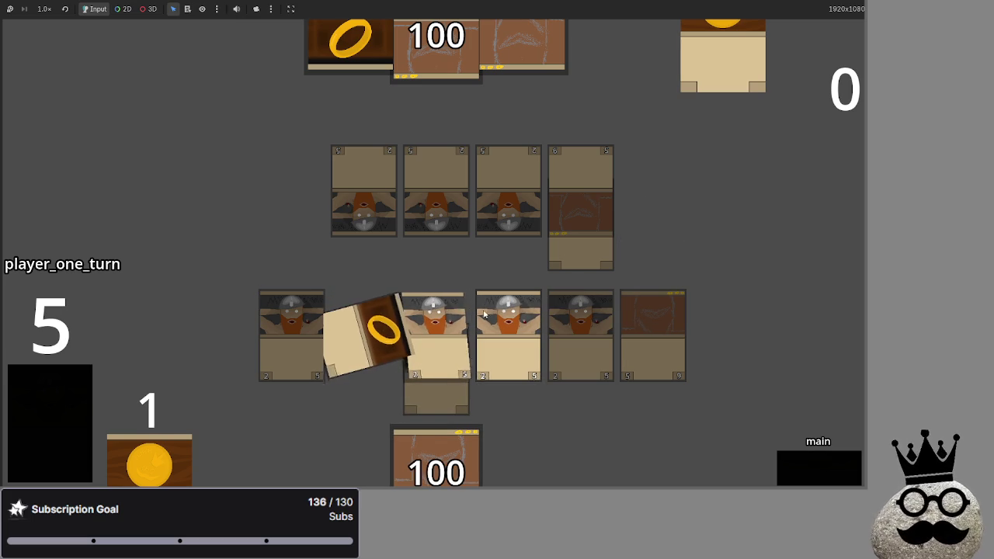
Step: Advance player one through attack and damage, play the remaining hand card, and end the turn
{"action": "left_click", "coordinate": [826, 462]}
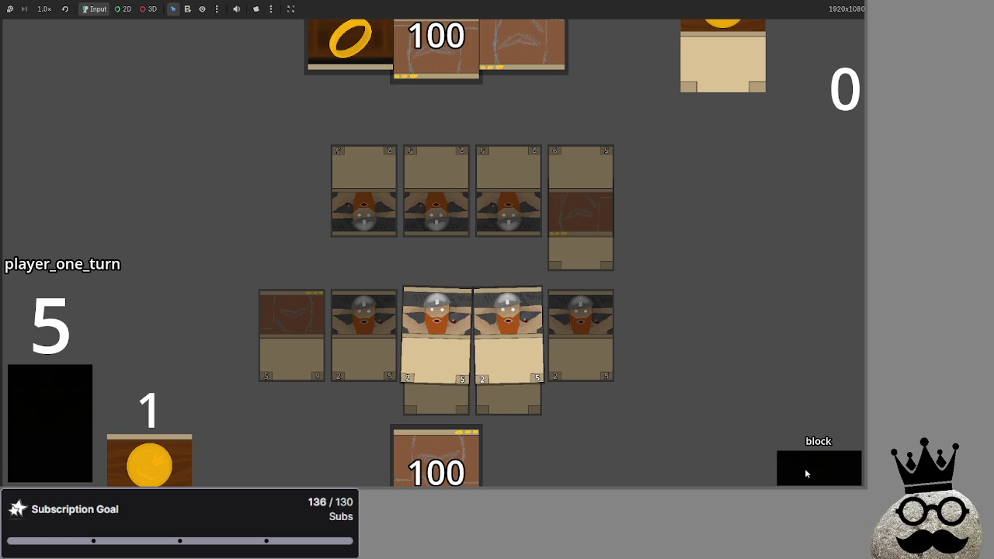
{"action": "left_click", "coordinate": [803, 469]}
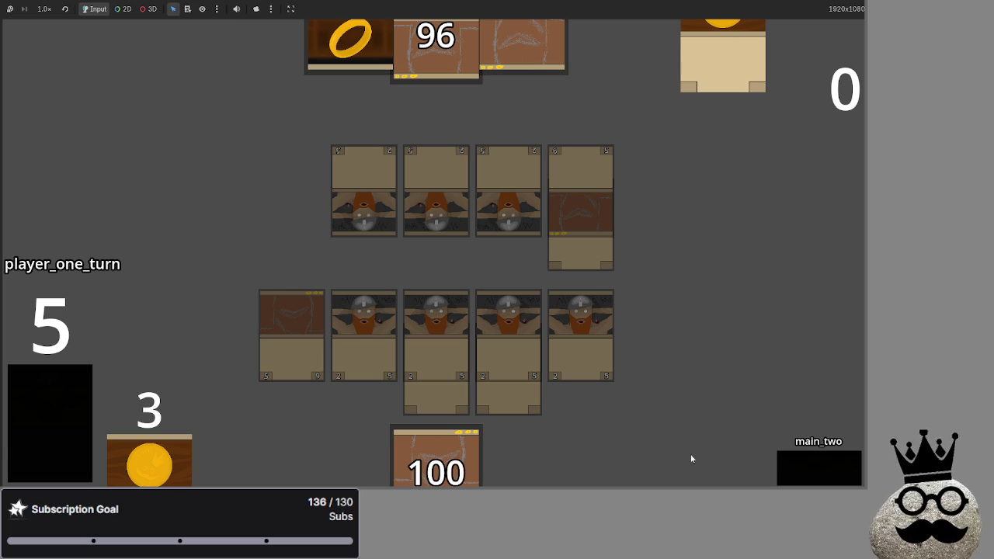
{"action": "left_click_drag", "start_coordinate": [436, 459], "coordinate": [677, 282]}
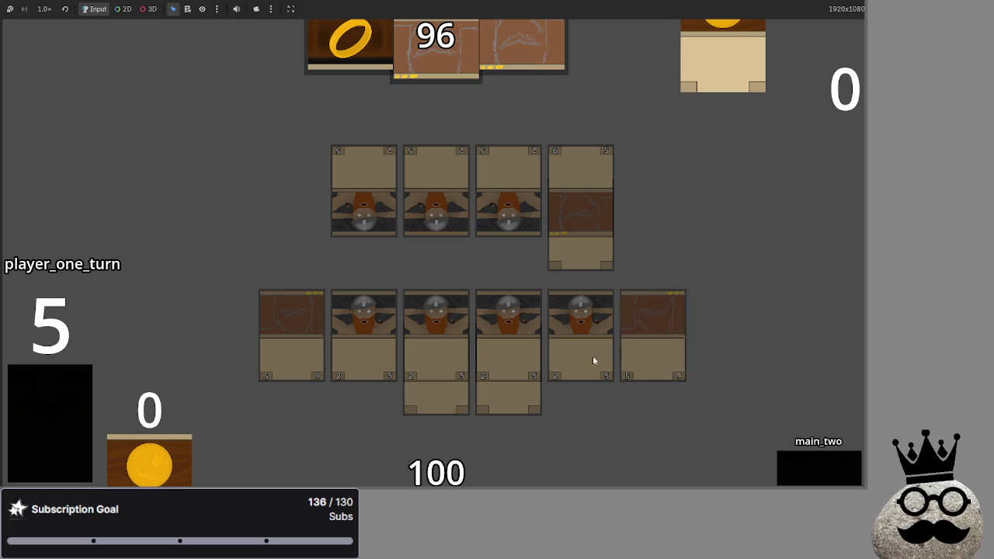
{"action": "left_click", "coordinate": [831, 467]}
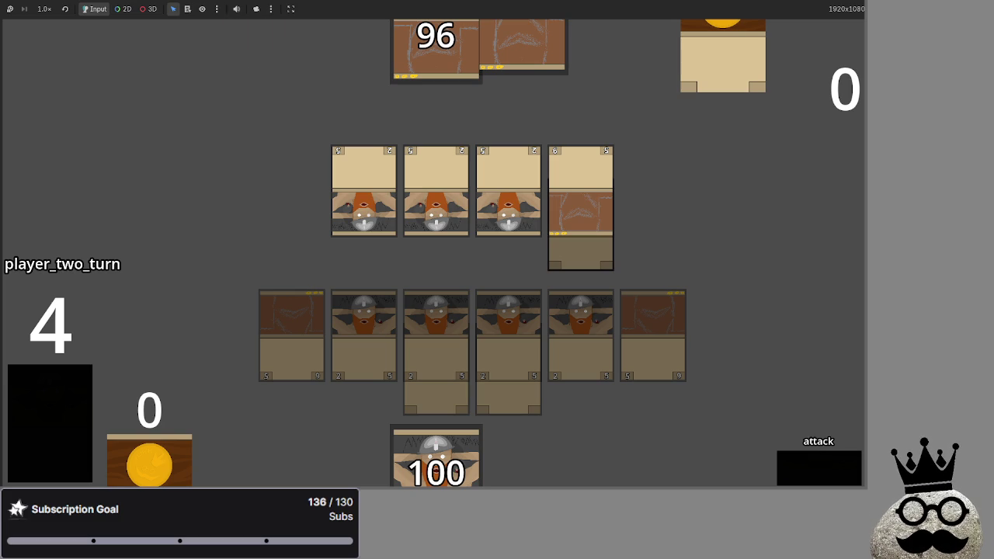
Step: Resolve player two's attack, dropping player one to 89, then refresh and draw two gold rings
{"action": "left_click", "coordinate": [801, 464]}
{"action": "left_click", "coordinate": [806, 468]}
{"action": "left_click", "coordinate": [806, 468]}
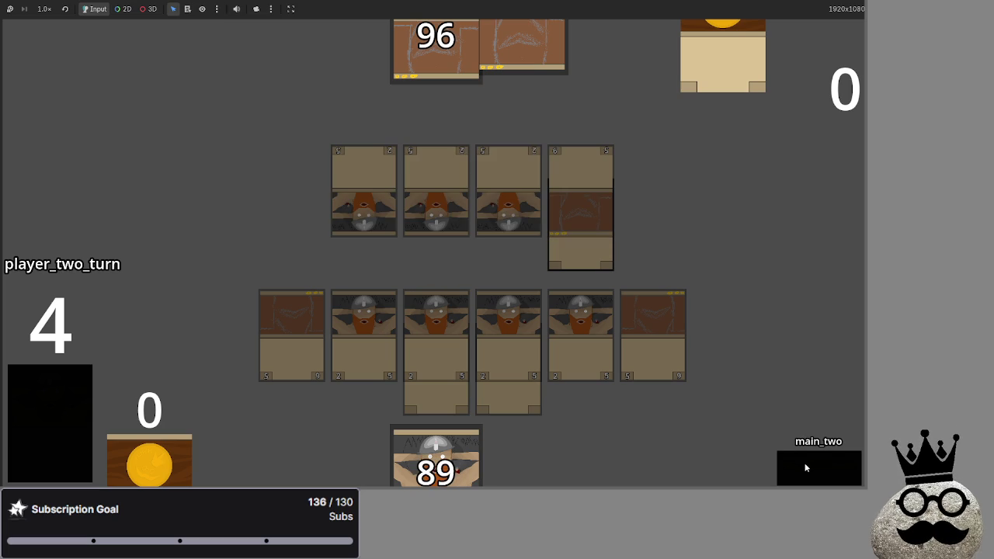
{"action": "left_click", "coordinate": [807, 468]}
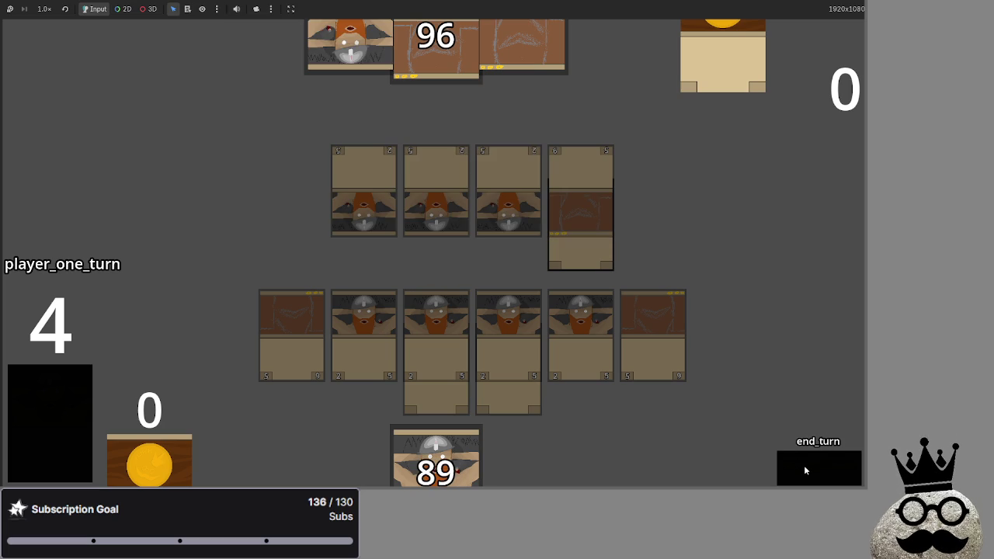
{"action": "left_click", "coordinate": [807, 468]}
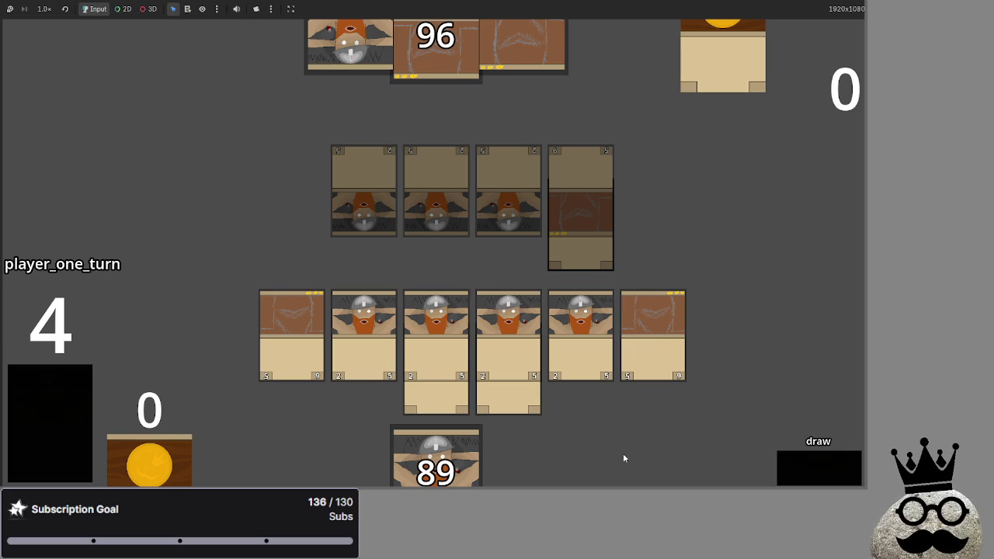
{"action": "left_click", "coordinate": [814, 470]}
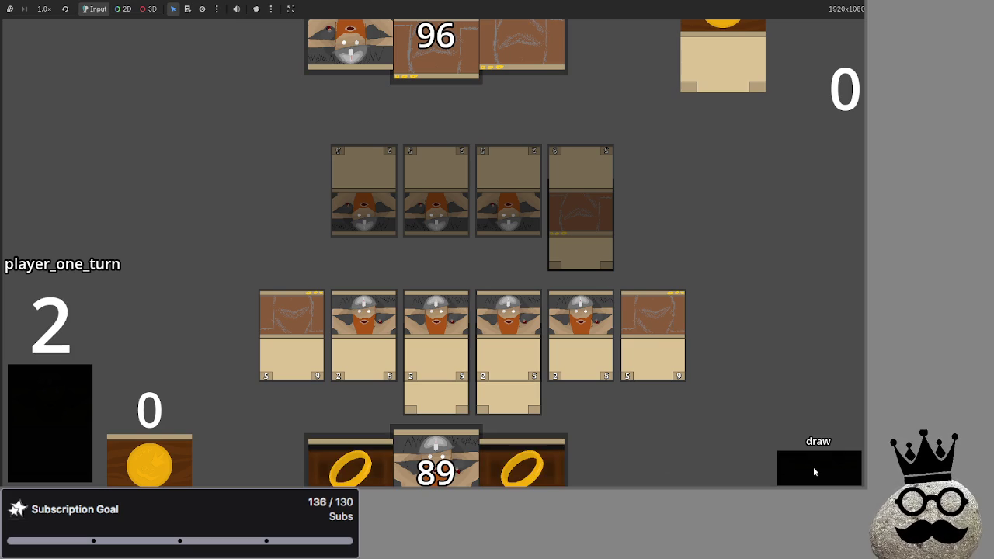
Step: Play both gold rings and advance player one's turn through every phase to its end
{"action": "left_click", "coordinate": [543, 458]}
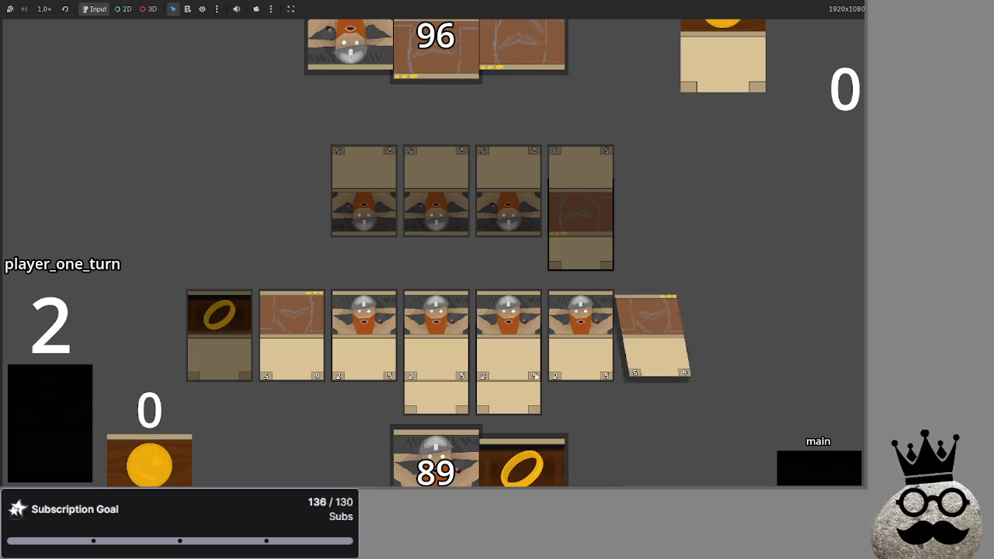
{"action": "left_click", "coordinate": [515, 458]}
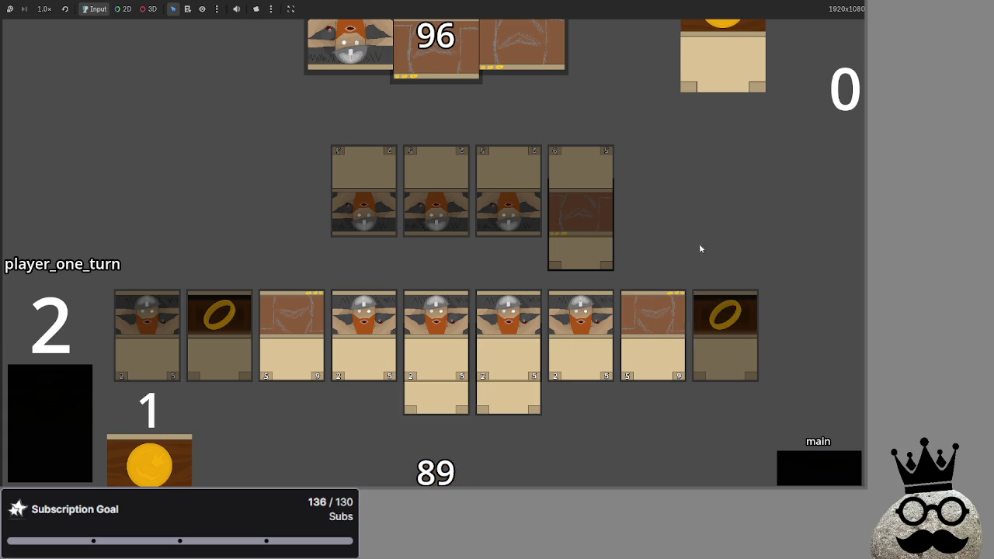
{"action": "left_click", "coordinate": [805, 461]}
{"action": "left_click", "coordinate": [806, 466]}
{"action": "left_click", "coordinate": [805, 465]}
{"action": "left_click", "coordinate": [805, 465]}
{"action": "left_click", "coordinate": [806, 466]}
Step: Pass to player two, refresh and draw, and advance to the block phase
{"action": "left_click", "coordinate": [805, 465]}
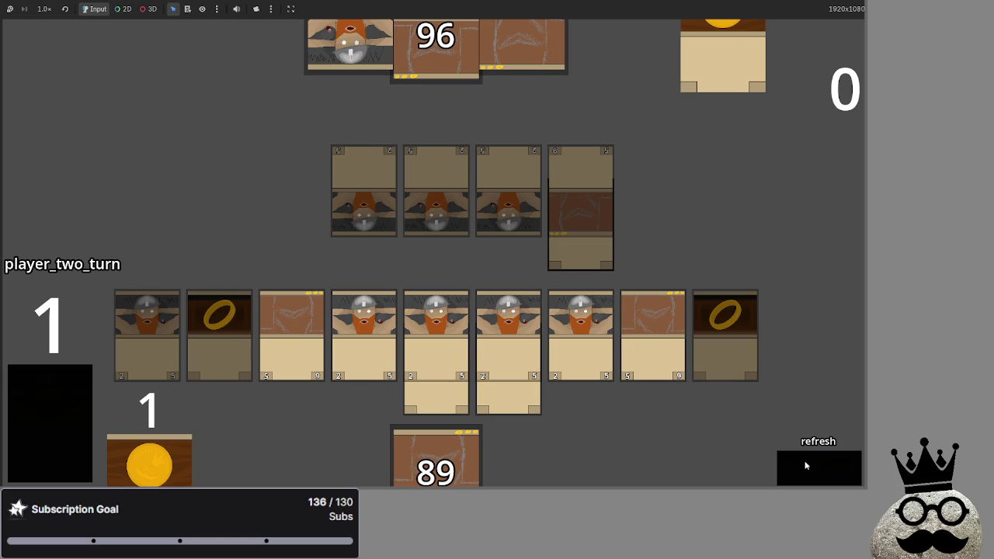
{"action": "left_click", "coordinate": [805, 466]}
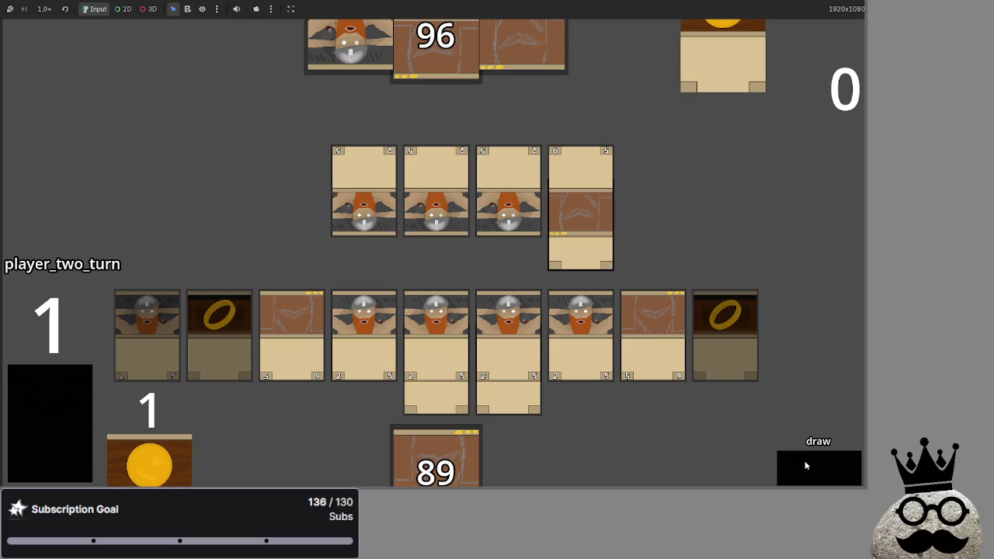
{"action": "left_click", "coordinate": [806, 465]}
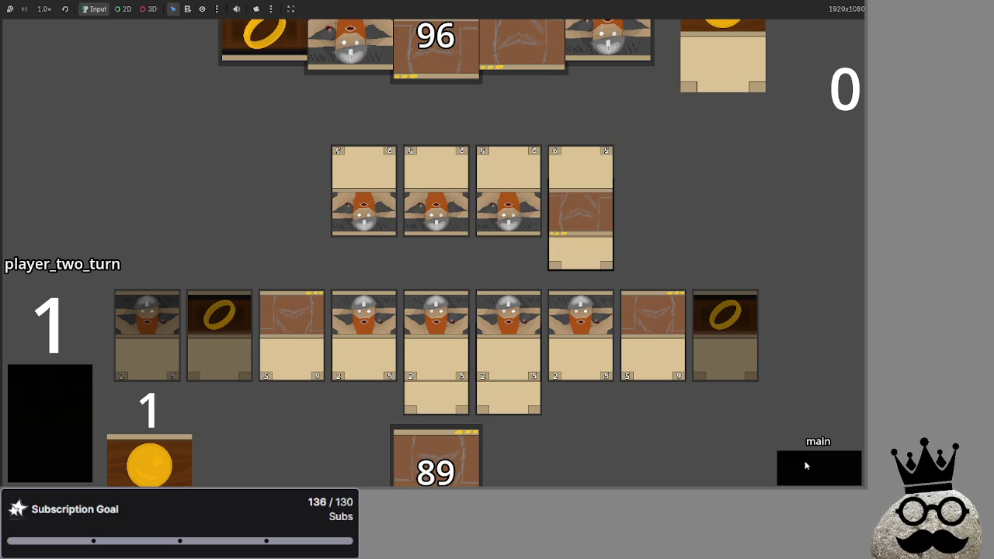
{"action": "left_click", "coordinate": [805, 466]}
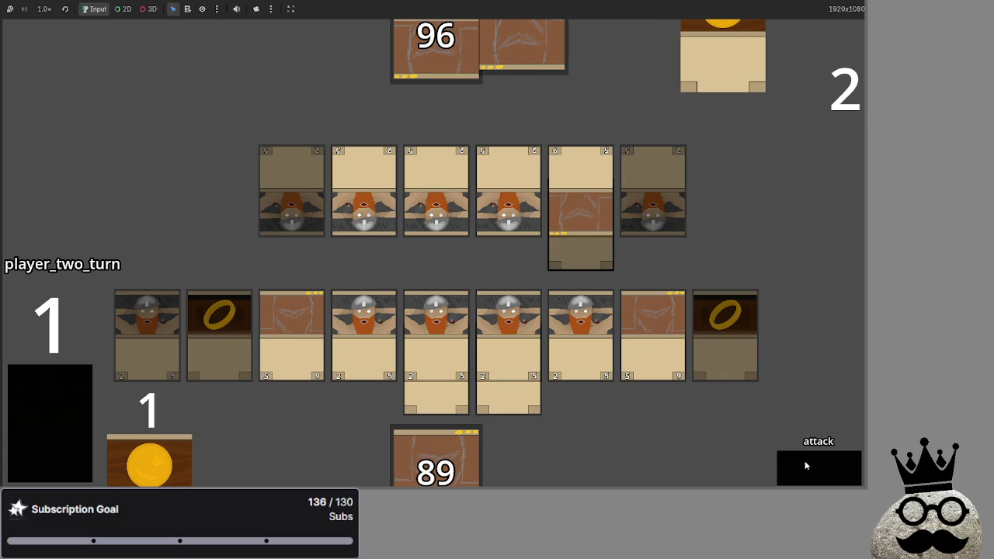
{"action": "left_click", "coordinate": [806, 465]}
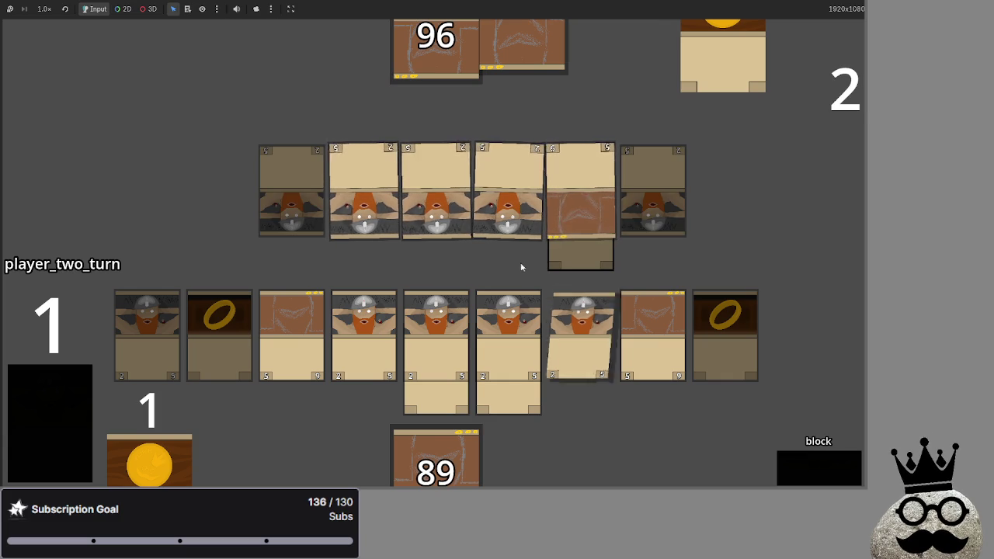
Step: Assign two bottom-row blockers, resolve combat damage to 85, and end player two's turn
{"action": "left_click", "coordinate": [651, 311]}
{"action": "left_click", "coordinate": [291, 330]}
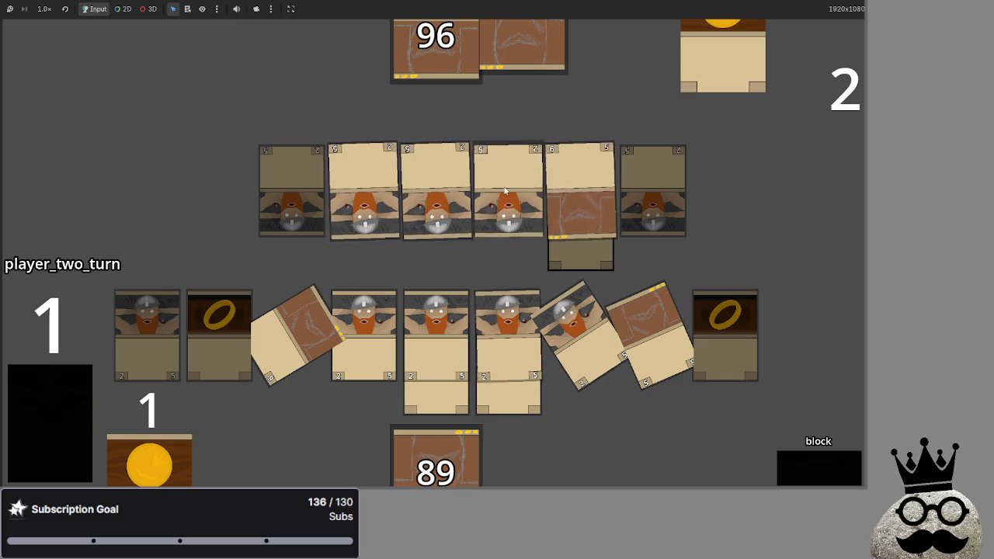
{"action": "left_click", "coordinate": [795, 468]}
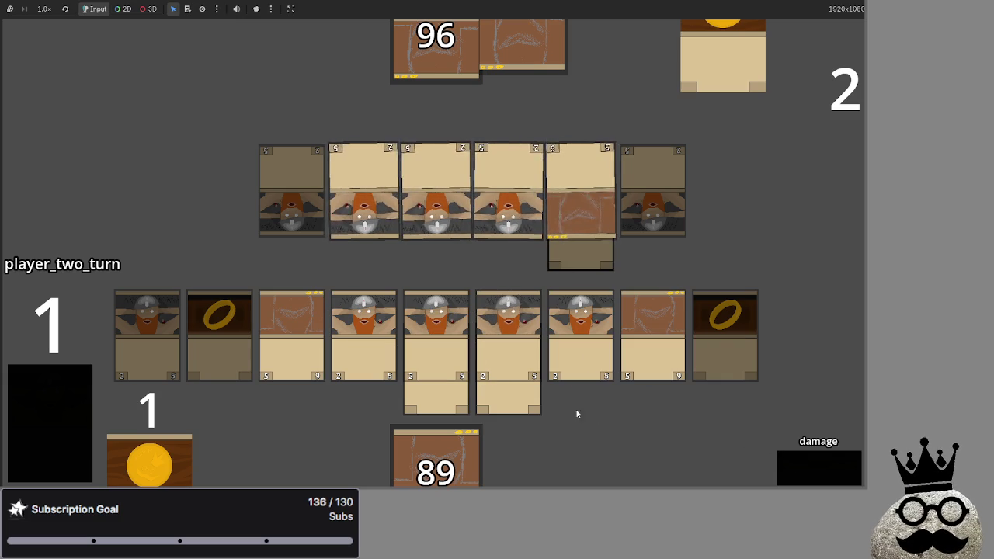
{"action": "left_click", "coordinate": [827, 477]}
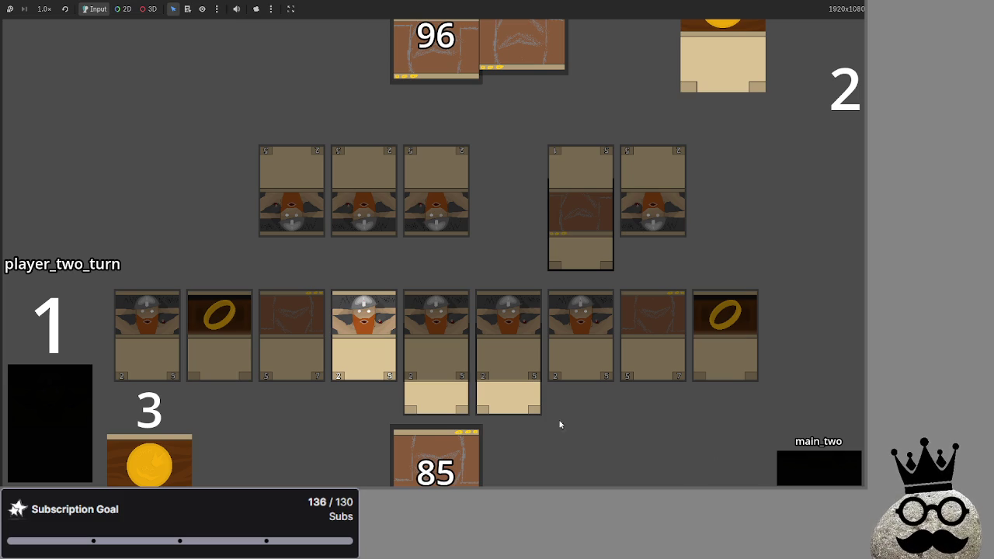
{"action": "left_click", "coordinate": [786, 468]}
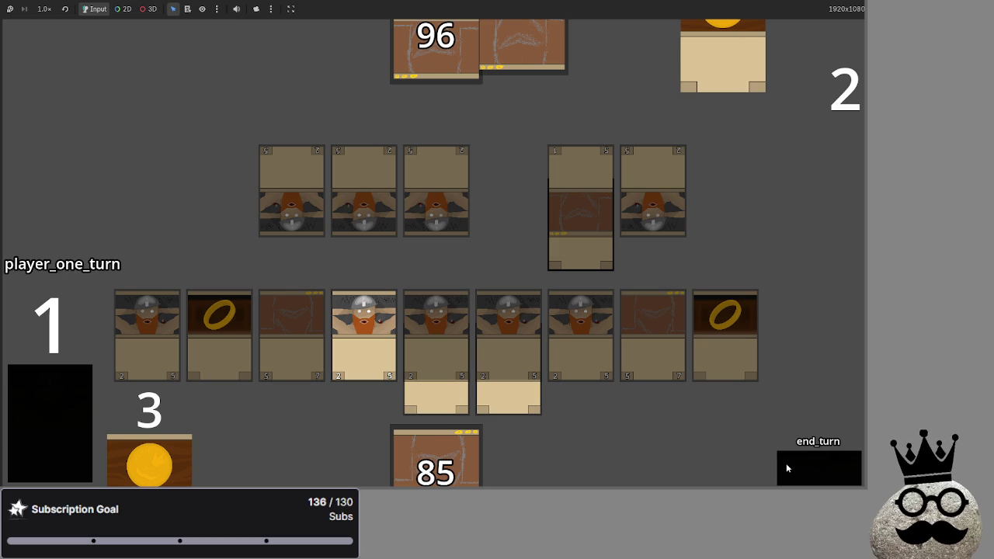
Step: Refresh player one, draw the top deck card into the hand, and advance combat to main_two
{"action": "left_click", "coordinate": [790, 462]}
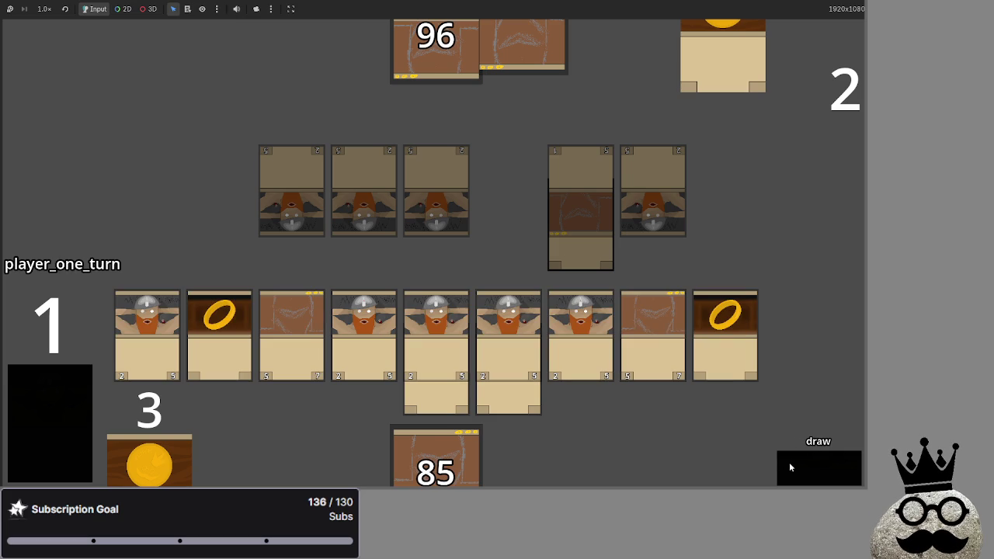
{"action": "left_click", "coordinate": [789, 462]}
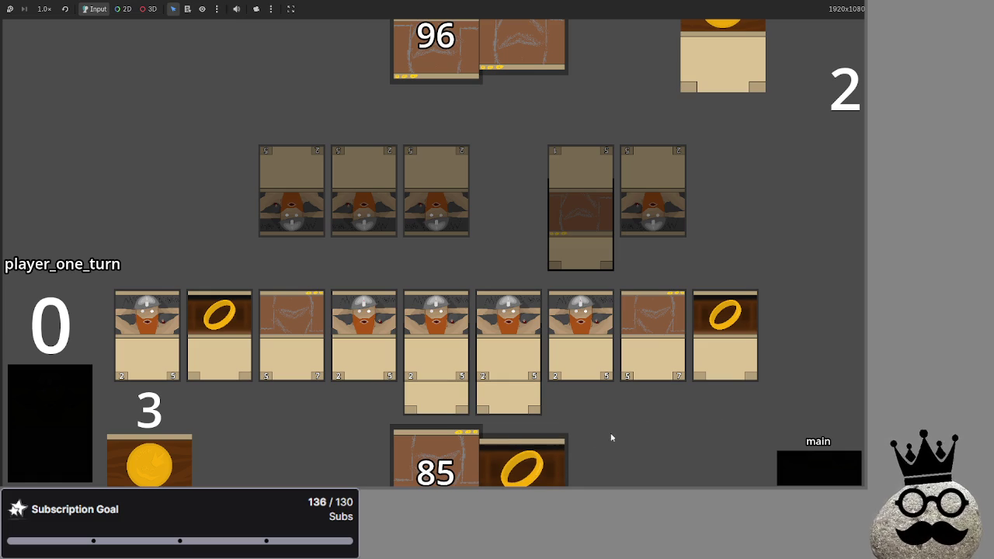
{"action": "mouse_move", "coordinate": [444, 457]}
{"action": "left_mouse_down"}
{"action": "mouse_move", "coordinate": [446, 257]}
{"action": "mouse_move", "coordinate": [448, 268]}
{"action": "left_mouse_up"}
{"action": "left_click", "coordinate": [806, 472]}
{"action": "left_click", "coordinate": [806, 472]}
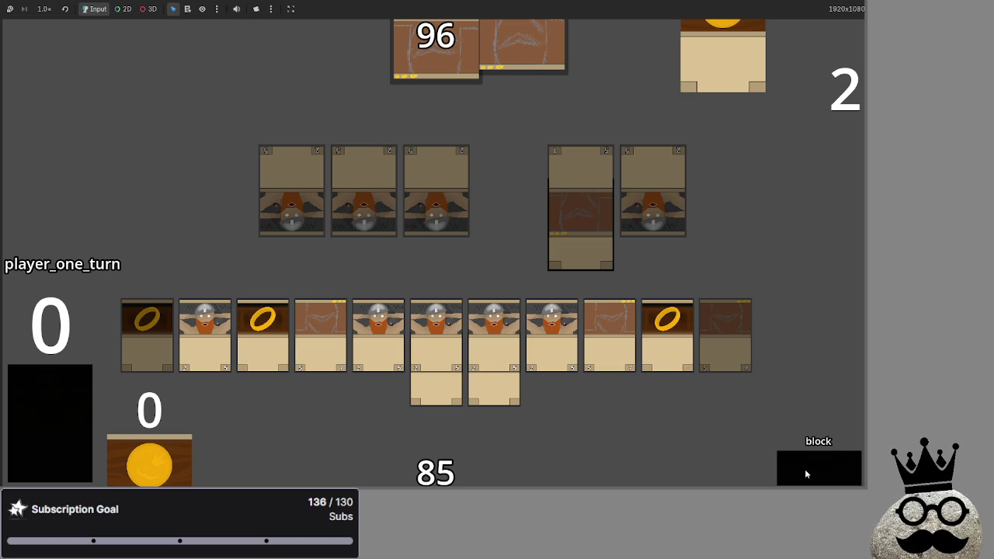
{"action": "left_click", "coordinate": [805, 469]}
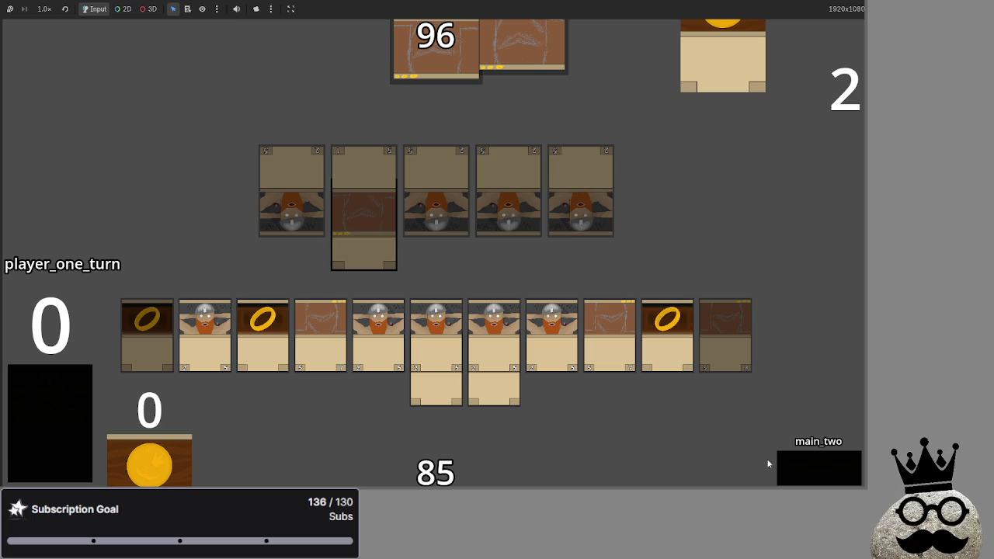
Step: Try equipping a gold ring card onto a creature, then return to the editor
{"action": "mouse_move", "coordinate": [652, 371]}
{"action": "left_mouse_down"}
{"action": "mouse_move", "coordinate": [623, 318]}
{"action": "mouse_move", "coordinate": [614, 327]}
{"action": "left_mouse_up"}
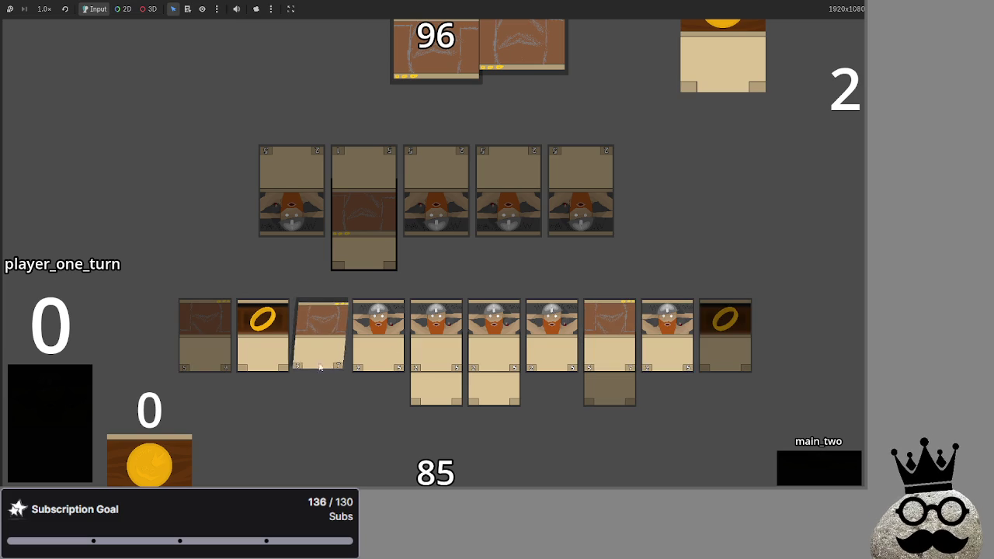
{"action": "mouse_move", "coordinate": [402, 367]}
{"action": "left_mouse_down"}
{"action": "mouse_move", "coordinate": [392, 373]}
{"action": "mouse_move", "coordinate": [323, 314]}
{"action": "mouse_move", "coordinate": [553, 357]}
{"action": "left_mouse_up"}
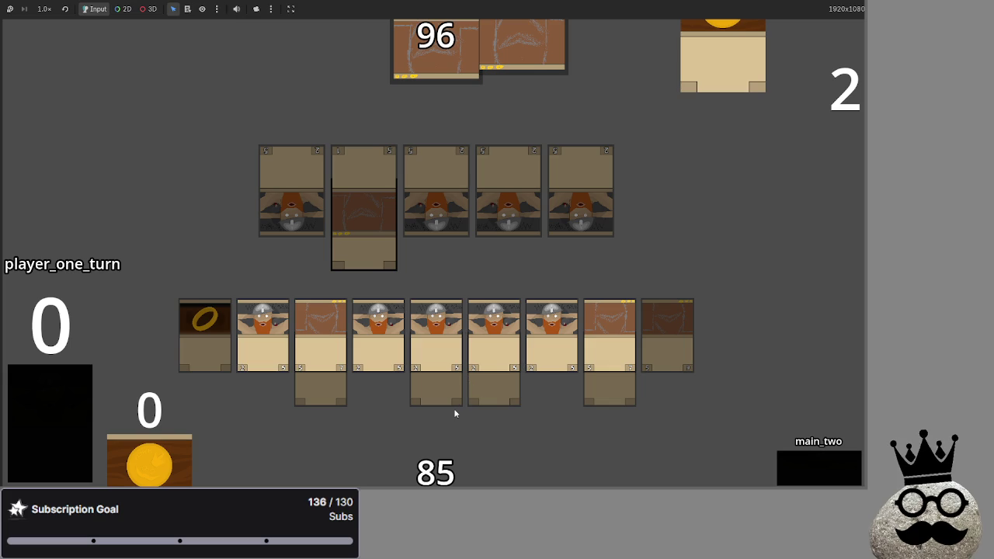
{"action": "key", "text": "alt+Tab"}
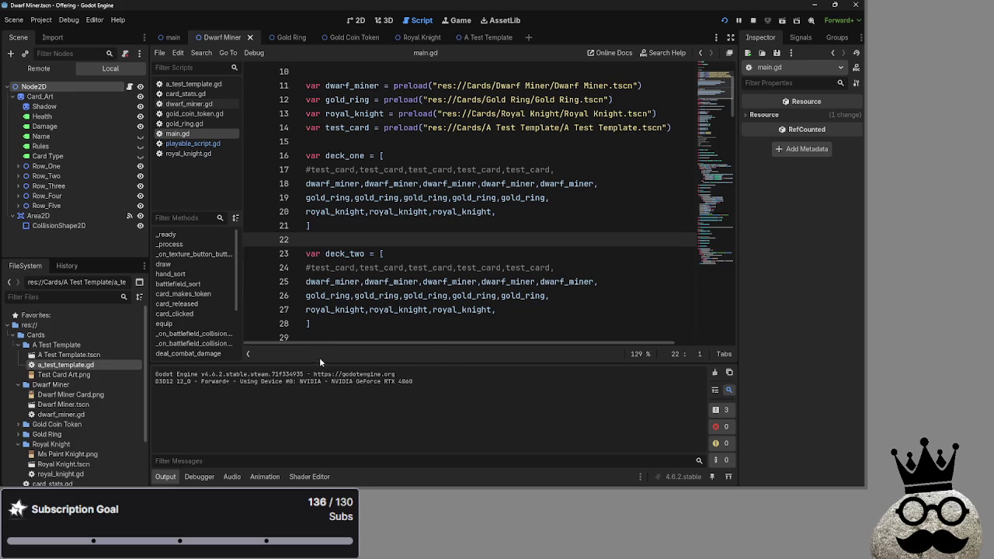
Step: Return to the script editor and scroll through main.gd's TODO list and functions down to bot_equips
{"action": "scroll", "coordinate": [386, 183], "scroll_direction": "down", "scroll_amount": 2}
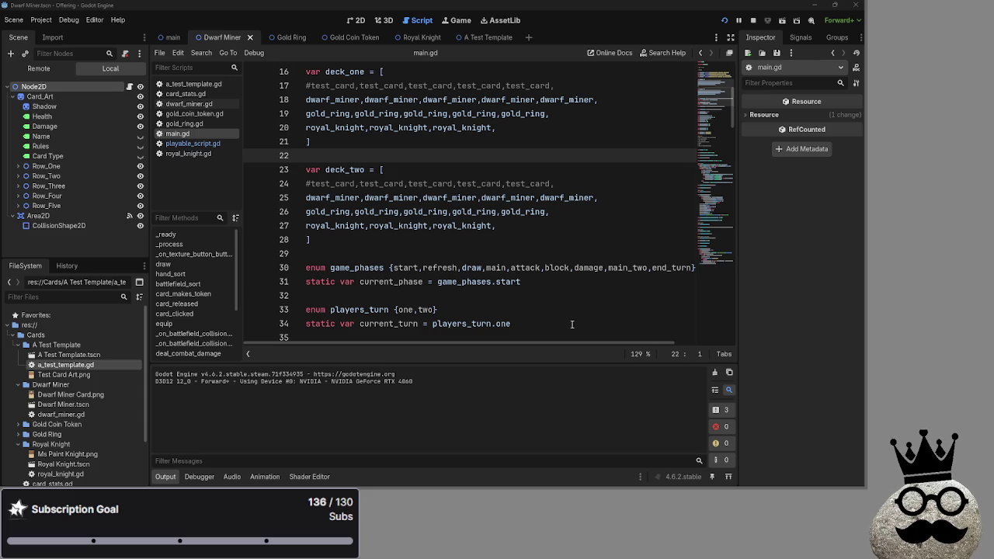
{"action": "scroll", "coordinate": [562, 284], "scroll_direction": "down", "scroll_amount": 10}
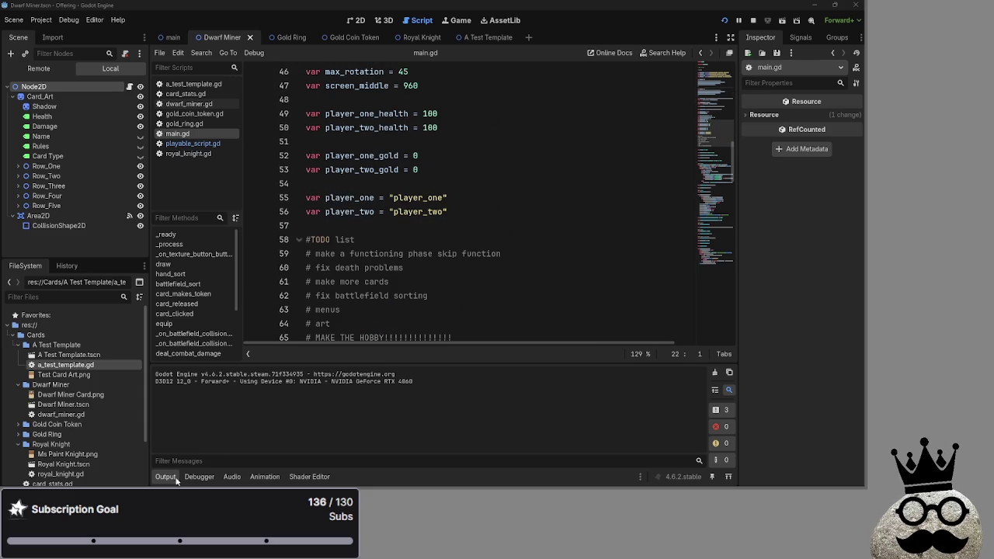
{"action": "key", "text": "alt+Tab"}
{"action": "key", "text": "alt+Tab"}
{"action": "key", "text": "alt+Tab"}
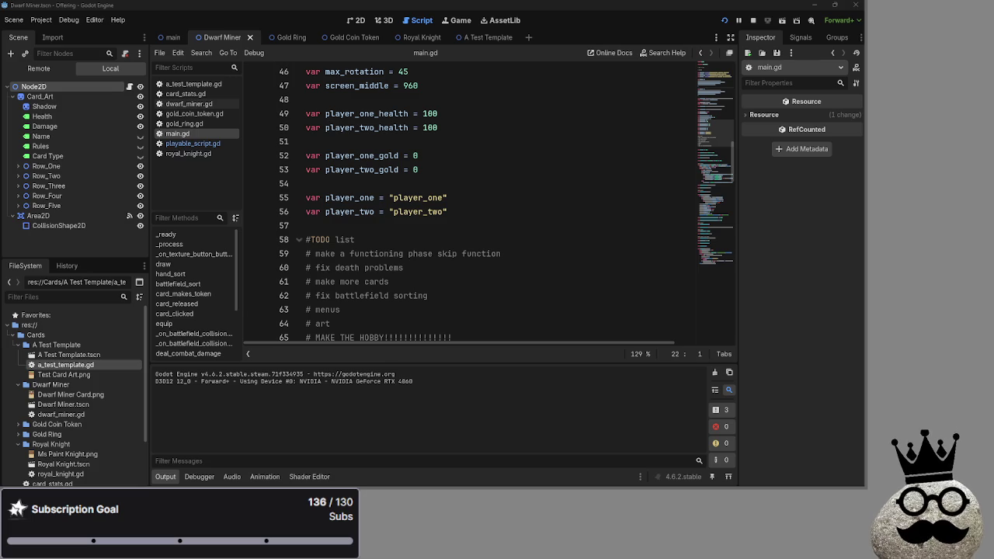
{"action": "scroll", "coordinate": [464, 319], "scroll_direction": "down", "scroll_amount": 10}
{"action": "scroll", "coordinate": [464, 318], "scroll_direction": "down", "scroll_amount": 15}
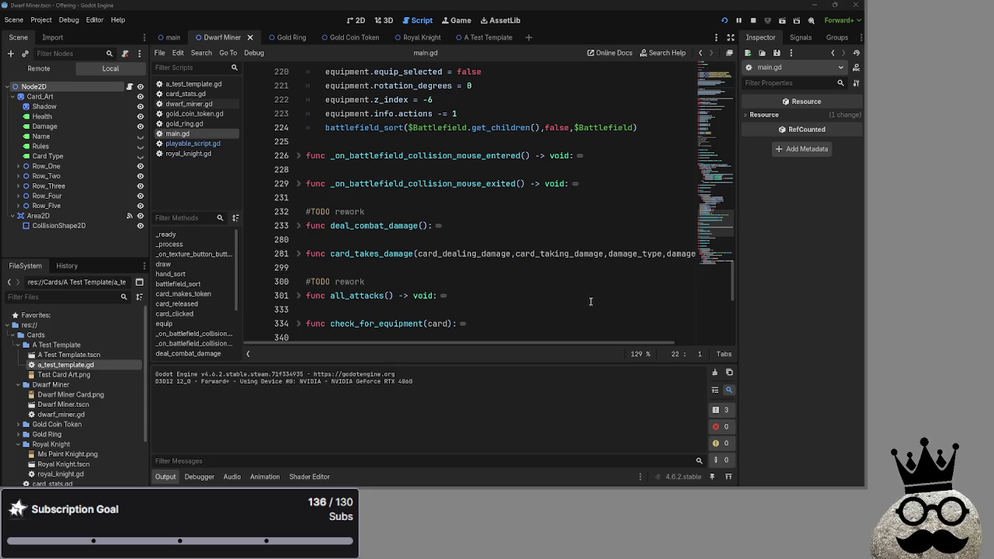
{"action": "scroll", "coordinate": [518, 268], "scroll_direction": "down", "scroll_amount": 10}
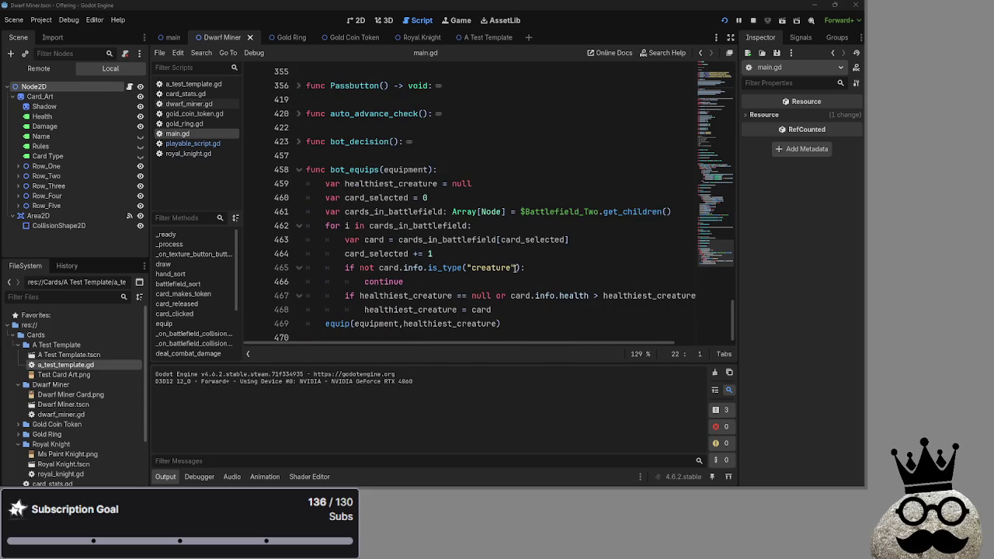
{"action": "scroll", "coordinate": [518, 268], "scroll_direction": "up", "scroll_amount": 10}
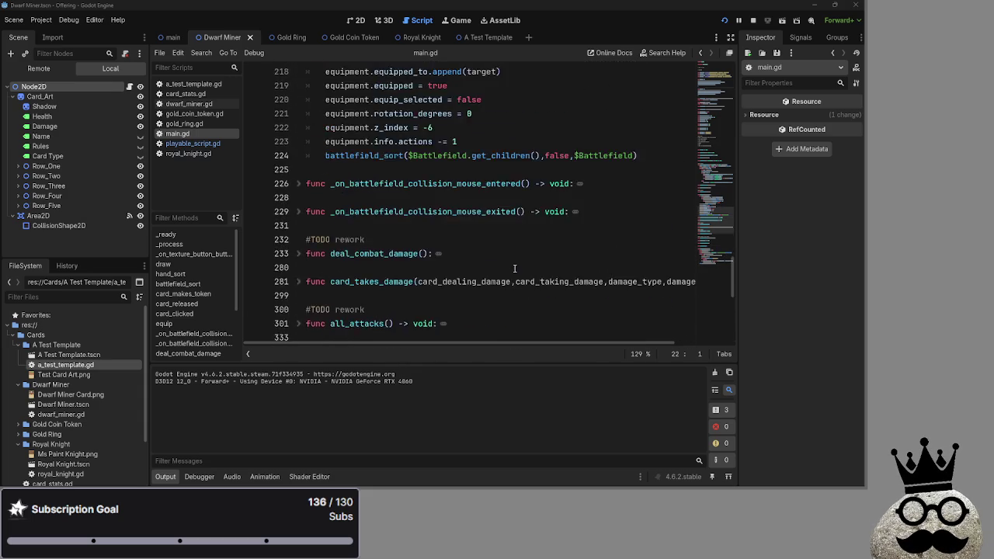
{"action": "scroll", "coordinate": [514, 269], "scroll_direction": "up", "scroll_amount": 3}
{"action": "scroll", "coordinate": [514, 269], "scroll_direction": "down", "scroll_amount": 3}
{"action": "scroll", "coordinate": [514, 271], "scroll_direction": "down", "scroll_amount": 10}
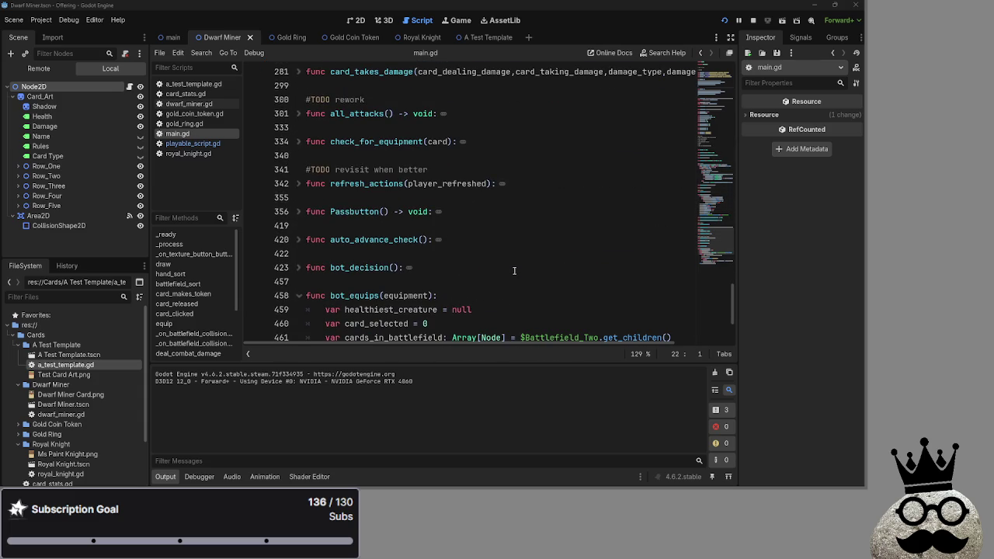
{"action": "scroll", "coordinate": [400, 249], "scroll_direction": "down", "scroll_amount": 1}
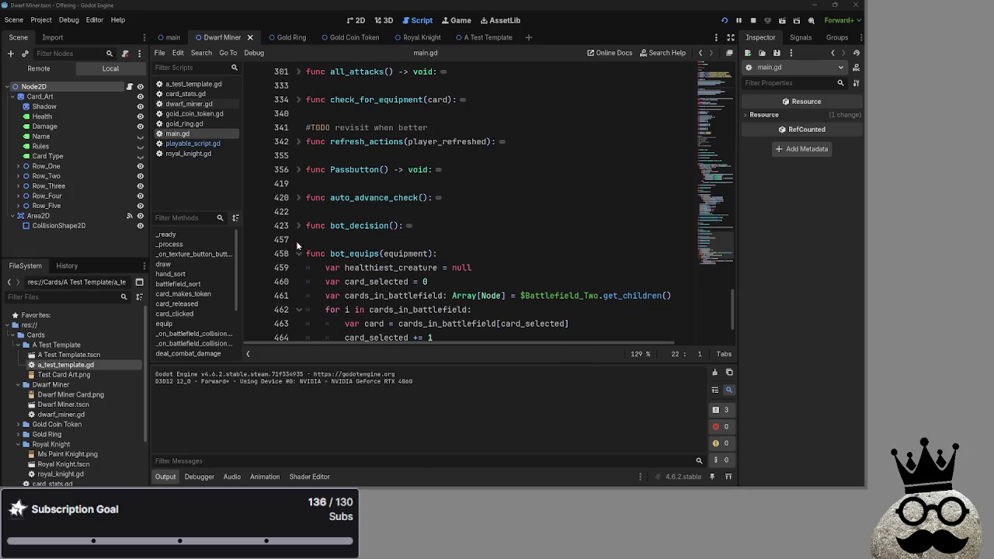
{"action": "scroll", "coordinate": [299, 232], "scroll_direction": "down", "scroll_amount": 1}
{"action": "scroll", "coordinate": [300, 232], "scroll_direction": "down", "scroll_amount": 1}
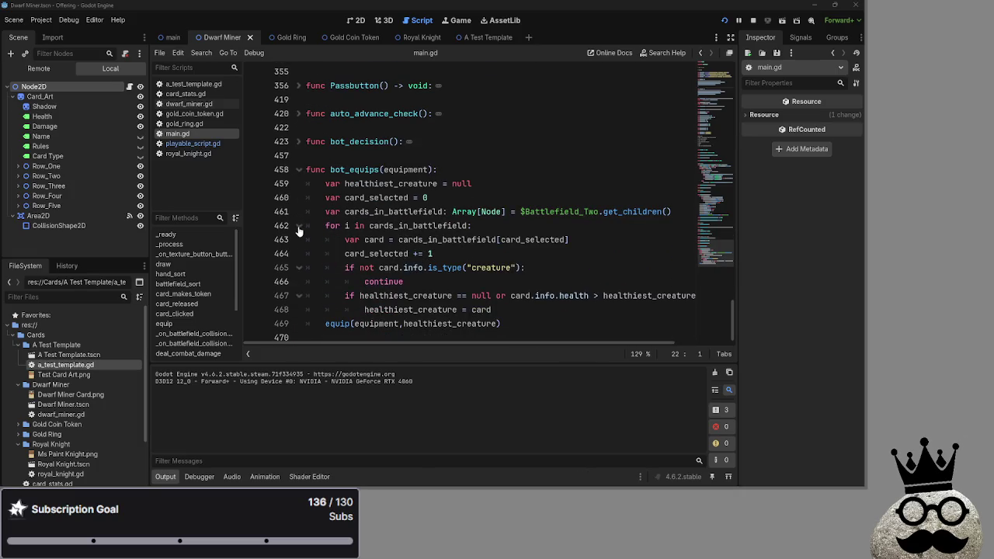
{"action": "left_click", "coordinate": [299, 172]}
{"action": "scroll", "coordinate": [351, 233], "scroll_direction": "up", "scroll_amount": 5}
{"action": "scroll", "coordinate": [351, 233], "scroll_direction": "up", "scroll_amount": 3}
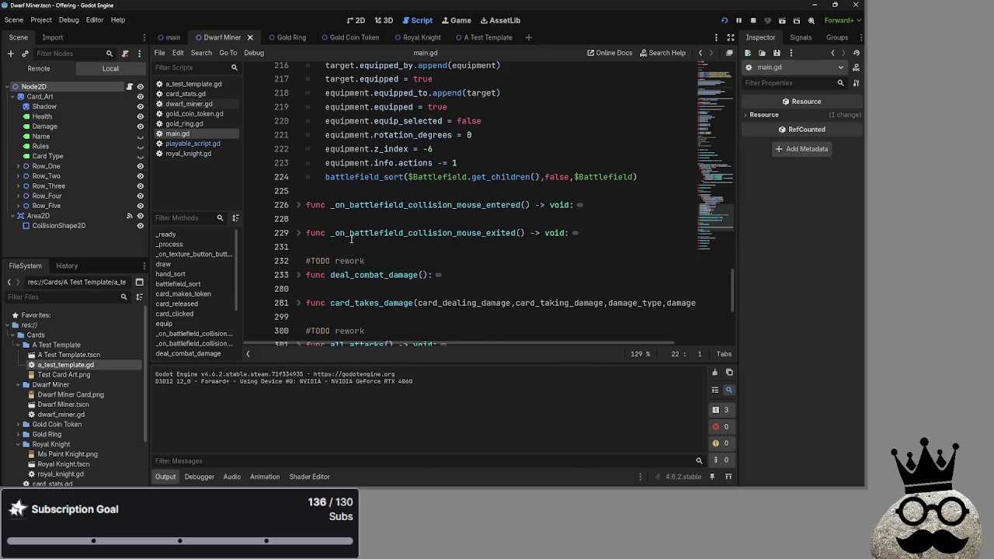
{"action": "left_click", "coordinate": [348, 222]}
{"action": "scroll", "coordinate": [349, 223], "scroll_direction": "up", "scroll_amount": 3}
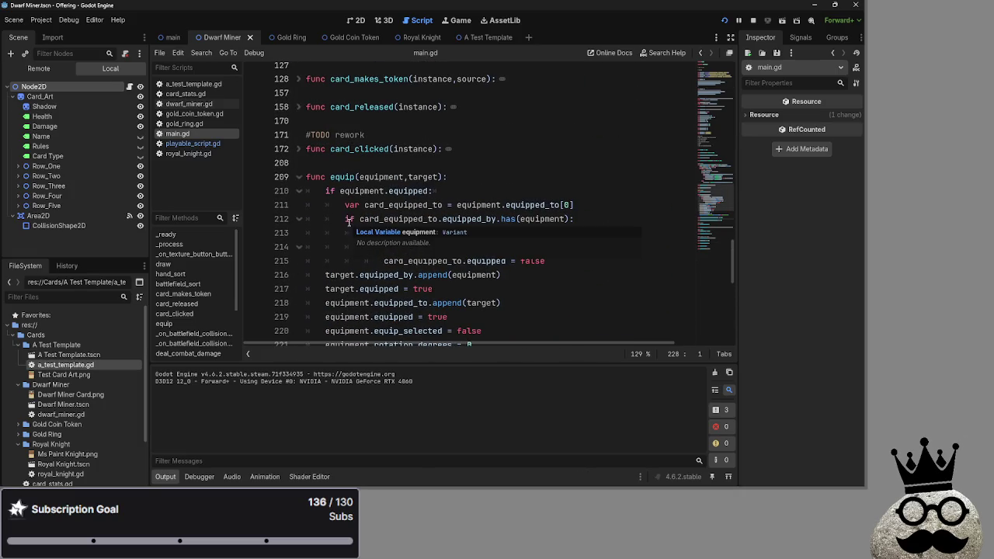
{"action": "left_click", "coordinate": [365, 176]}
{"action": "left_click", "coordinate": [366, 162]}
{"action": "left_click", "coordinate": [299, 149]}
{"action": "left_click", "coordinate": [299, 151]}
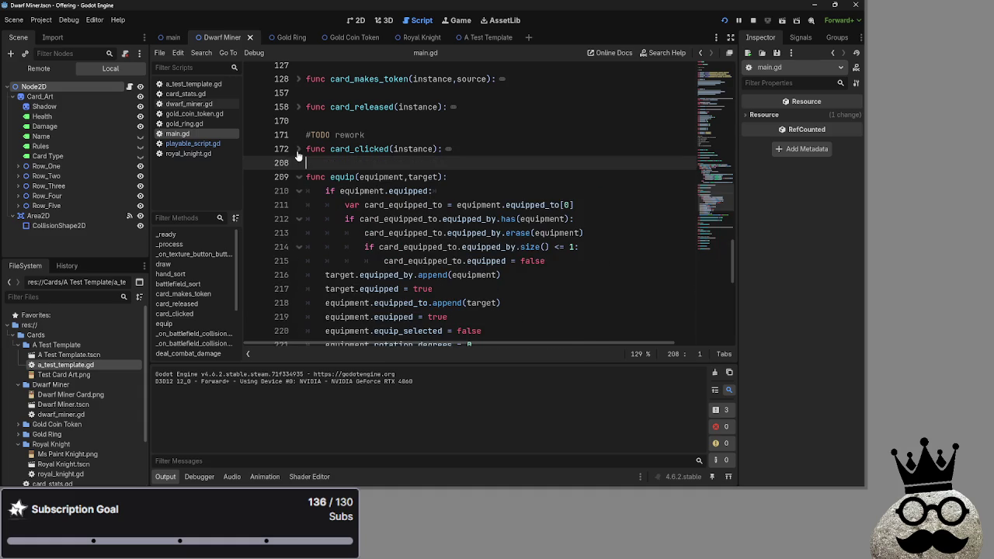
{"action": "left_click", "coordinate": [326, 122]}
{"action": "left_click", "coordinate": [300, 150]}
{"action": "left_click", "coordinate": [299, 149]}
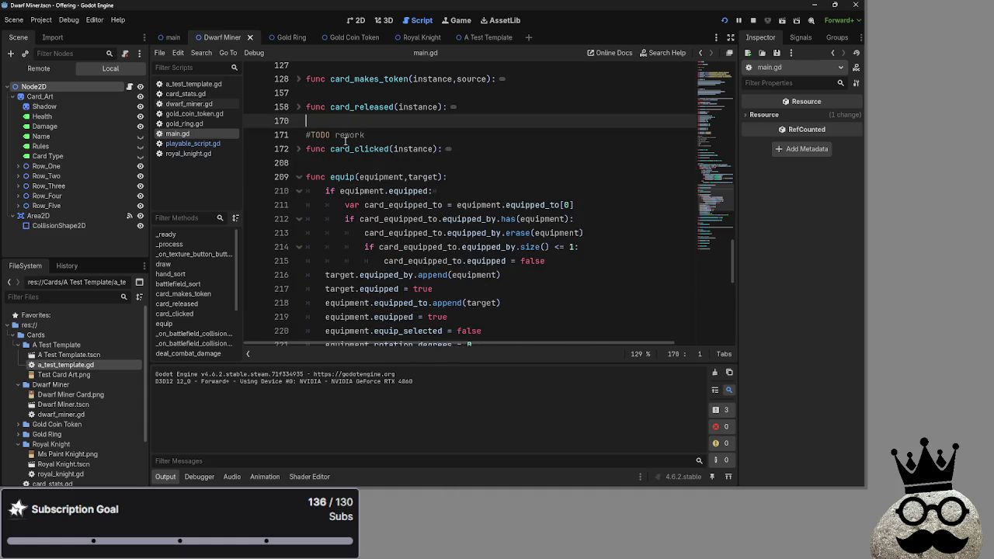
{"action": "scroll", "coordinate": [379, 186], "scroll_direction": "up", "scroll_amount": 3}
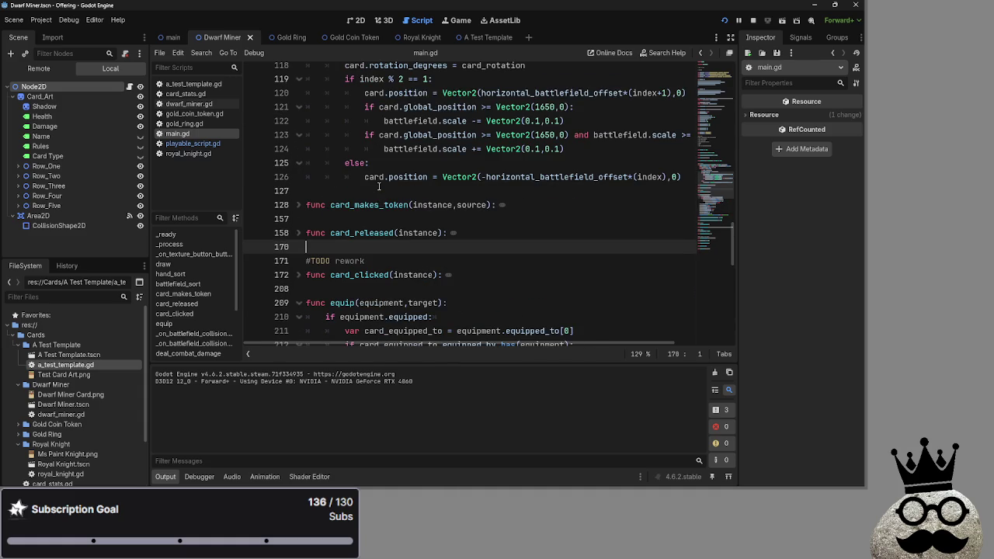
{"action": "scroll", "coordinate": [379, 186], "scroll_direction": "up", "scroll_amount": 6}
{"action": "left_click", "coordinate": [378, 216]}
{"action": "key", "text": "Up"}
{"action": "key", "text": "Up"}
{"action": "key", "text": "Up"}
{"action": "left_click", "coordinate": [300, 178]}
{"action": "left_click", "coordinate": [301, 180]}
{"action": "left_click", "coordinate": [344, 200]}
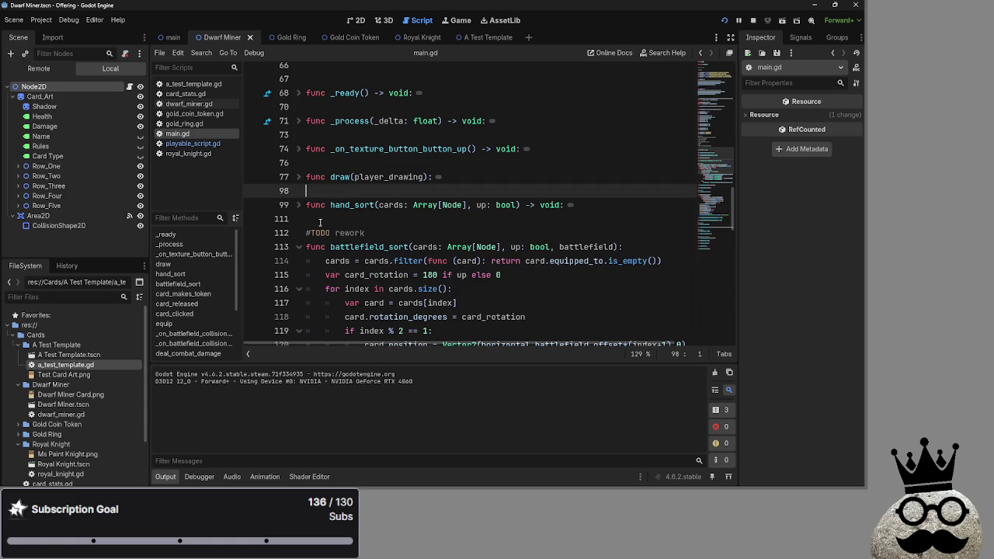
{"action": "left_click", "coordinate": [299, 207]}
{"action": "left_click", "coordinate": [298, 207]}
{"action": "left_click", "coordinate": [332, 222]}
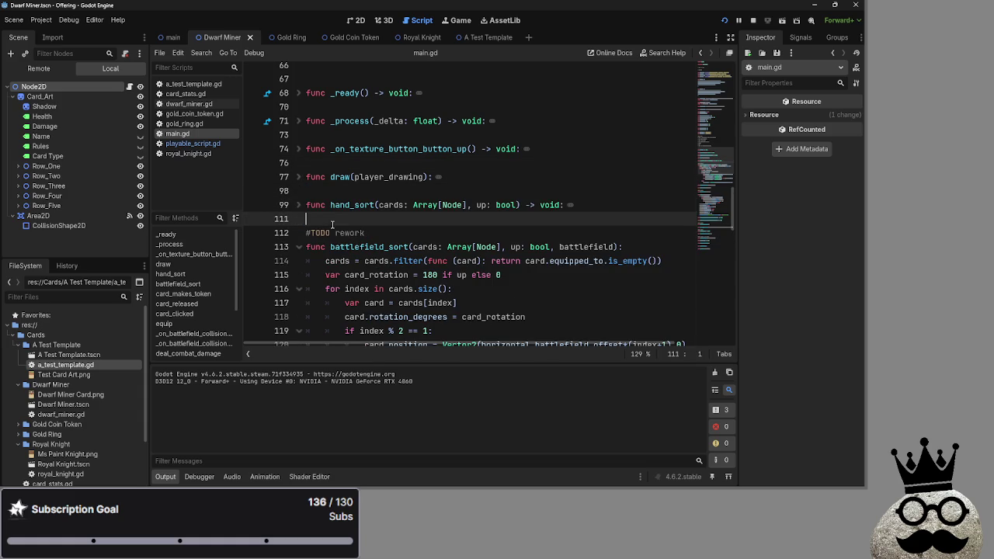
{"action": "scroll", "coordinate": [380, 257], "scroll_direction": "down", "scroll_amount": 5}
{"action": "left_click", "coordinate": [372, 237]}
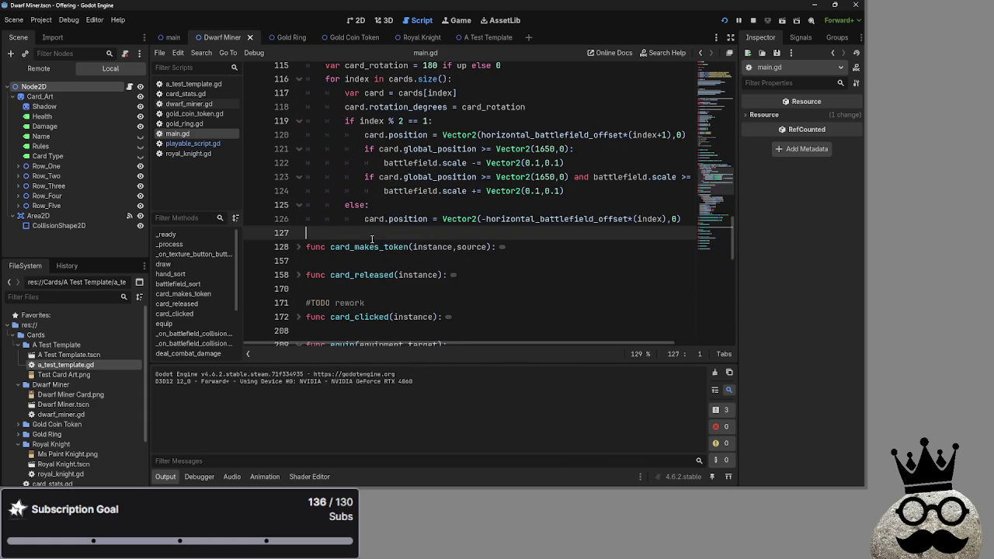
{"action": "left_click", "coordinate": [298, 247]}
{"action": "left_click", "coordinate": [298, 247]}
{"action": "left_click", "coordinate": [289, 247]}
{"action": "left_click", "coordinate": [295, 247]}
{"action": "left_click", "coordinate": [295, 247]}
{"action": "left_click", "coordinate": [333, 233]}
{"action": "scroll", "coordinate": [332, 256], "scroll_direction": "down", "scroll_amount": 2}
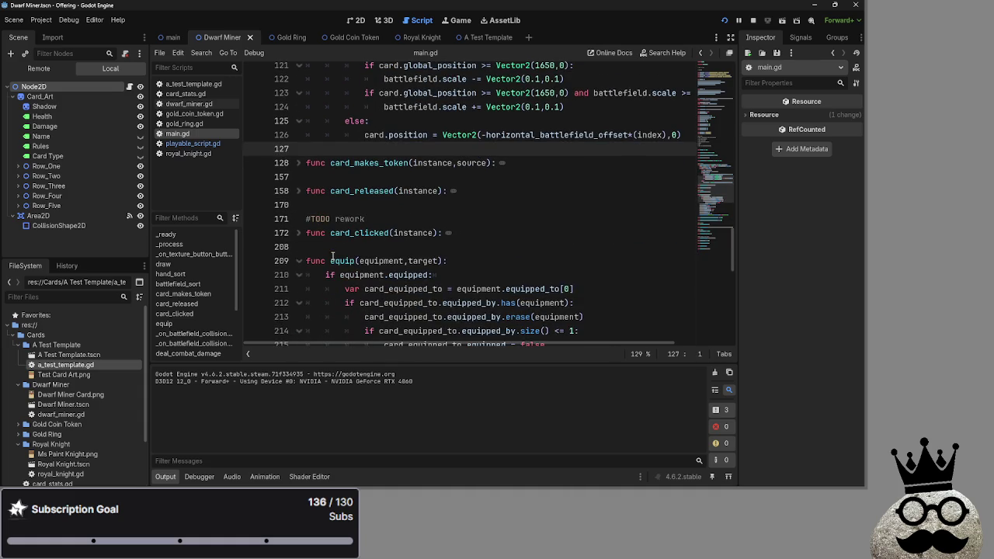
{"action": "scroll", "coordinate": [333, 257], "scroll_direction": "down", "scroll_amount": 5}
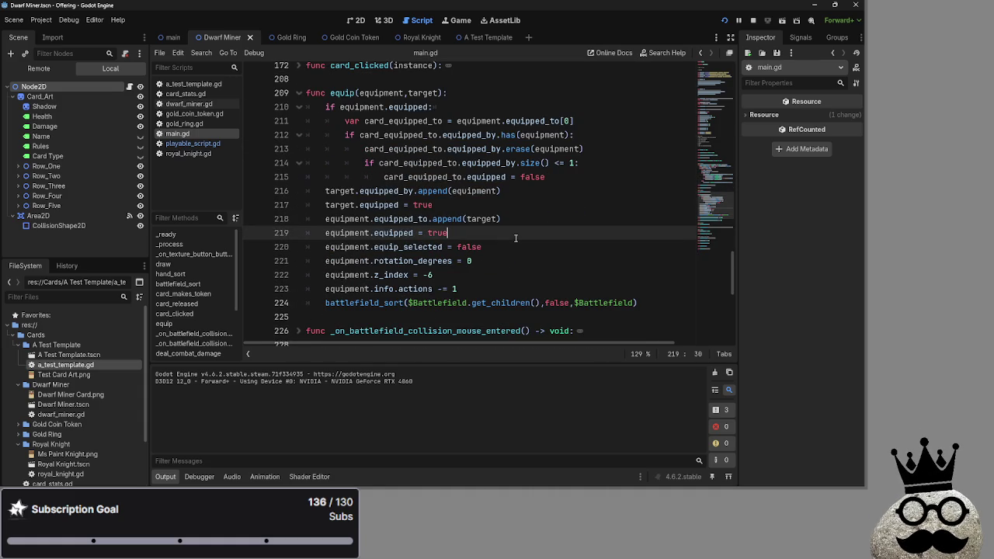
{"action": "double_click", "coordinate": [400, 219]}
{"action": "left_click", "coordinate": [183, 143]}
{"action": "left_click", "coordinate": [184, 153]}
{"action": "left_click", "coordinate": [184, 143]}
{"action": "left_click", "coordinate": [184, 134]}
{"action": "left_click", "coordinate": [183, 153]}
{"action": "left_click", "coordinate": [183, 144]}
{"action": "scroll", "coordinate": [438, 271], "scroll_direction": "down", "scroll_amount": 10}
{"action": "scroll", "coordinate": [437, 271], "scroll_direction": "down", "scroll_amount": 5}
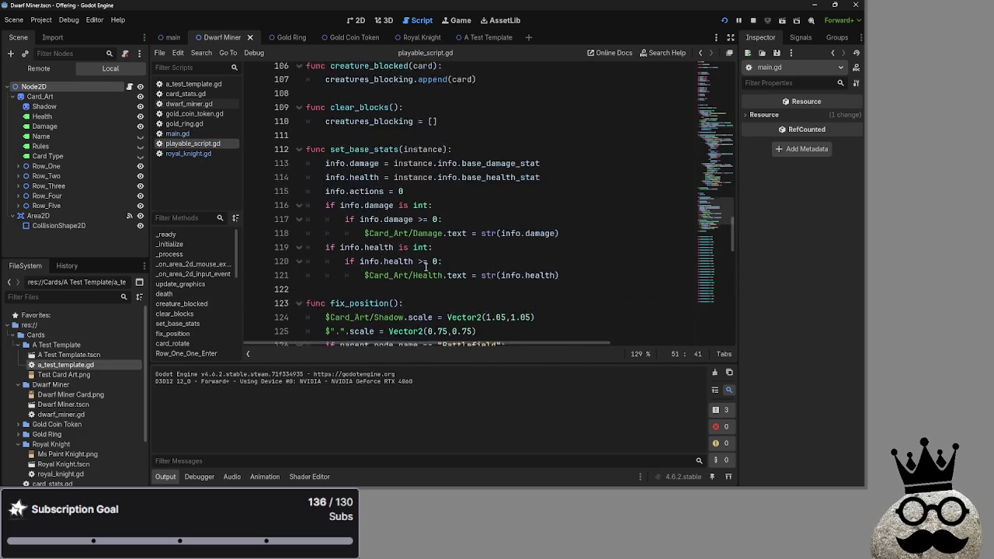
{"action": "scroll", "coordinate": [423, 267], "scroll_direction": "up", "scroll_amount": 3}
{"action": "scroll", "coordinate": [375, 260], "scroll_direction": "up", "scroll_amount": 1}
{"action": "double_click", "coordinate": [376, 281]}
{"action": "double_click", "coordinate": [384, 240]}
{"action": "left_click", "coordinate": [380, 254]}
{"action": "scroll", "coordinate": [380, 254], "scroll_direction": "up", "scroll_amount": 12}
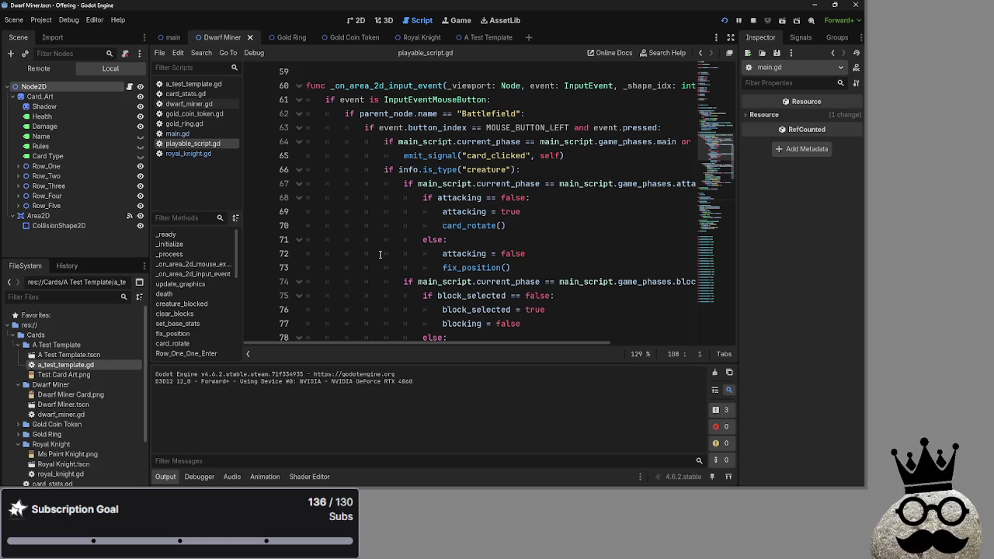
{"action": "scroll", "coordinate": [381, 254], "scroll_direction": "up", "scroll_amount": 6}
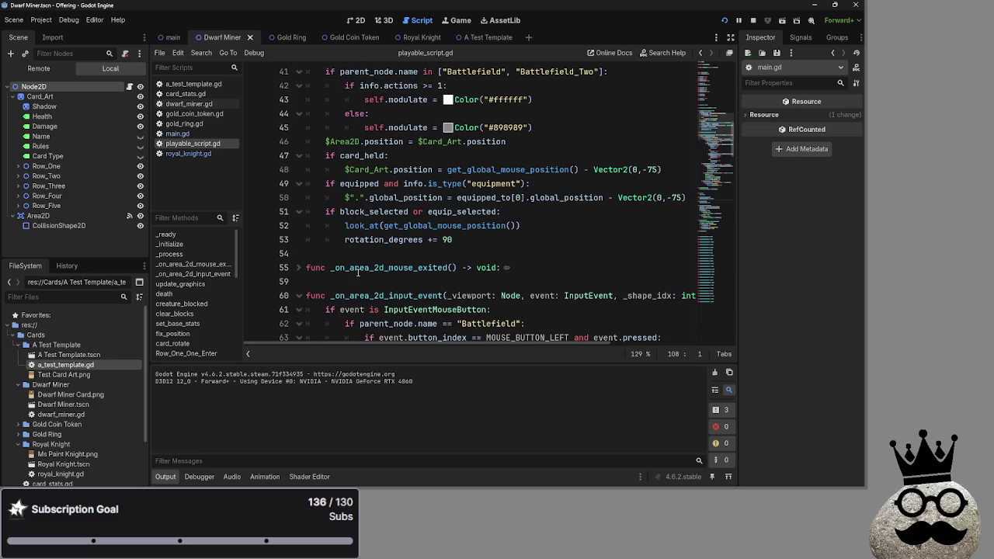
{"action": "left_click", "coordinate": [177, 134]}
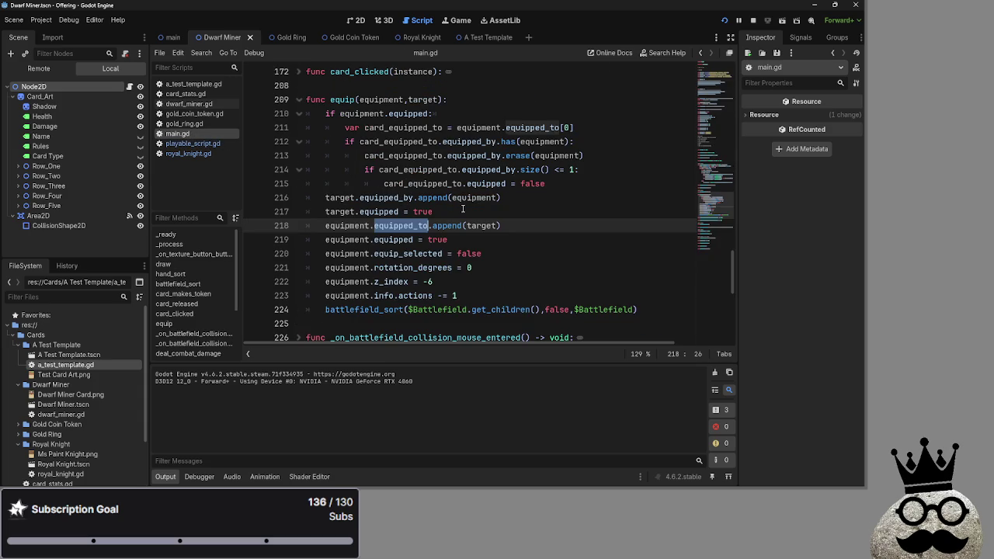
{"action": "key", "text": "Up"}
{"action": "key", "text": "Down"}
{"action": "left_click", "coordinate": [488, 211]}
{"action": "key", "text": "ctrl+f"}
{"action": "type", "text": "equipped_to"}
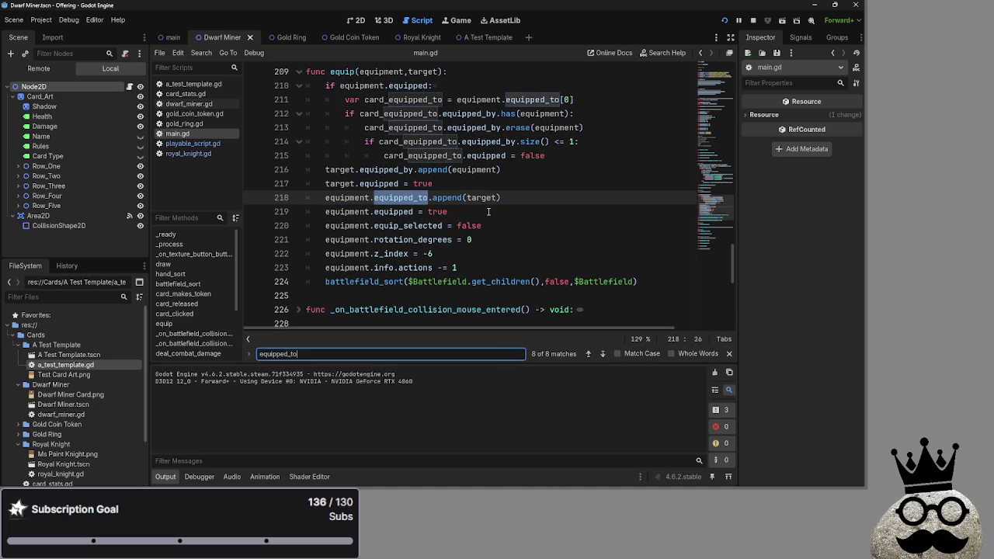
{"action": "left_click", "coordinate": [587, 355]}
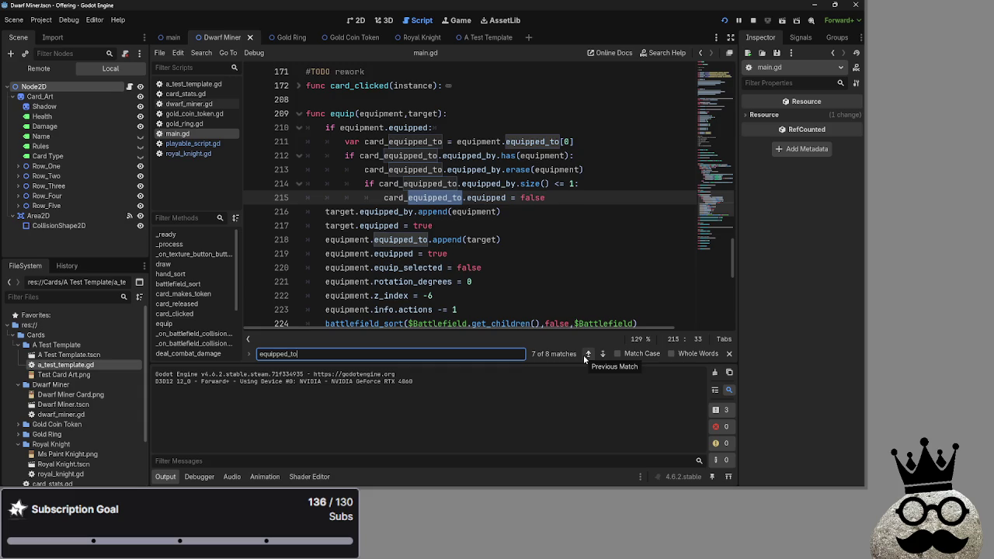
{"action": "left_click", "coordinate": [588, 355]}
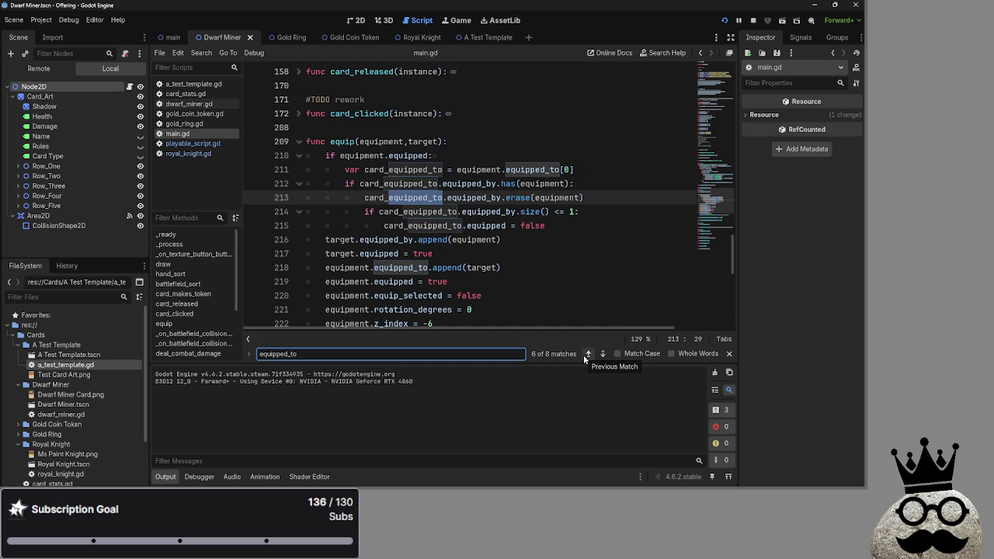
{"action": "left_click", "coordinate": [587, 355]}
{"action": "left_click", "coordinate": [587, 355]}
{"action": "left_click", "coordinate": [587, 355]}
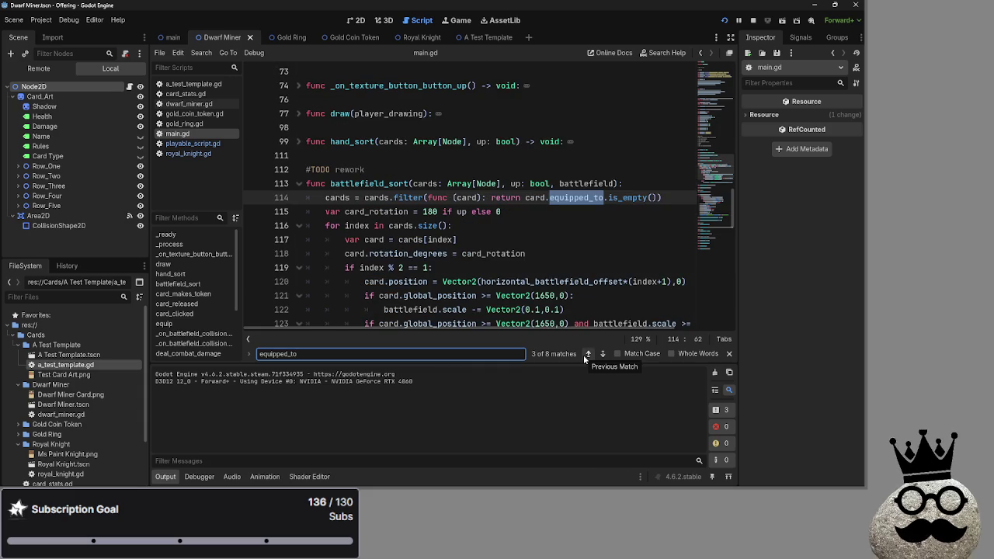
{"action": "left_click", "coordinate": [587, 355]}
{"action": "left_click", "coordinate": [588, 355]}
{"action": "left_click", "coordinate": [588, 355]}
{"action": "left_click", "coordinate": [587, 355]}
{"action": "left_click", "coordinate": [598, 356]}
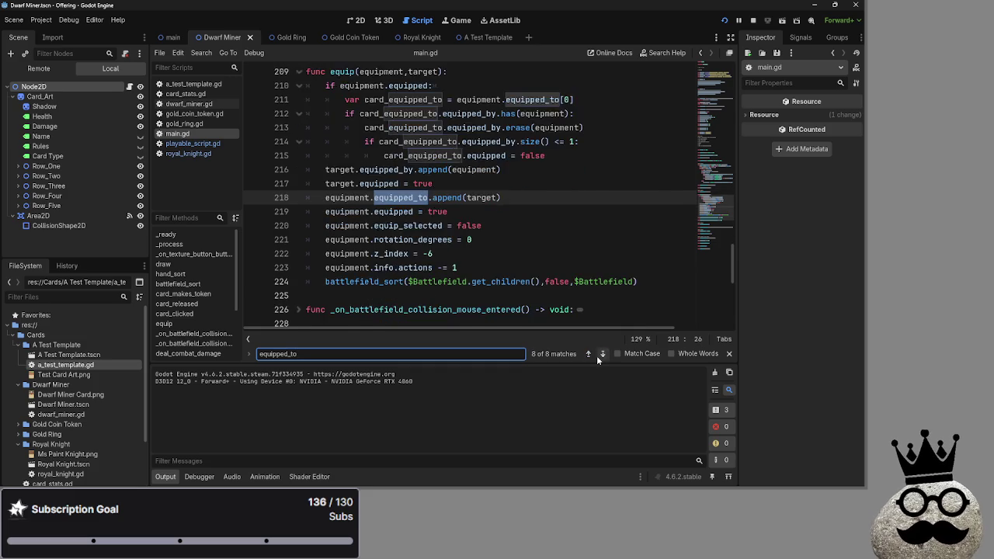
{"action": "left_click", "coordinate": [599, 356]}
{"action": "left_click", "coordinate": [598, 356]}
{"action": "left_click", "coordinate": [585, 355]}
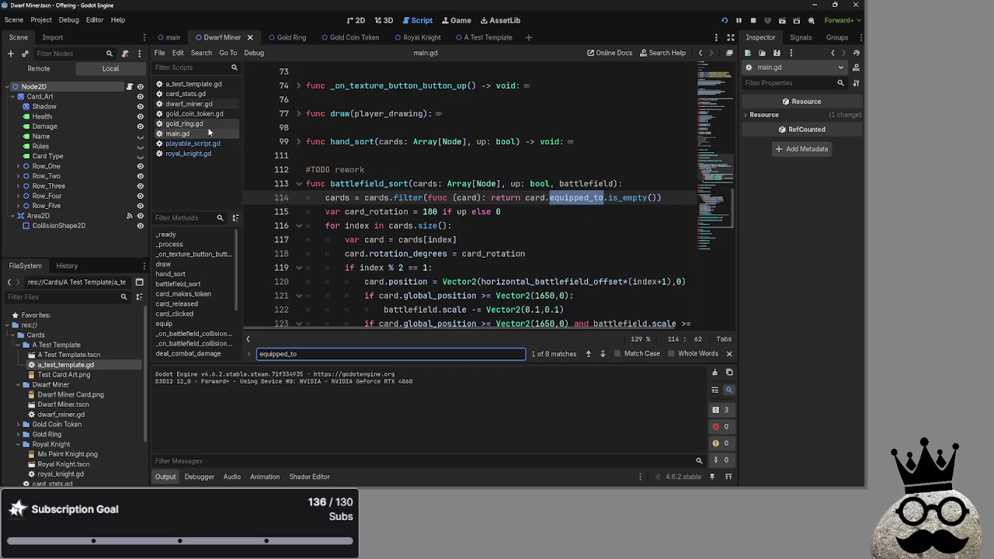
{"action": "left_click", "coordinate": [194, 143]}
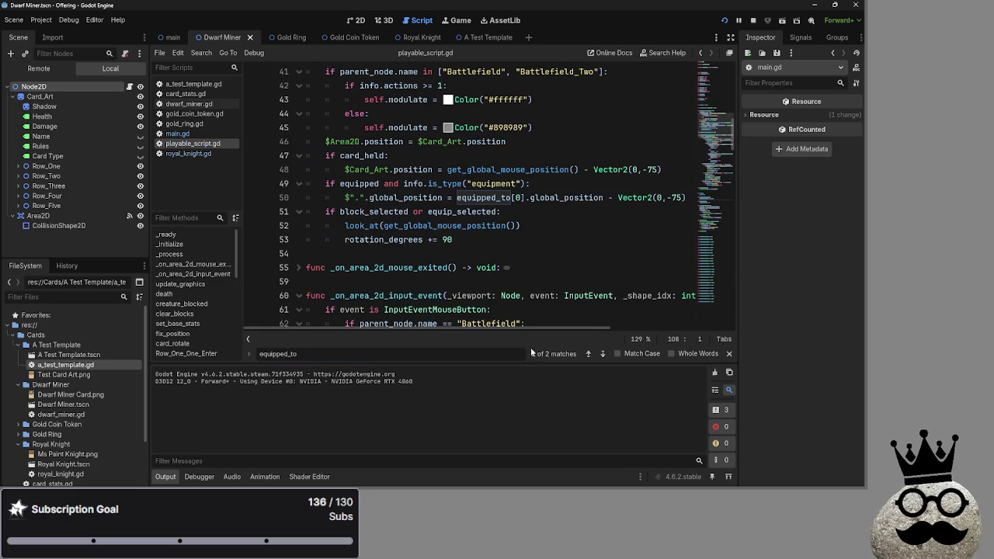
{"action": "left_click", "coordinate": [588, 355]}
{"action": "left_click", "coordinate": [593, 355]}
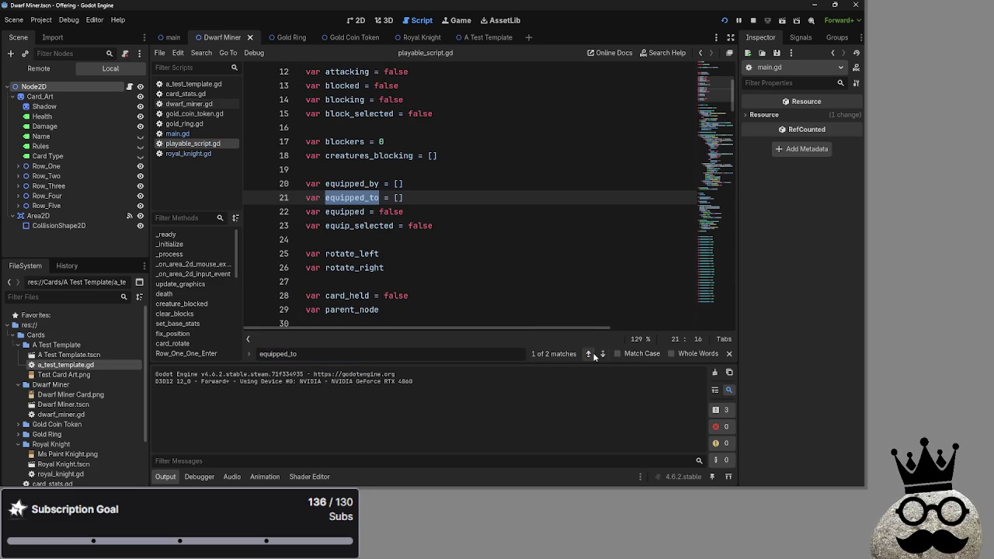
{"action": "left_click", "coordinate": [591, 355]}
{"action": "left_click", "coordinate": [590, 355]}
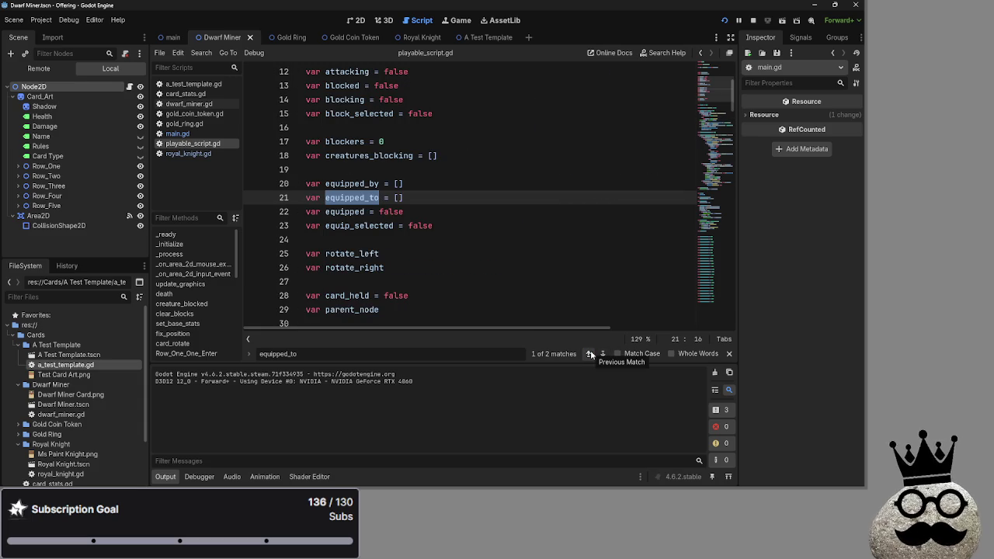
{"action": "scroll", "coordinate": [546, 288], "scroll_direction": "down", "scroll_amount": 10}
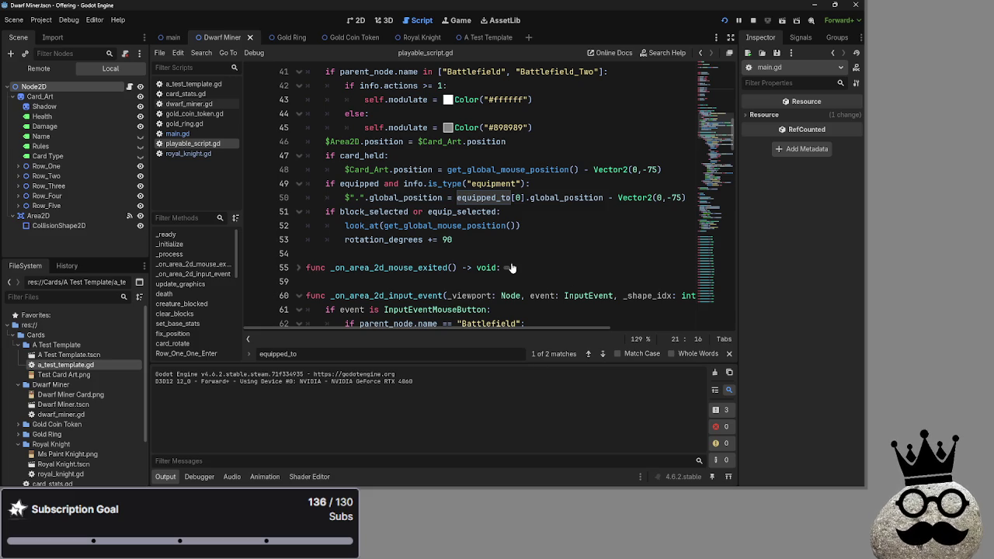
{"action": "scroll", "coordinate": [521, 291], "scroll_direction": "up", "scroll_amount": 2}
{"action": "scroll", "coordinate": [514, 271], "scroll_direction": "down", "scroll_amount": 2}
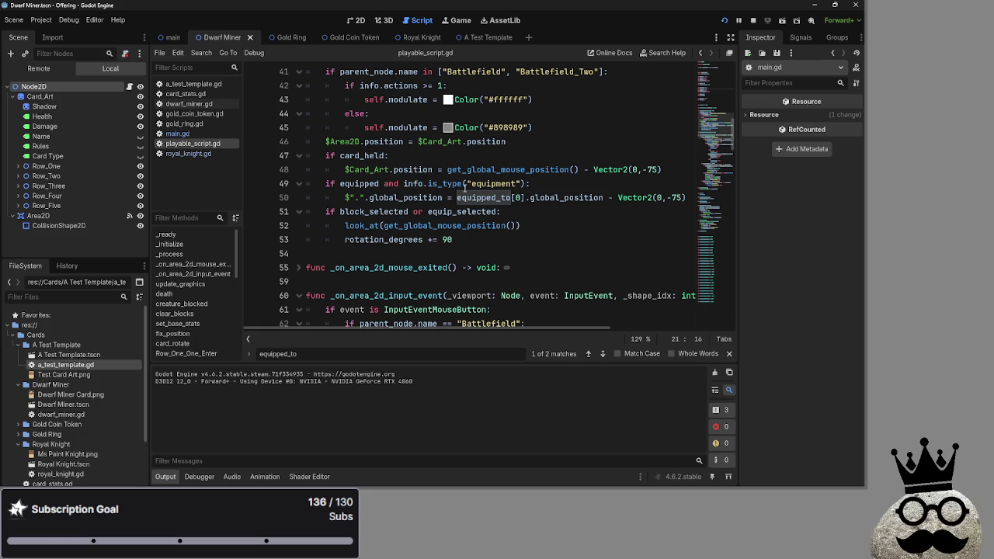
{"action": "left_click", "coordinate": [464, 188]}
{"action": "double_click", "coordinate": [422, 199]}
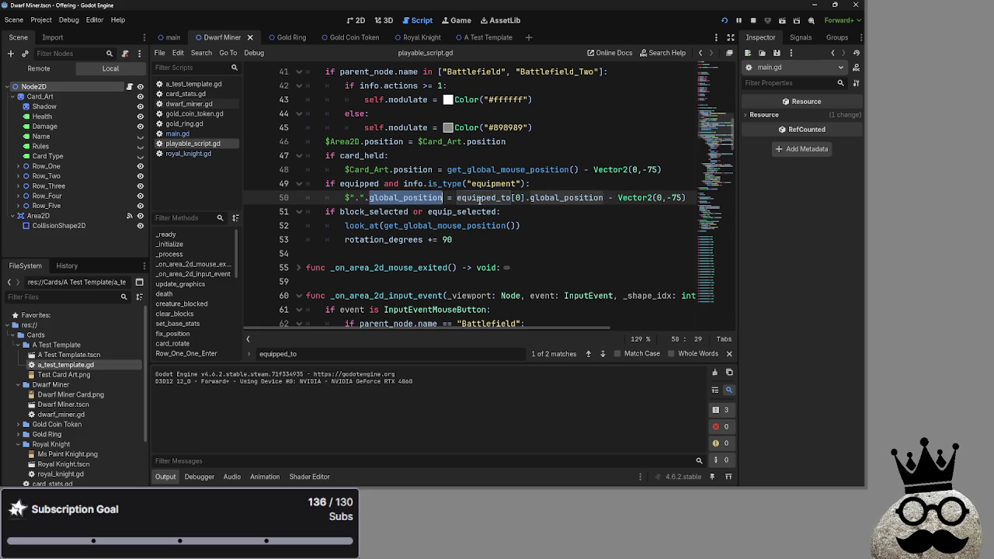
{"action": "double_click", "coordinate": [482, 199]}
{"action": "left_click", "coordinate": [559, 197]}
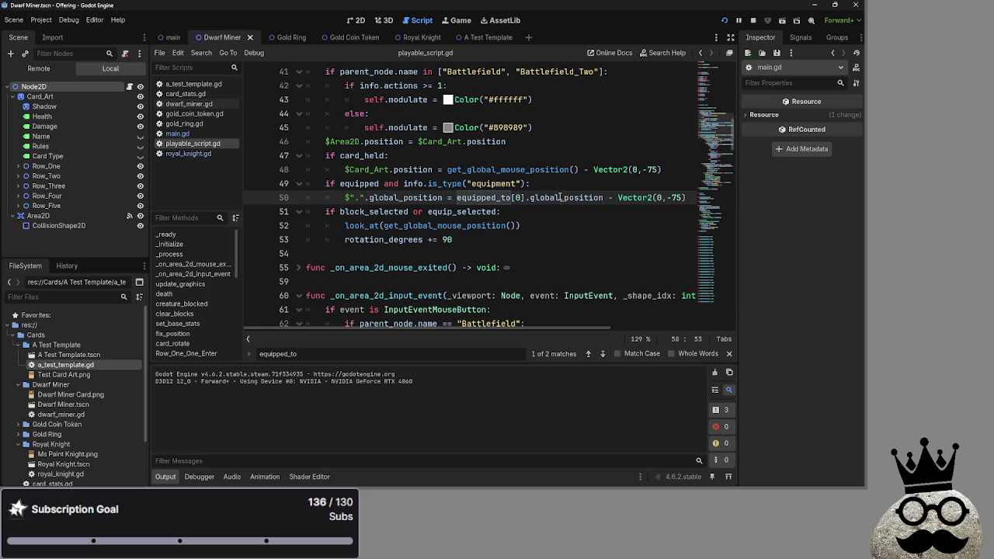
{"action": "scroll", "coordinate": [536, 214], "scroll_direction": "up", "scroll_amount": 2}
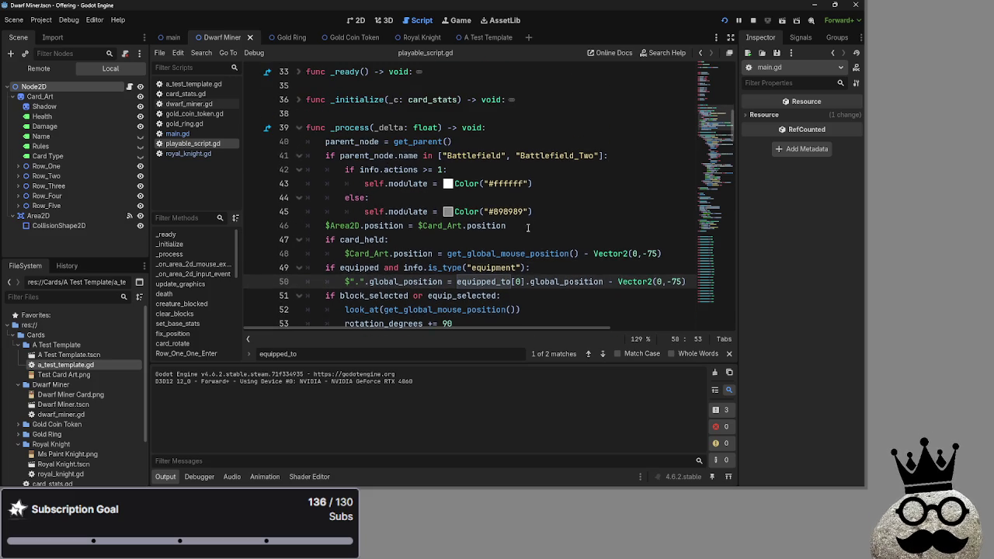
{"action": "double_click", "coordinate": [559, 281]}
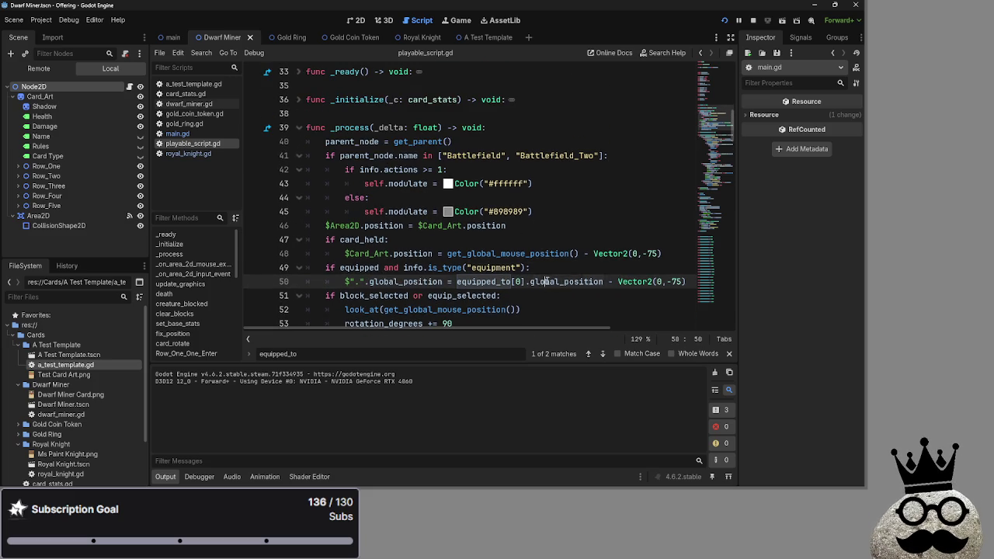
{"action": "double_click", "coordinate": [505, 281]}
{"action": "left_click", "coordinate": [515, 281]}
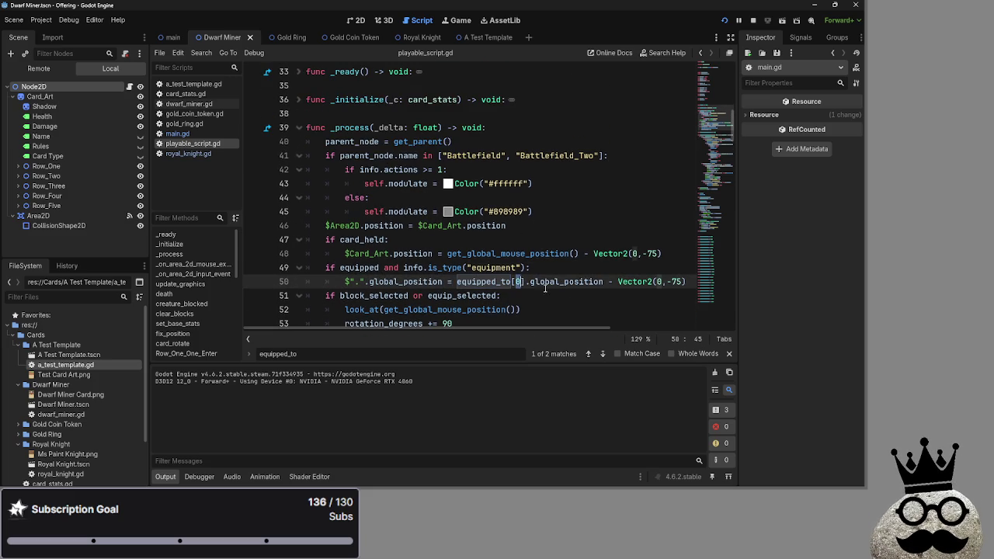
{"action": "double_click", "coordinate": [505, 281]}
{"action": "scroll", "coordinate": [513, 287], "scroll_direction": "down", "scroll_amount": 1}
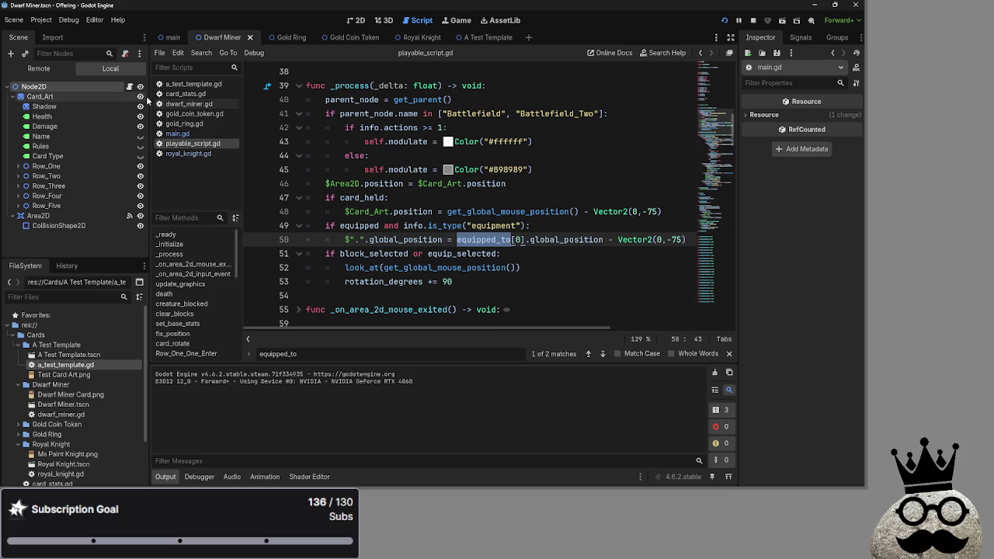
{"action": "left_click", "coordinate": [199, 132]}
{"action": "left_click", "coordinate": [199, 143]}
{"action": "left_click", "coordinate": [200, 134]}
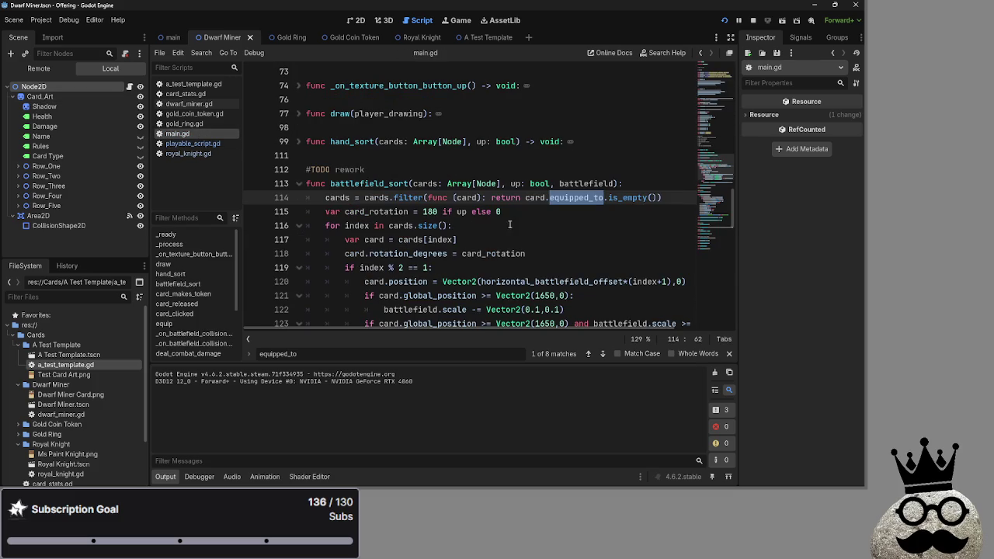
{"action": "left_click", "coordinate": [210, 146]}
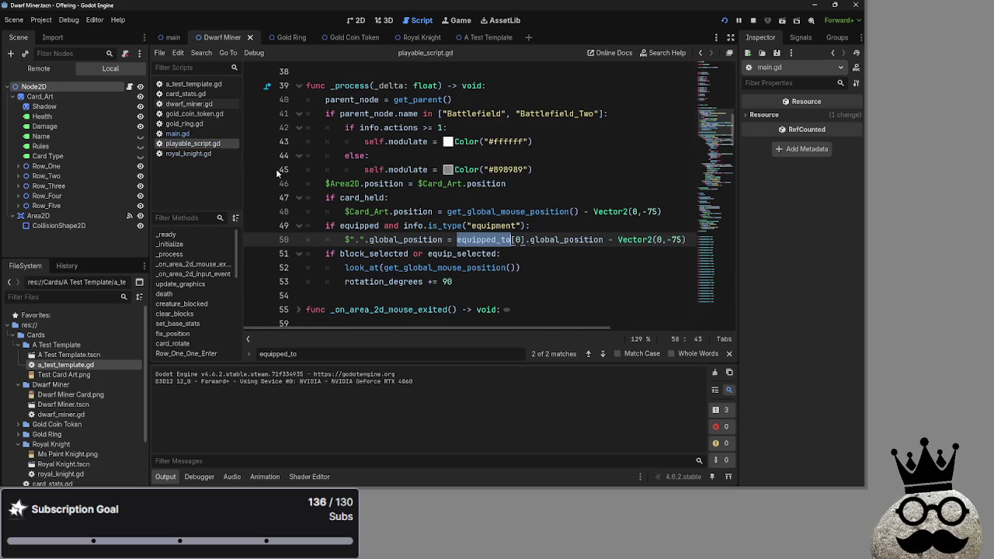
{"action": "left_click", "coordinate": [182, 134]}
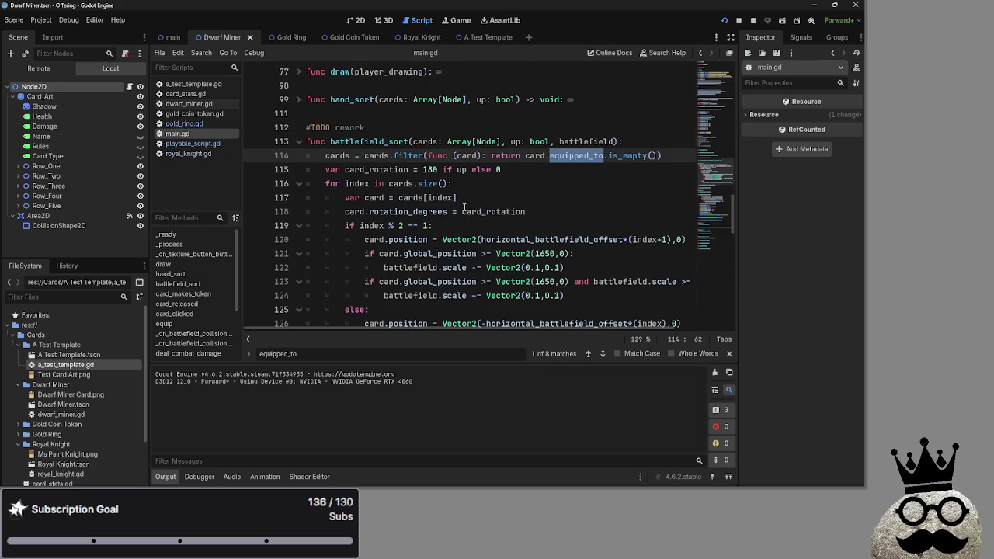
{"action": "scroll", "coordinate": [464, 206], "scroll_direction": "down", "scroll_amount": 7}
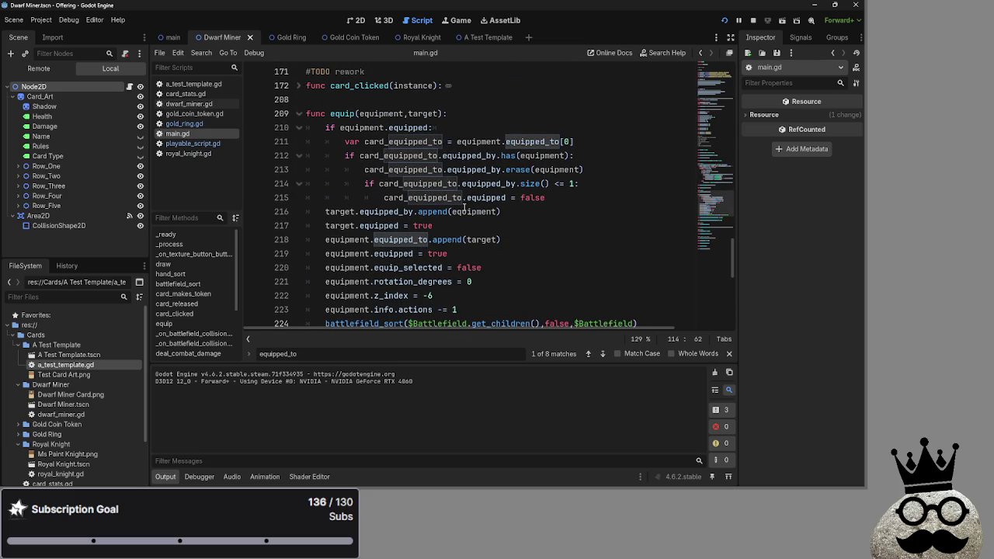
{"action": "left_click", "coordinate": [520, 226]}
{"action": "left_click", "coordinate": [524, 212]}
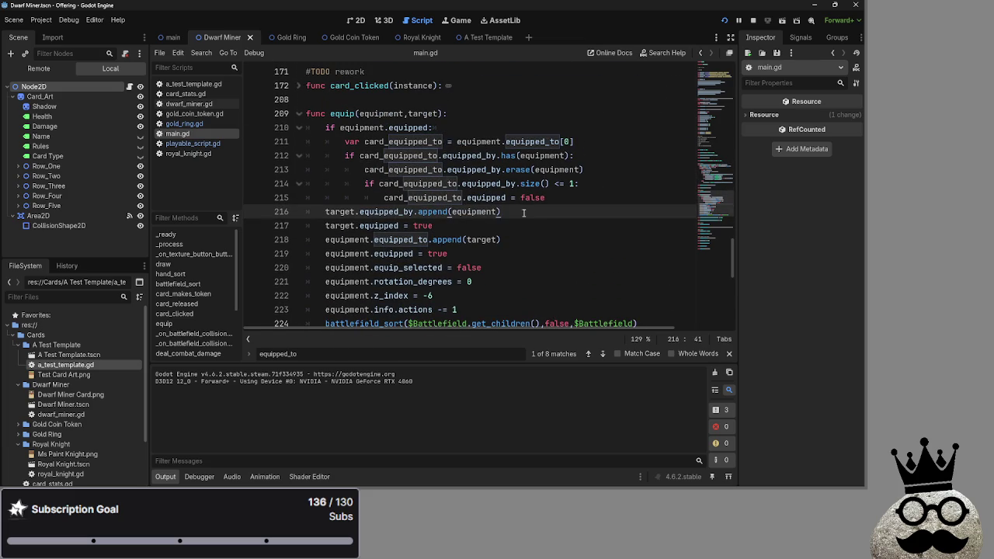
{"action": "double_click", "coordinate": [422, 155]}
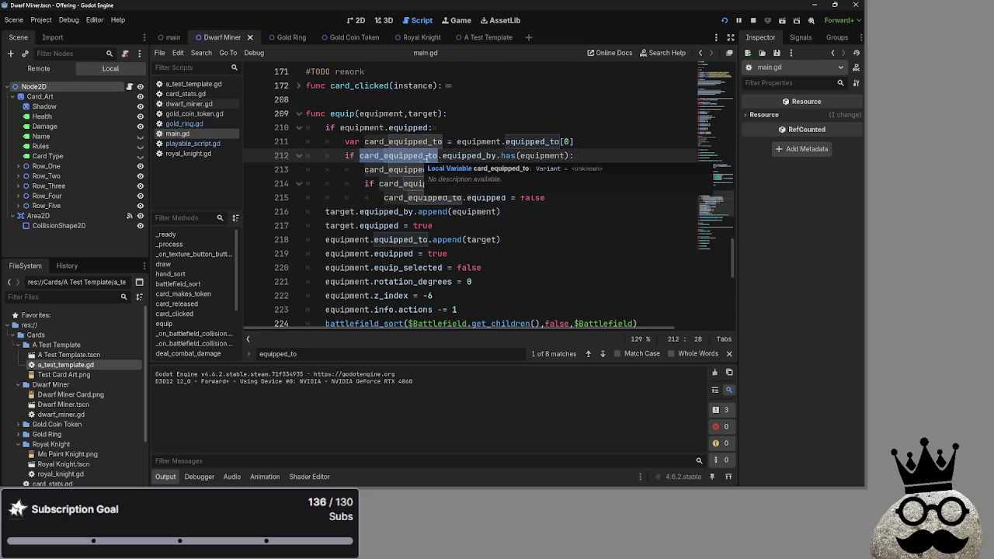
{"action": "double_click", "coordinate": [486, 155]}
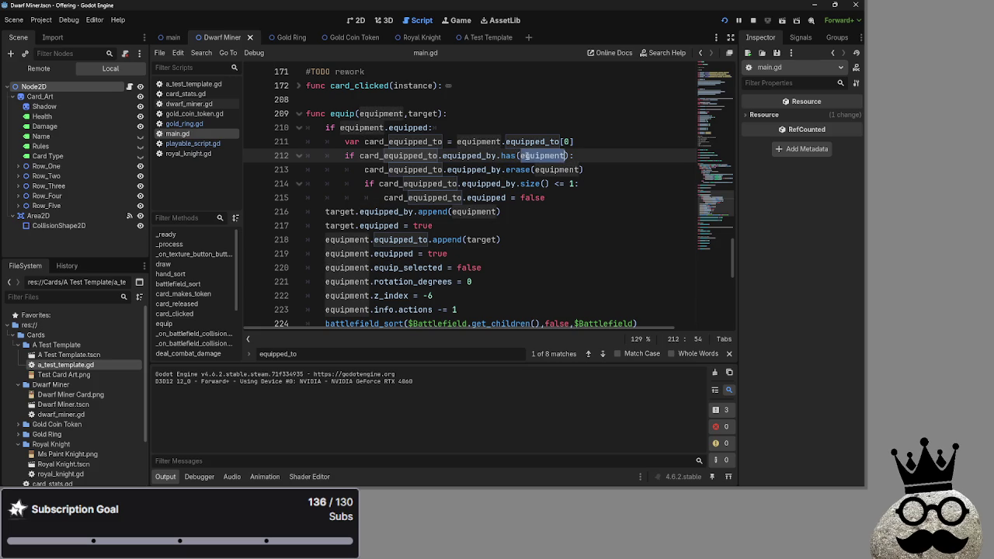
{"action": "double_click", "coordinate": [396, 169]}
{"action": "double_click", "coordinate": [491, 169]}
{"action": "double_click", "coordinate": [518, 169]}
{"action": "double_click", "coordinate": [558, 170]}
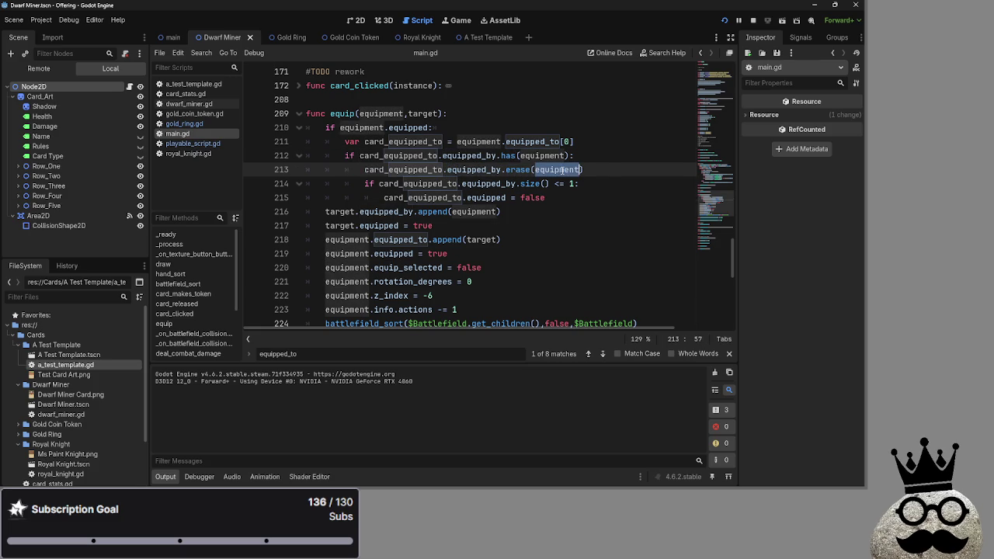
{"action": "double_click", "coordinate": [419, 183]}
{"action": "double_click", "coordinate": [510, 184]}
{"action": "double_click", "coordinate": [531, 183]}
{"action": "double_click", "coordinate": [494, 183]}
{"action": "left_click", "coordinate": [605, 170]}
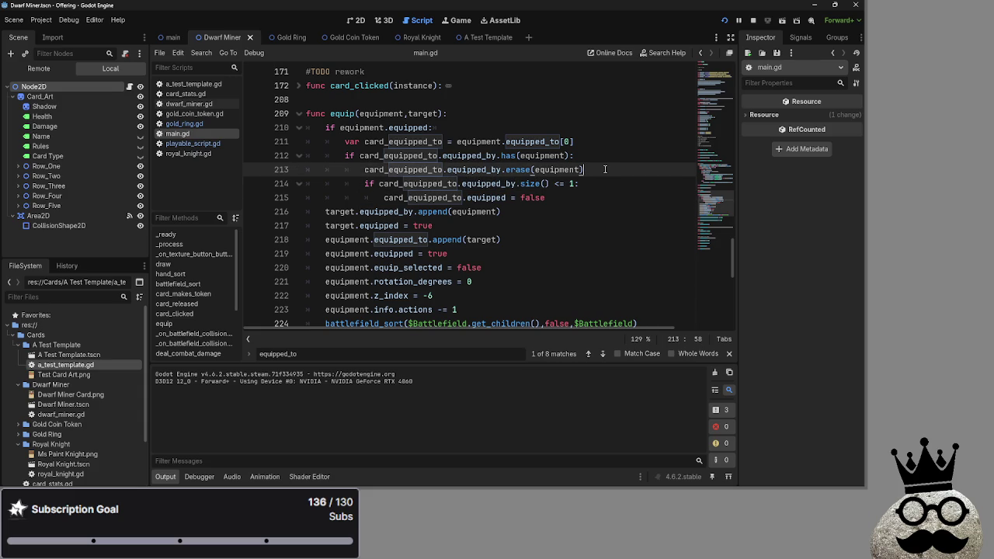
Step: Add a new line 214 reading equipped_by.card_equipped_to, copied from line 213
{"action": "key", "text": "Return"}
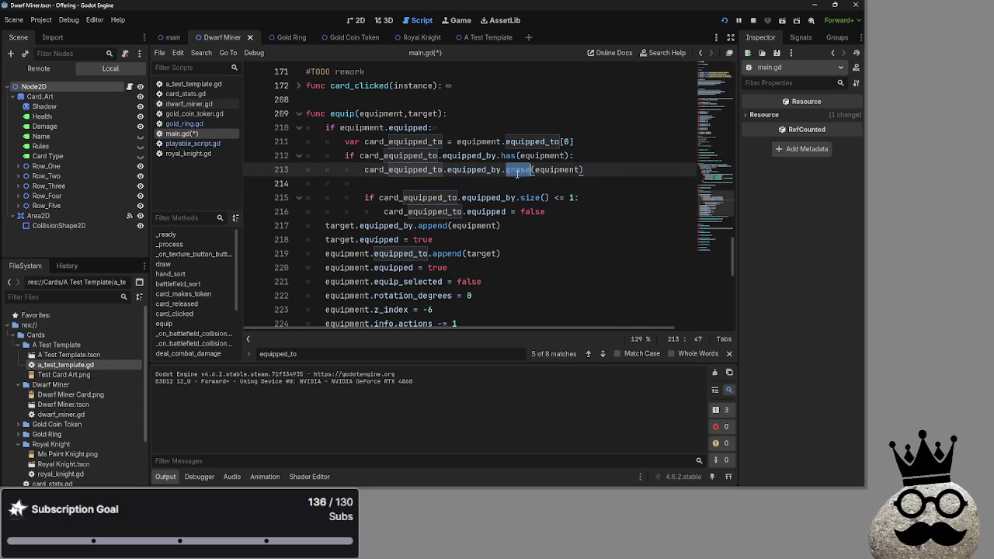
{"action": "double_click", "coordinate": [463, 169]}
{"action": "key", "text": "ctrl+c"}
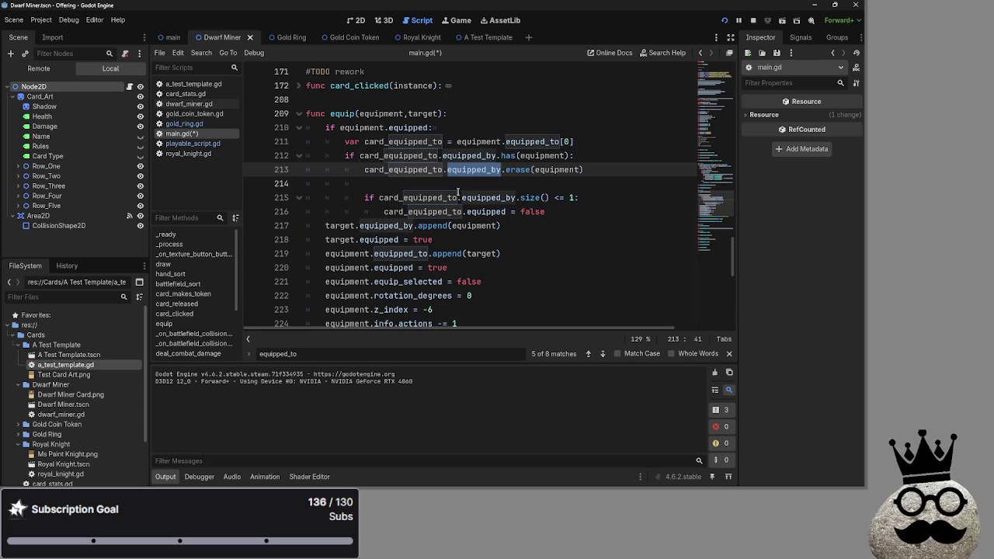
{"action": "left_click", "coordinate": [457, 184]}
{"action": "key", "text": "ctrl+v"}
{"action": "left_click", "coordinate": [398, 169]}
{"action": "double_click", "coordinate": [397, 169]}
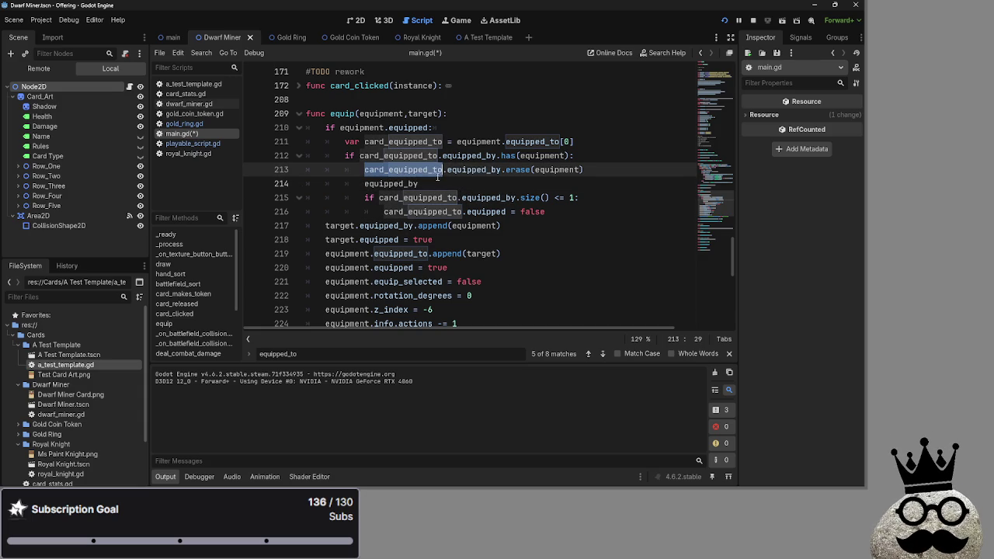
{"action": "left_click", "coordinate": [448, 184]}
{"action": "type", "text": "."}
{"action": "key", "text": "ctrl+v"}
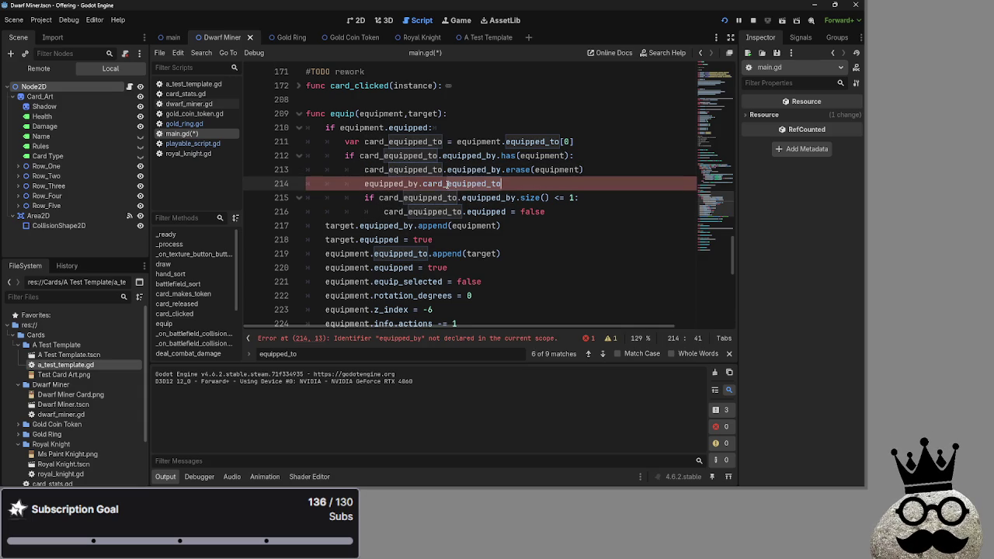
Step: Append line 213's .erase call to line 214, changing its argument to target
{"action": "left_click_drag", "start_coordinate": [501, 169], "coordinate": [584, 169]}
{"action": "key", "text": "ctrl+c"}
{"action": "left_click", "coordinate": [566, 184]}
{"action": "key", "text": "ctrl+v"}
{"action": "left_click", "coordinate": [566, 183]}
{"action": "double_click", "coordinate": [566, 183]}
{"action": "type", "text": "target"}
Step: Following the reported error, trim line 214 back to equipped_by and select that word
{"action": "left_click", "coordinate": [445, 338]}
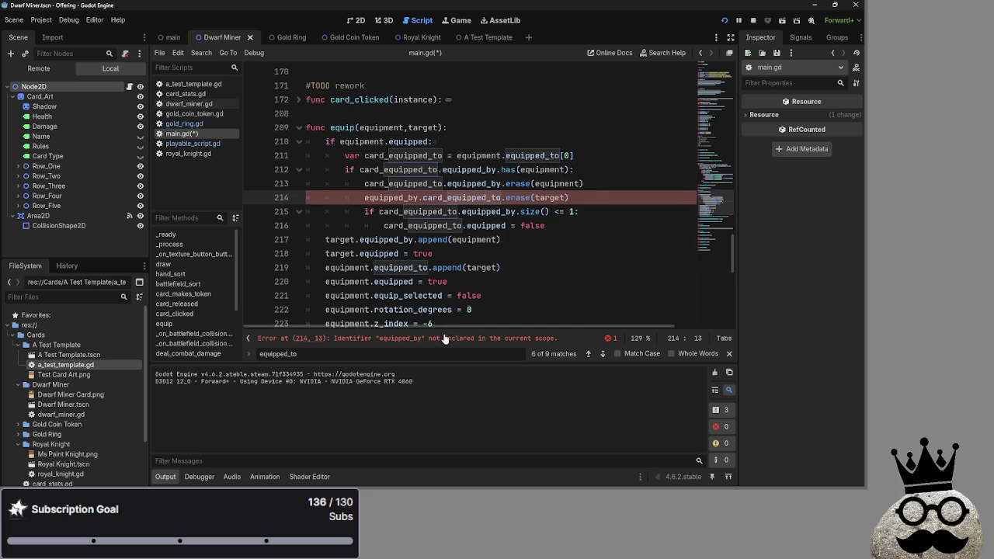
{"action": "double_click", "coordinate": [444, 184]}
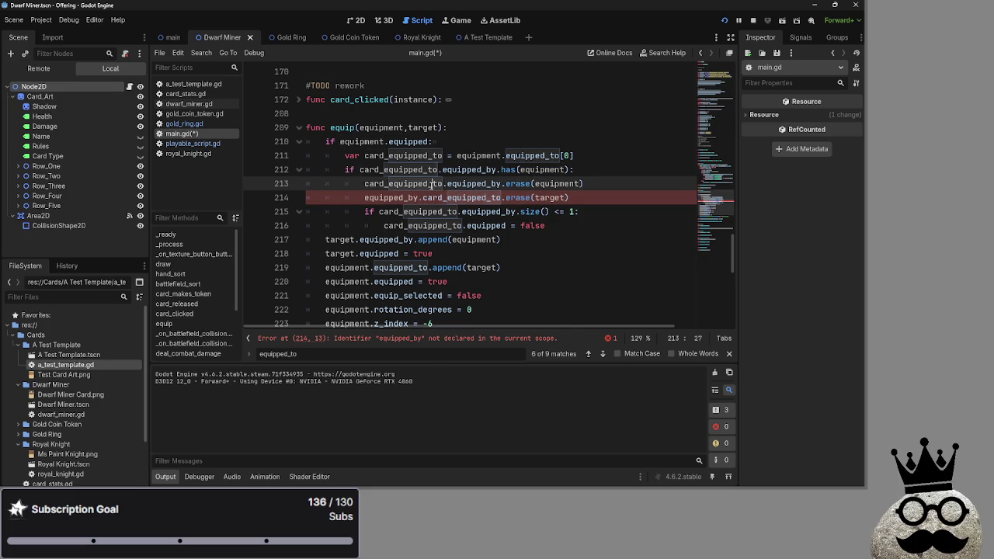
{"action": "left_click", "coordinate": [583, 185]}
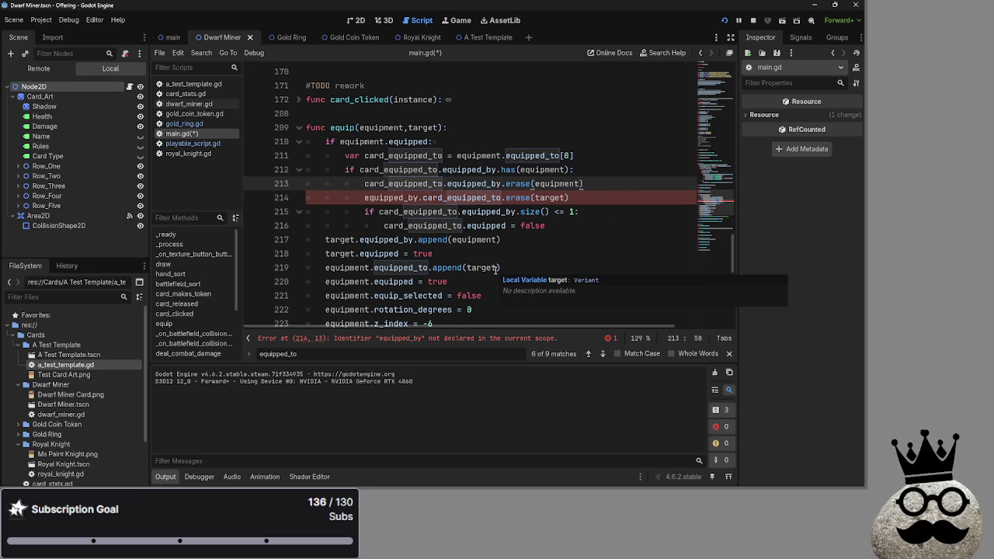
{"action": "key", "text": "Down"}
{"action": "key", "text": "BackSpace"}
{"action": "key", "text": "BackSpace"}
{"action": "key", "text": "BackSpace"}
{"action": "key", "text": "ctrl+BackSpace"}
{"action": "key", "text": "BackSpace"}
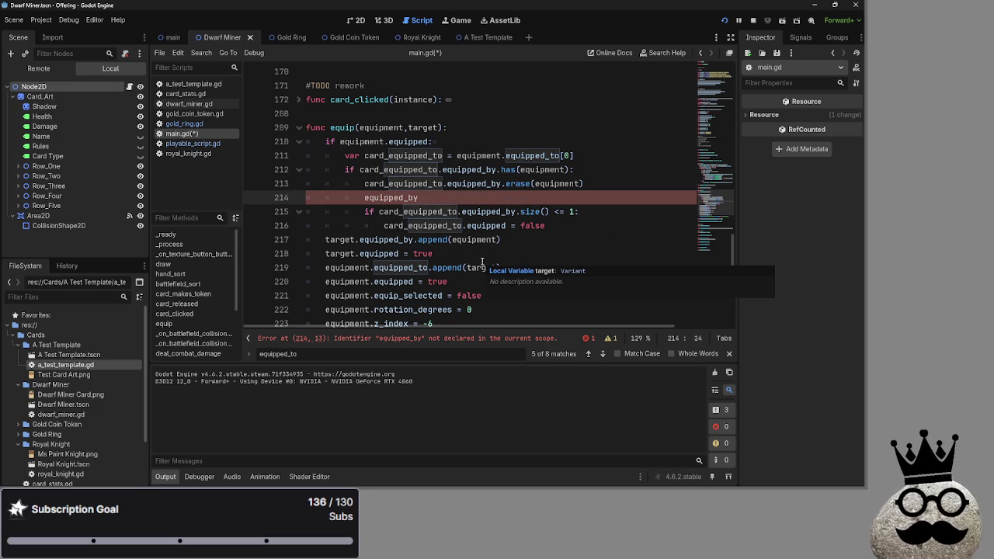
{"action": "double_click", "coordinate": [411, 198]}
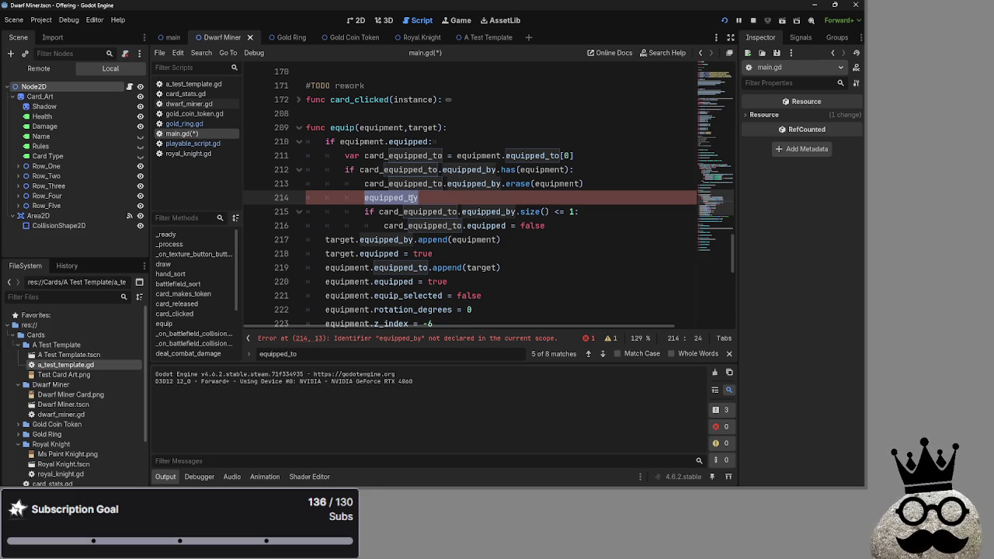
Step: Replace equipped_by with equipment on line 214, then compare card_equipped_to uses on lines 211–213
{"action": "type", "text": "equipment"}
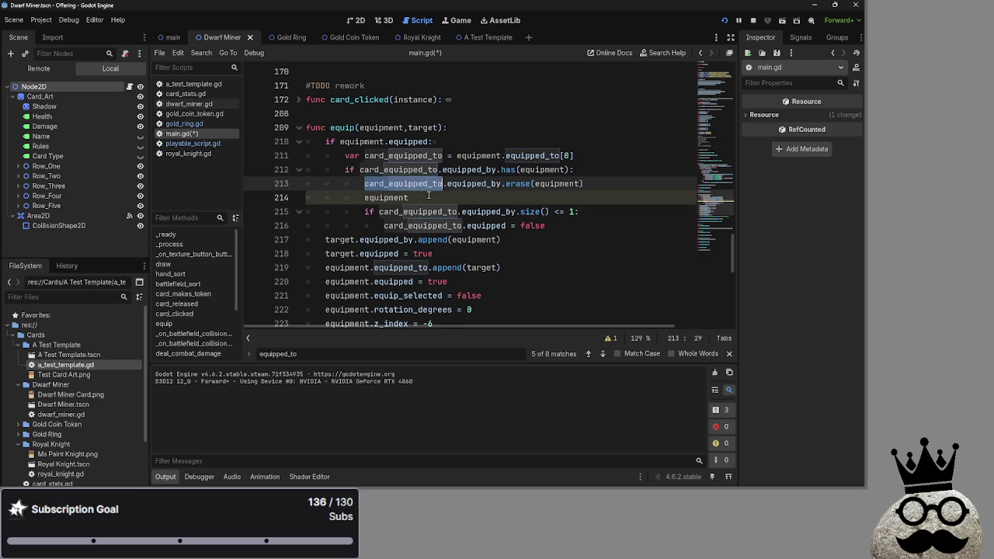
{"action": "left_click", "coordinate": [417, 155]}
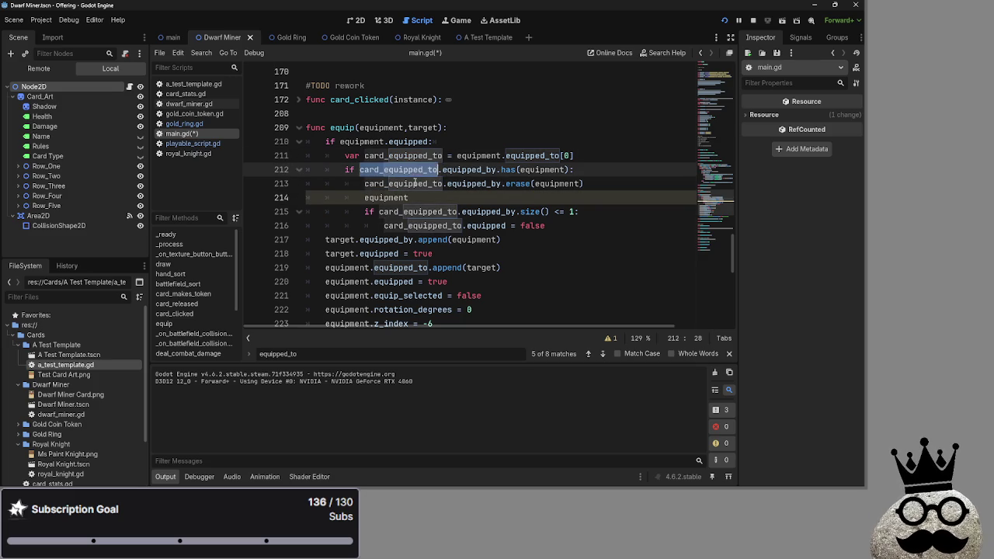
{"action": "left_click", "coordinate": [415, 181]}
{"action": "double_click", "coordinate": [412, 176]}
{"action": "double_click", "coordinate": [411, 178]}
{"action": "double_click", "coordinate": [412, 176]}
{"action": "double_click", "coordinate": [410, 178]}
{"action": "double_click", "coordinate": [410, 169]}
{"action": "double_click", "coordinate": [410, 179]}
{"action": "double_click", "coordinate": [409, 169]}
{"action": "double_click", "coordinate": [410, 179]}
{"action": "double_click", "coordinate": [409, 169]}
{"action": "double_click", "coordinate": [410, 179]}
{"action": "double_click", "coordinate": [410, 170]}
{"action": "double_click", "coordinate": [410, 179]}
{"action": "double_click", "coordinate": [409, 169]}
{"action": "double_click", "coordinate": [409, 178]}
{"action": "double_click", "coordinate": [409, 170]}
{"action": "double_click", "coordinate": [410, 178]}
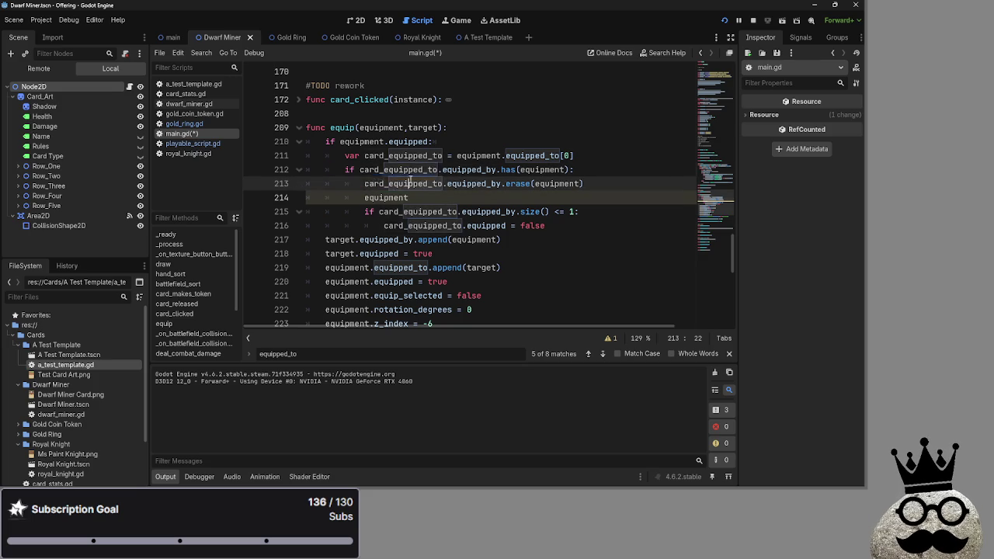
{"action": "double_click", "coordinate": [409, 170]}
{"action": "double_click", "coordinate": [408, 182]}
{"action": "double_click", "coordinate": [407, 171]}
{"action": "double_click", "coordinate": [408, 183]}
{"action": "double_click", "coordinate": [407, 171]}
{"action": "double_click", "coordinate": [408, 182]}
{"action": "double_click", "coordinate": [410, 170]}
{"action": "double_click", "coordinate": [409, 184]}
{"action": "double_click", "coordinate": [409, 169]}
{"action": "double_click", "coordinate": [410, 184]}
Step: Highlight the uses of equipment on line 214 and compare them with line 213
{"action": "double_click", "coordinate": [414, 199]}
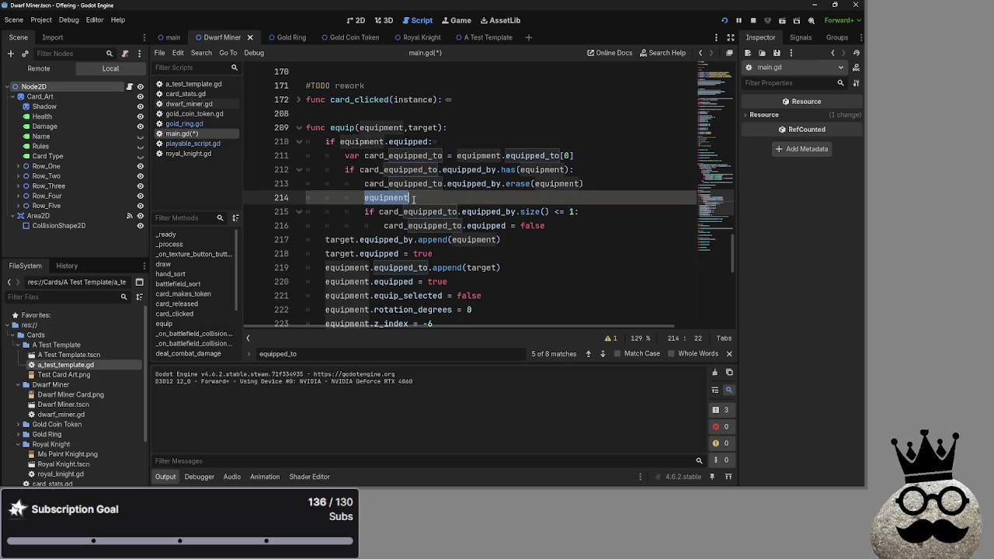
{"action": "left_click", "coordinate": [419, 195]}
{"action": "double_click", "coordinate": [424, 196]}
{"action": "left_click", "coordinate": [427, 196]}
{"action": "double_click", "coordinate": [429, 196]}
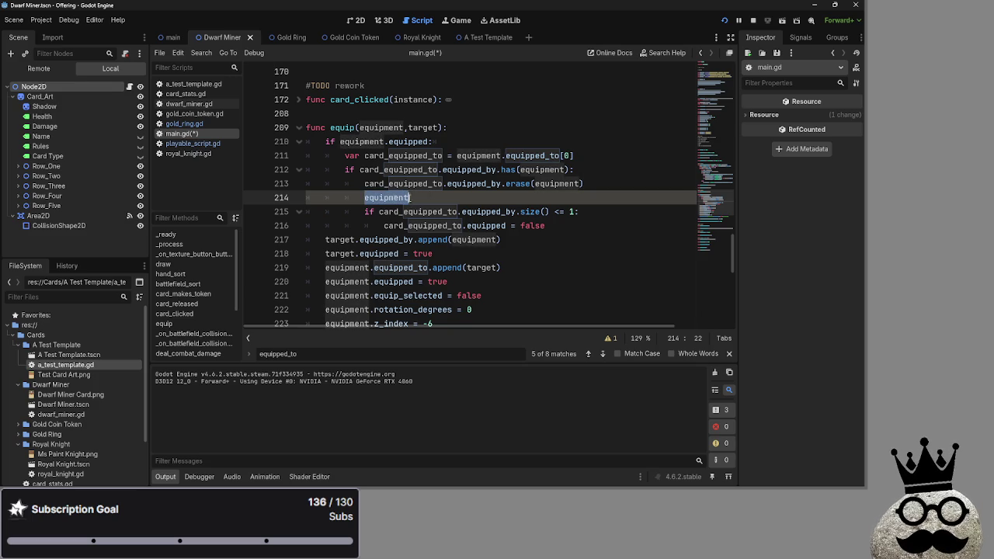
{"action": "left_click", "coordinate": [434, 197]}
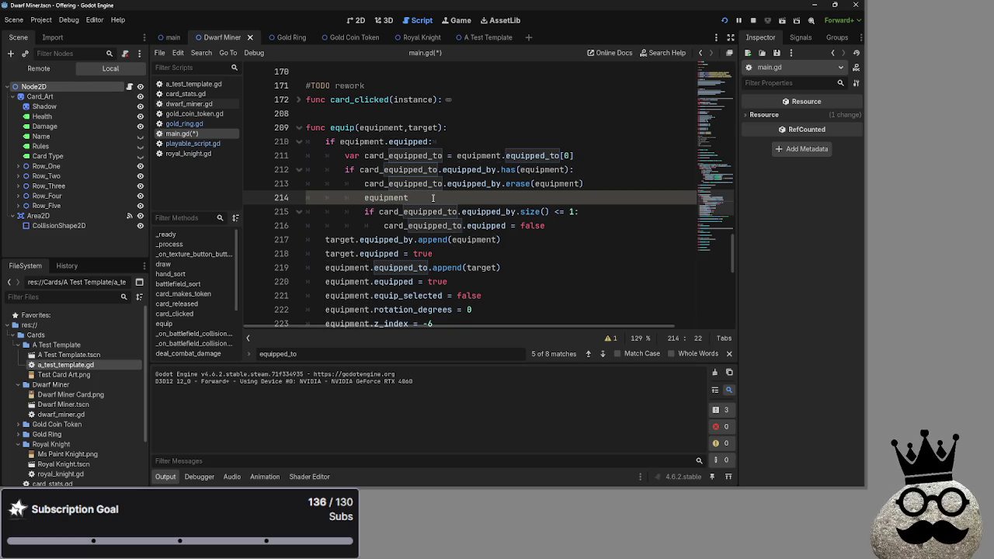
{"action": "double_click", "coordinate": [412, 197]}
{"action": "left_click", "coordinate": [412, 197]}
{"action": "double_click", "coordinate": [415, 197]}
{"action": "left_click", "coordinate": [418, 198]}
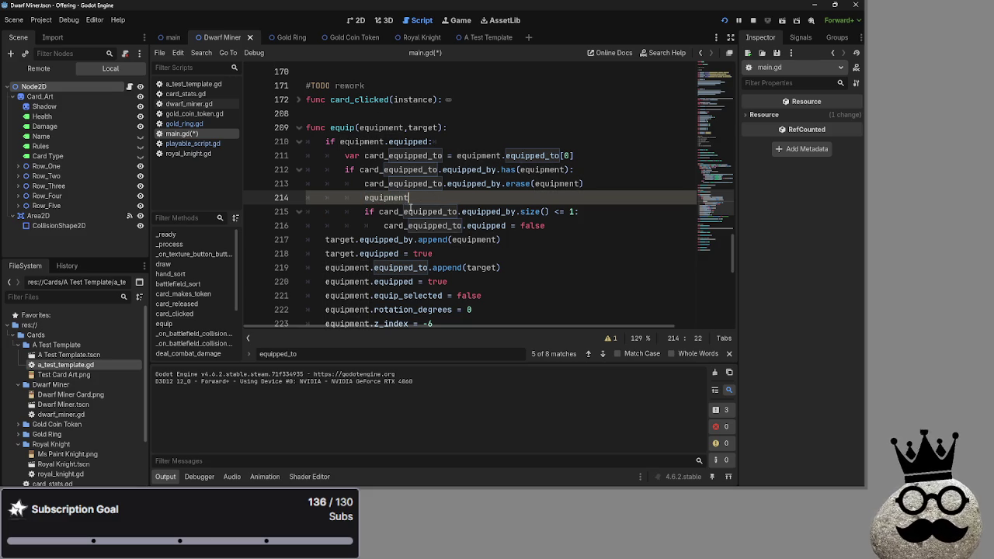
{"action": "left_click", "coordinate": [420, 209]}
{"action": "double_click", "coordinate": [431, 208]}
{"action": "left_click", "coordinate": [426, 198]}
{"action": "double_click", "coordinate": [426, 198]}
{"action": "left_click", "coordinate": [427, 198]}
{"action": "double_click", "coordinate": [427, 198]}
{"action": "left_click", "coordinate": [426, 198]}
{"action": "double_click", "coordinate": [435, 199]}
{"action": "left_click", "coordinate": [455, 200]}
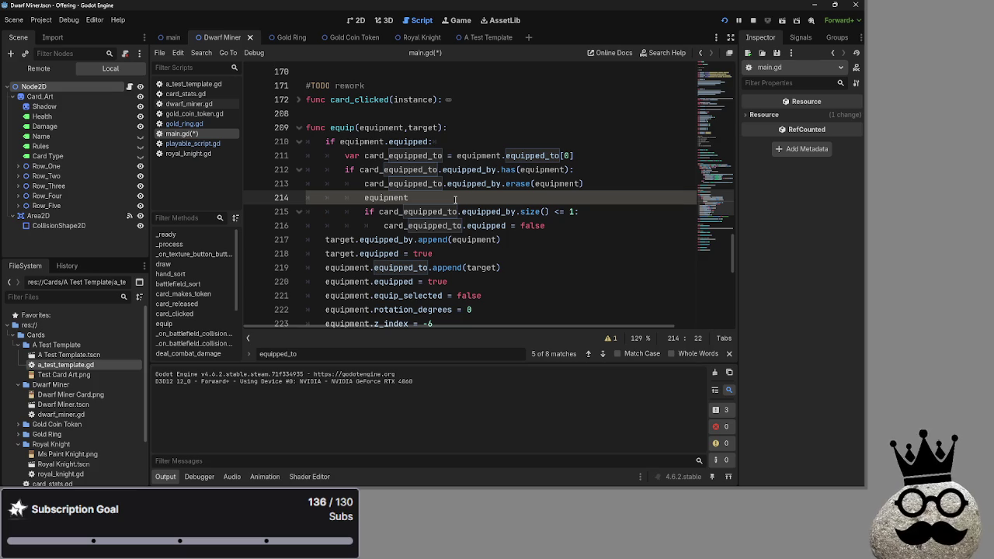
{"action": "left_click", "coordinate": [445, 184]}
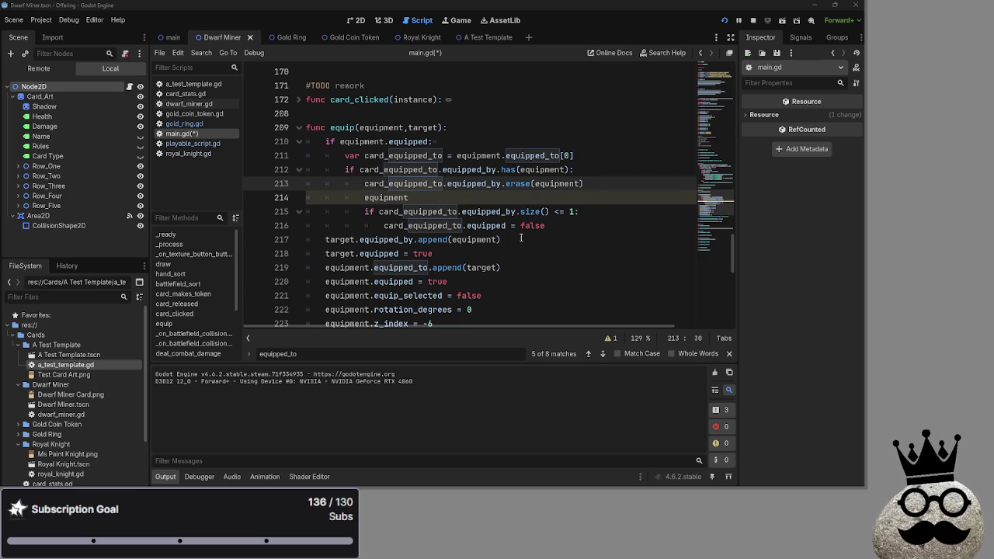
{"action": "left_click", "coordinate": [462, 200]}
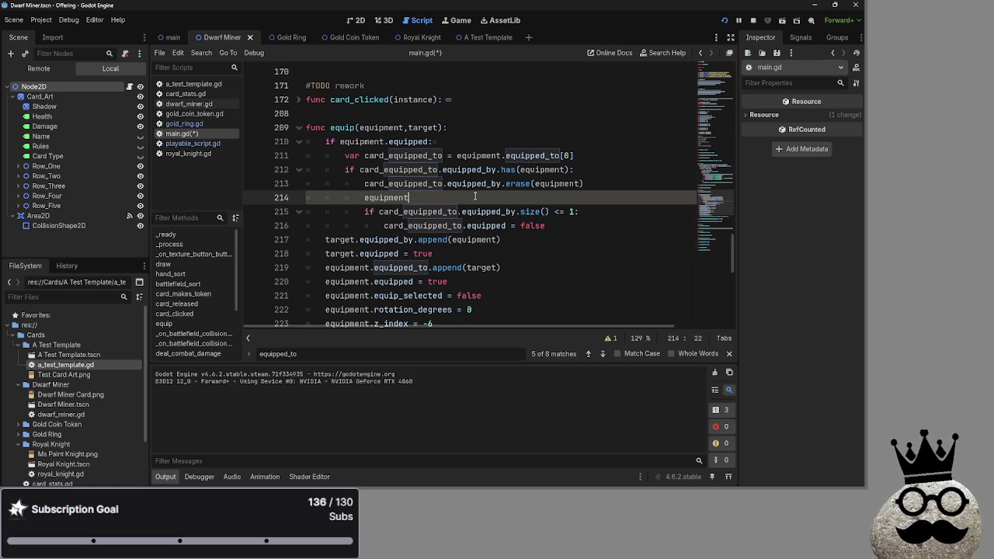
Step: Compare card_equipped_to on line 215 with line 214, then dismiss the equipped_to search results
{"action": "key", "text": "ctrl+shift+Left"}
{"action": "double_click", "coordinate": [439, 214]}
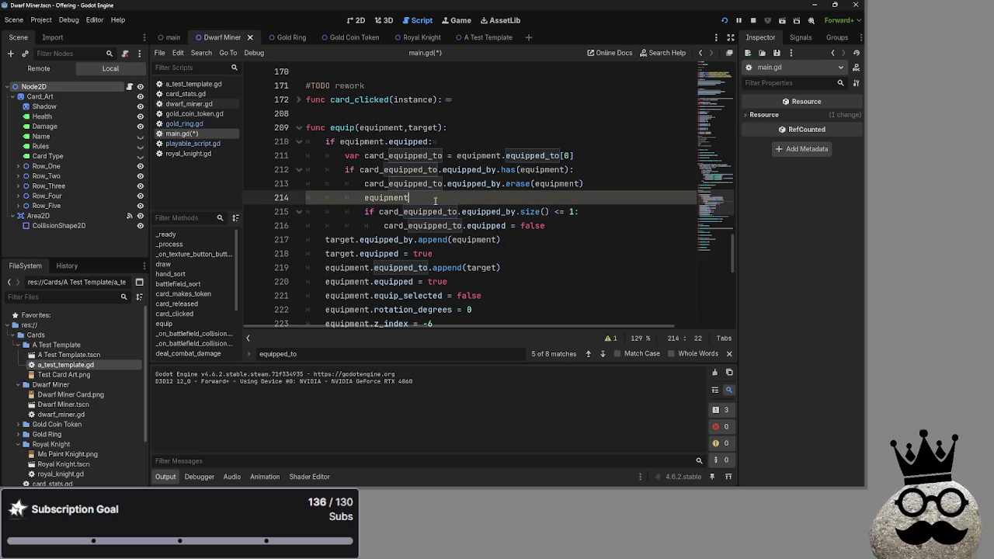
{"action": "double_click", "coordinate": [438, 199]}
{"action": "double_click", "coordinate": [428, 213]}
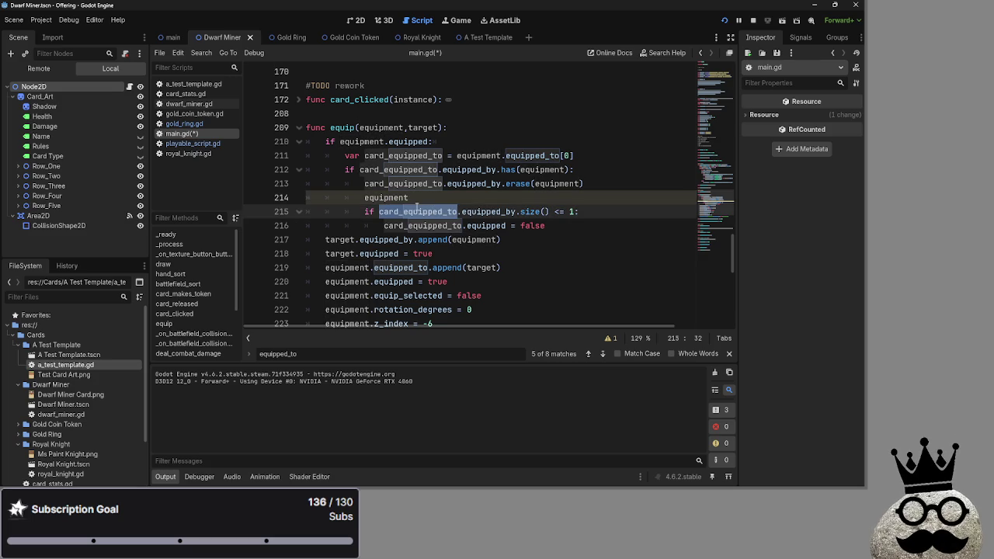
{"action": "left_click", "coordinate": [422, 200]}
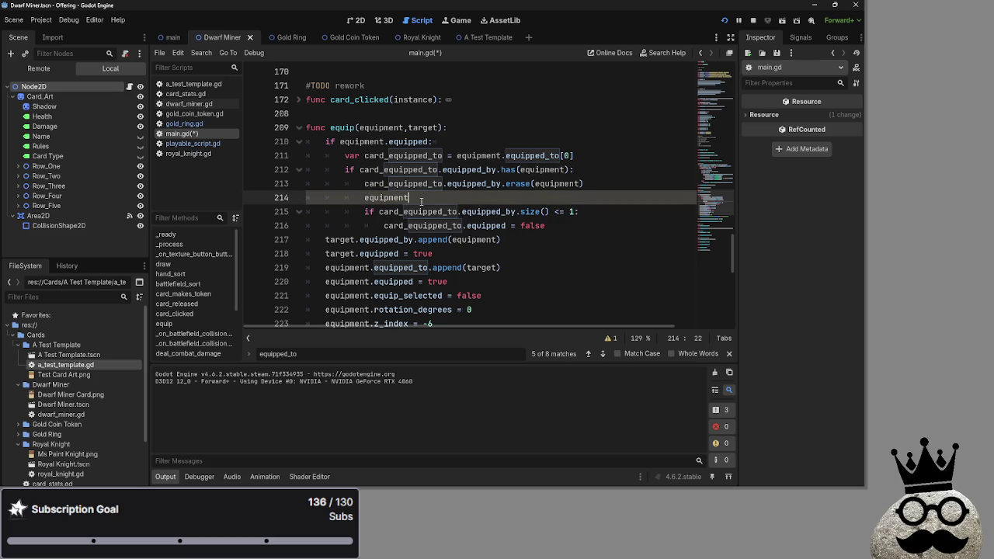
{"action": "double_click", "coordinate": [419, 212]}
{"action": "double_click", "coordinate": [422, 200]}
{"action": "double_click", "coordinate": [422, 213]}
{"action": "left_click", "coordinate": [419, 212]}
{"action": "double_click", "coordinate": [420, 212]}
{"action": "left_click", "coordinate": [424, 204]}
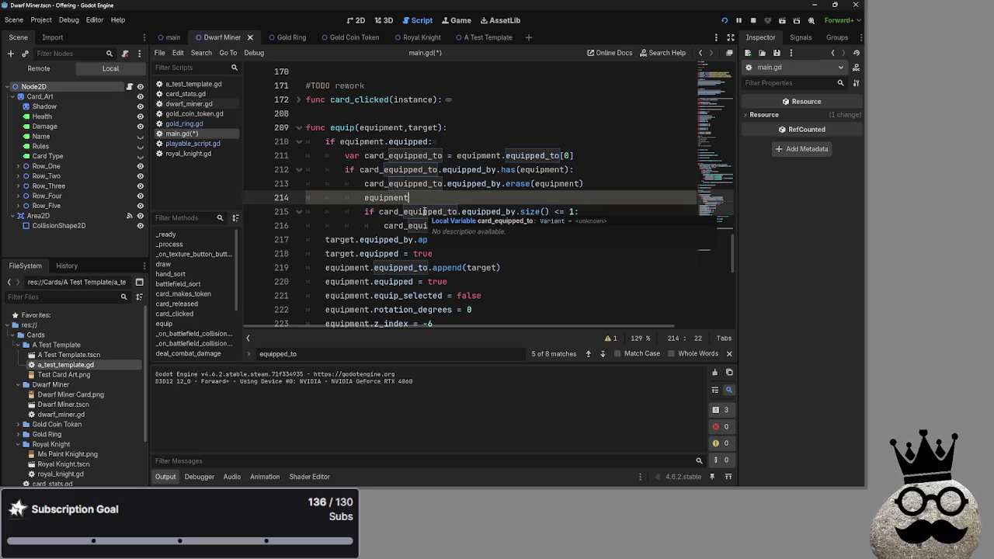
{"action": "double_click", "coordinate": [424, 212]}
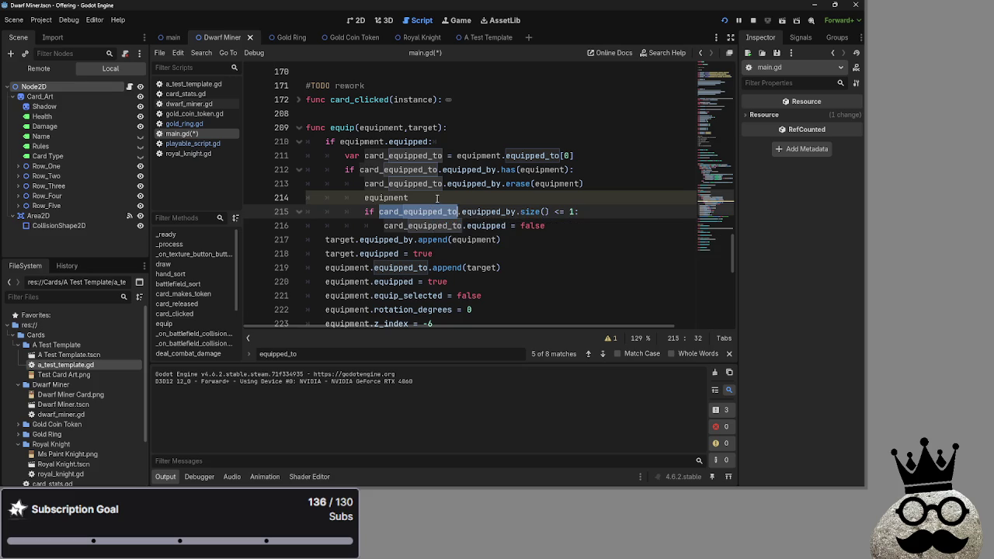
{"action": "double_click", "coordinate": [393, 197]}
{"action": "left_click", "coordinate": [419, 183]}
{"action": "double_click", "coordinate": [404, 198]}
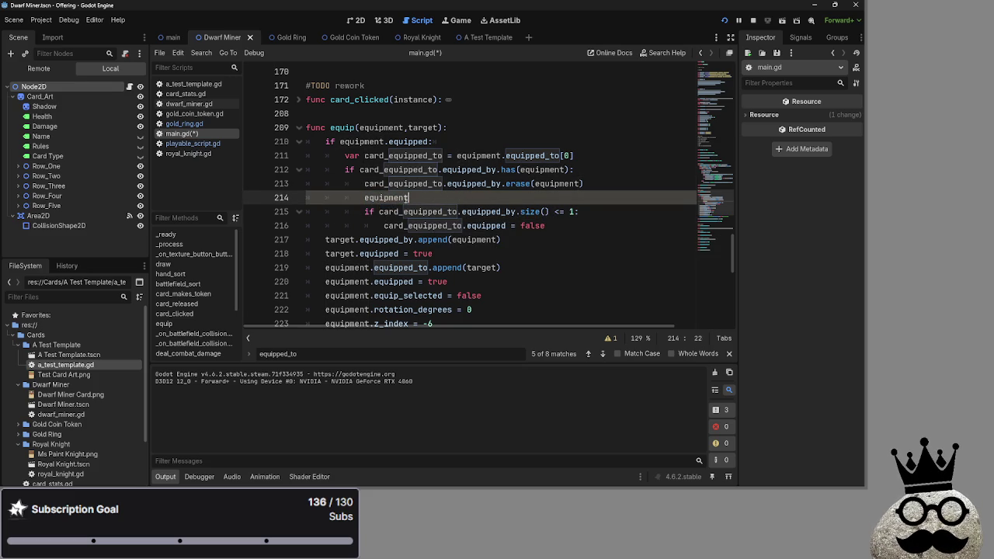
{"action": "left_click", "coordinate": [417, 198]}
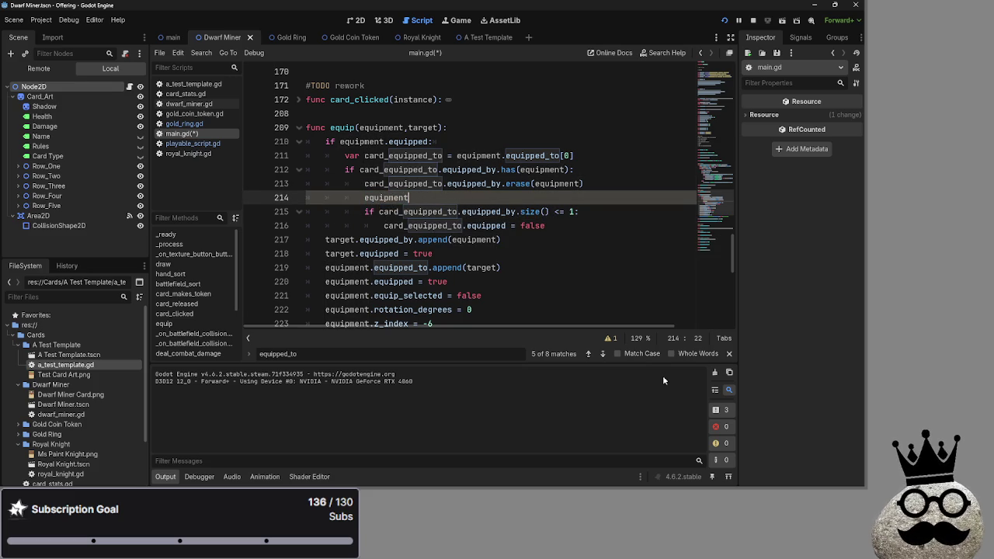
{"action": "left_click", "coordinate": [729, 354]}
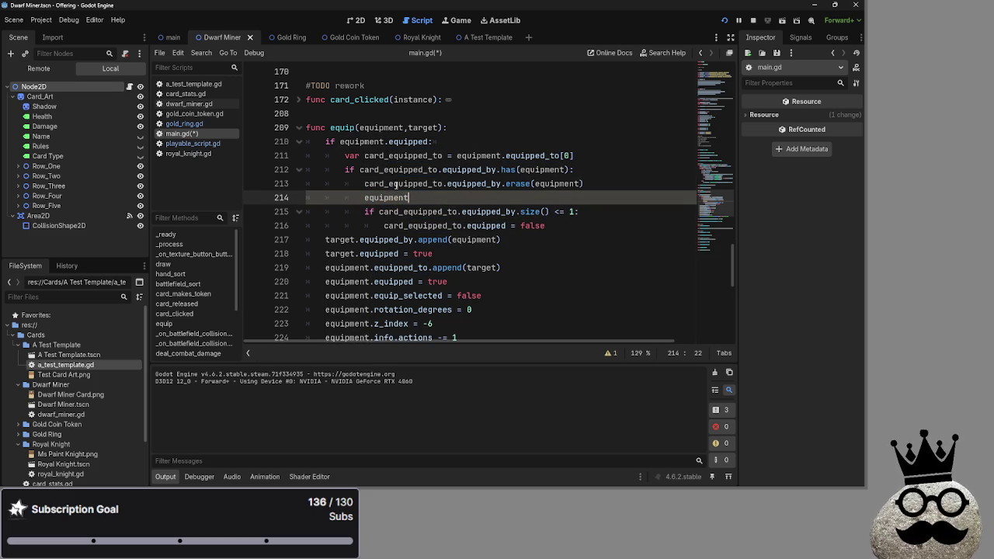
Step: Look up the equipped_to variable name in playable_script.gd
{"action": "left_click", "coordinate": [186, 143]}
{"action": "scroll", "coordinate": [396, 236], "scroll_direction": "up", "scroll_amount": 5}
{"action": "scroll", "coordinate": [396, 236], "scroll_direction": "up", "scroll_amount": 3}
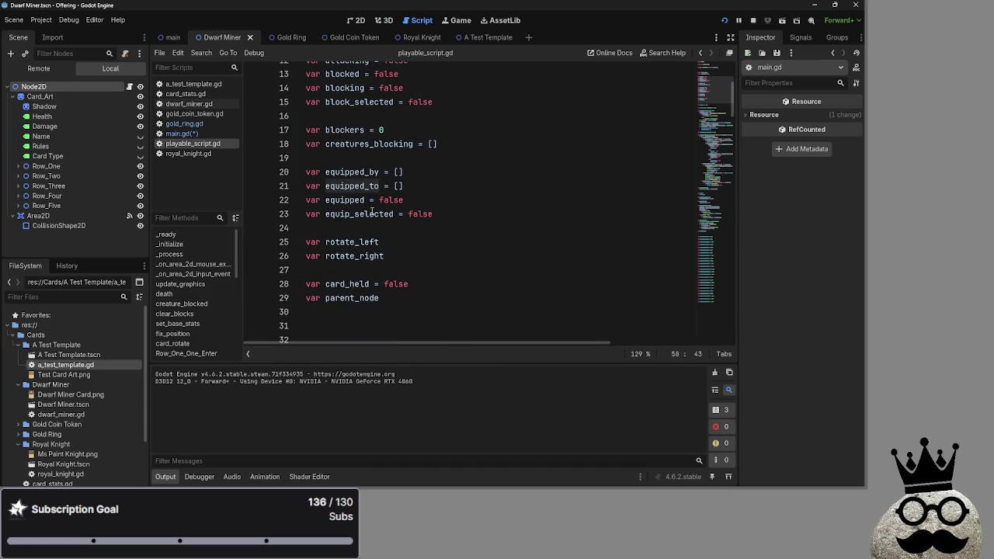
{"action": "double_click", "coordinate": [354, 186]}
Step: Complete line 214 of main.gd as equipment.equipped_to.erase(target) and run the game
{"action": "left_click", "coordinate": [195, 136]}
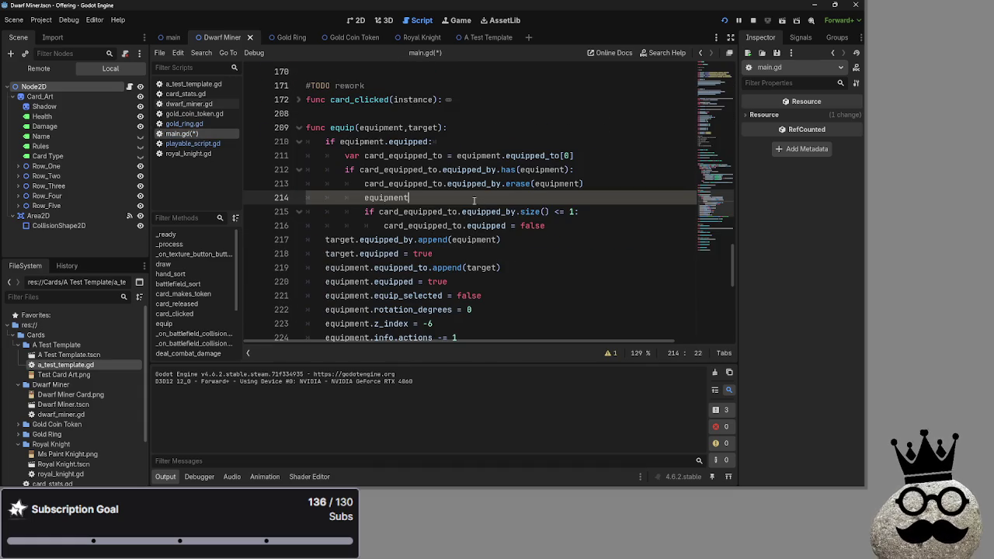
{"action": "type", "text": ".equipped_"}
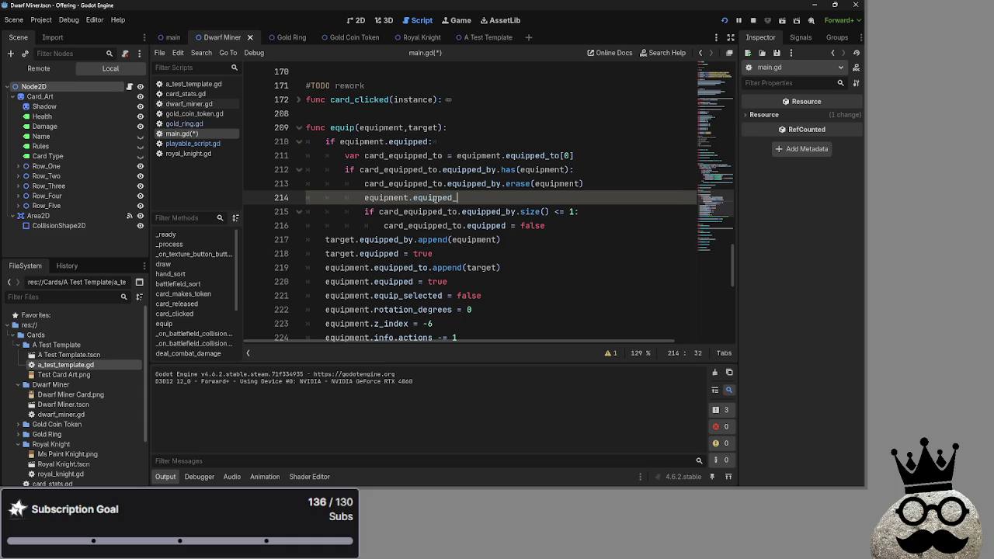
{"action": "type", "text": "to.erase"}
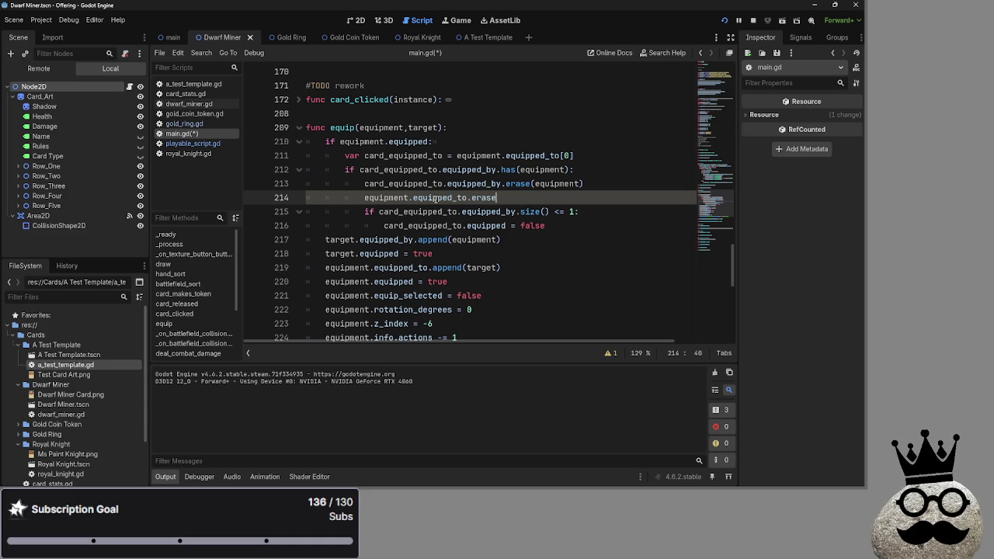
{"action": "type", "text": "(target)"}
{"action": "left_click", "coordinate": [725, 21]}
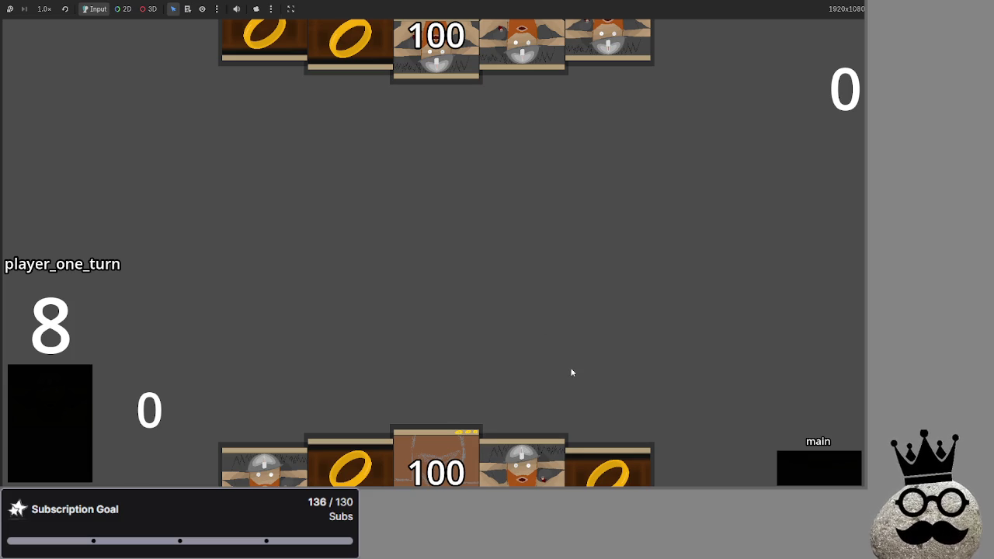
Step: Play three hand cards onto the board, including a second dwarf and a ring
{"action": "left_click_drag", "start_coordinate": [522, 462], "coordinate": [540, 206]}
{"action": "mouse_move", "coordinate": [602, 466]}
{"action": "left_mouse_down"}
{"action": "mouse_move", "coordinate": [561, 171]}
{"action": "mouse_move", "coordinate": [524, 309]}
{"action": "left_mouse_up"}
{"action": "left_click_drag", "start_coordinate": [513, 436], "coordinate": [559, 393]}
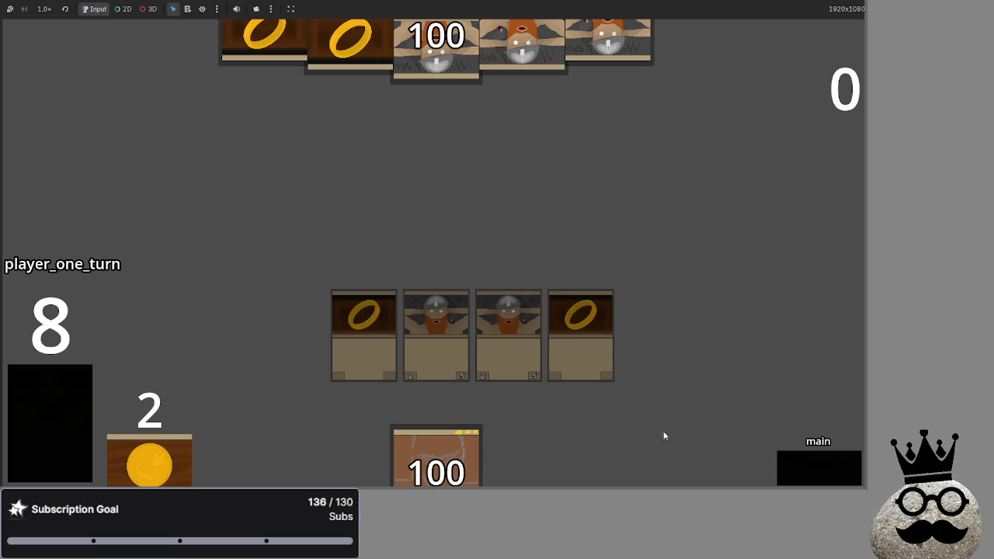
Step: Advance through attack, block, damage and main_two, then end the turn for player two
{"action": "left_click", "coordinate": [809, 472]}
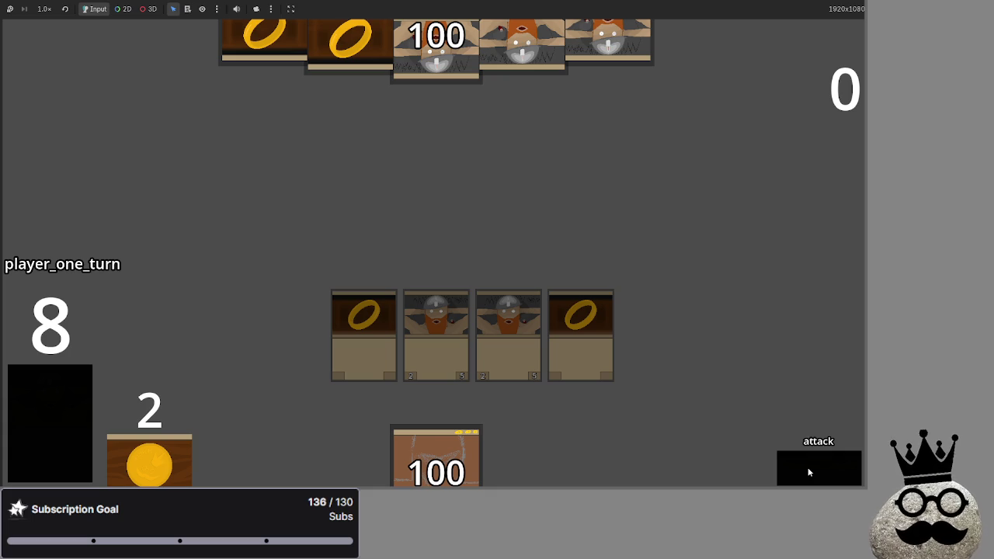
{"action": "left_click", "coordinate": [809, 473]}
{"action": "left_click", "coordinate": [809, 472]}
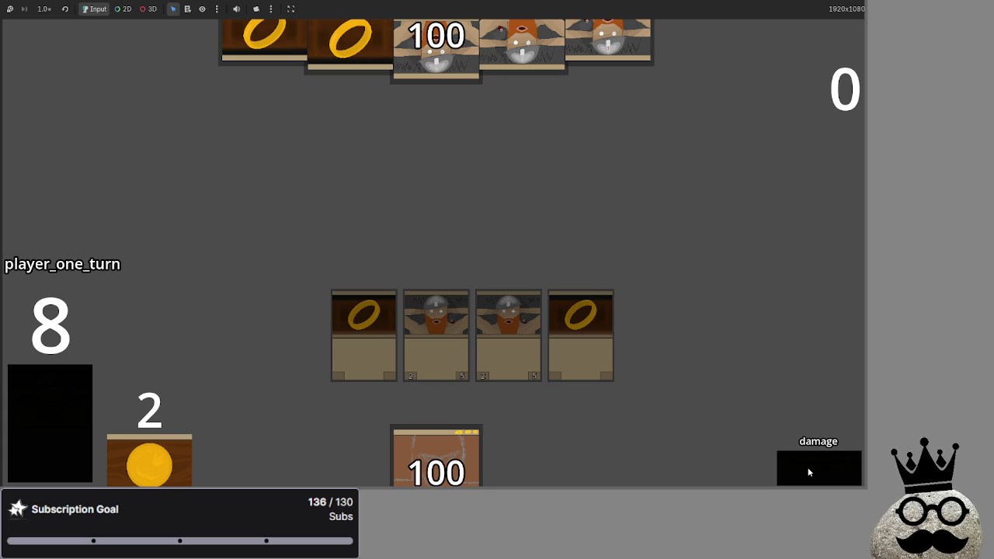
{"action": "left_click", "coordinate": [832, 470]}
{"action": "left_click", "coordinate": [803, 466]}
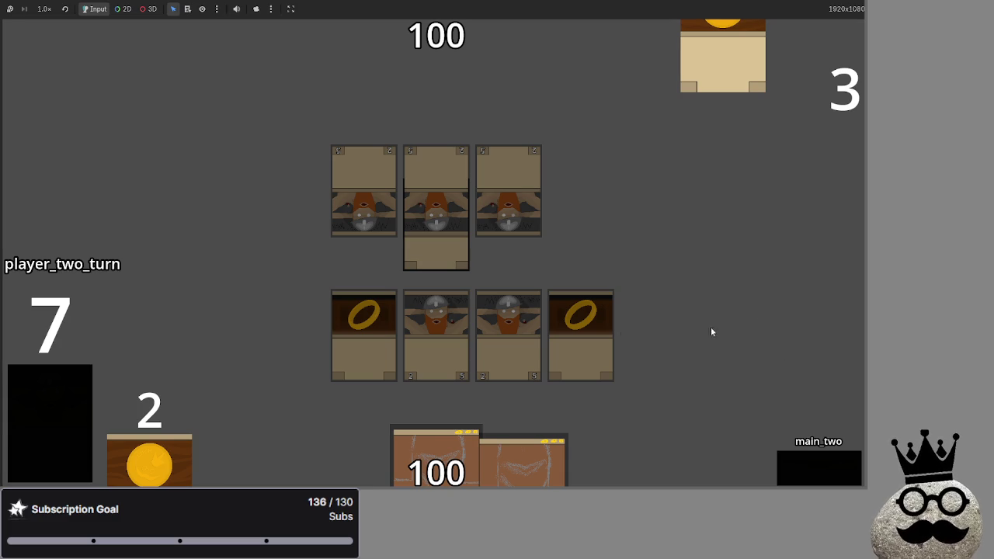
Step: Play player one's turn with a ring card, attacking the opponent down to 96, then end it
{"action": "left_click", "coordinate": [824, 471]}
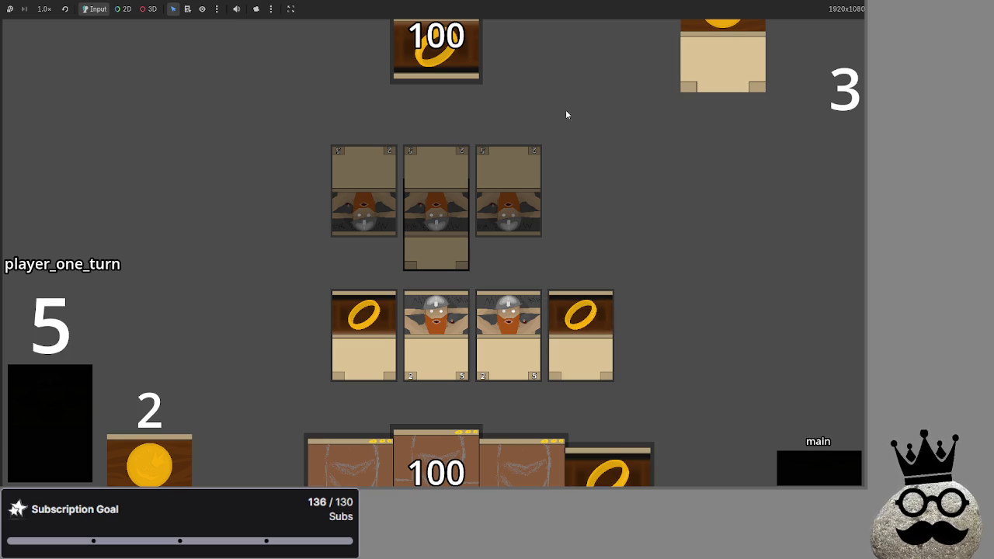
{"action": "mouse_move", "coordinate": [606, 466]}
{"action": "left_mouse_down"}
{"action": "mouse_move", "coordinate": [633, 307]}
{"action": "mouse_move", "coordinate": [598, 310]}
{"action": "left_mouse_up"}
{"action": "left_click", "coordinate": [827, 473]}
{"action": "left_click", "coordinate": [815, 468]}
{"action": "left_click", "coordinate": [820, 470]}
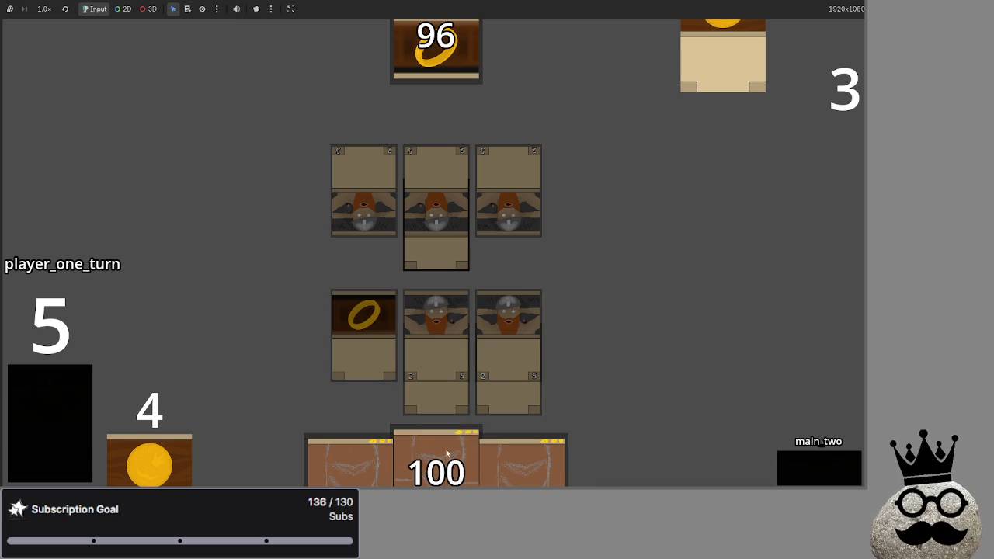
{"action": "left_click", "coordinate": [800, 464]}
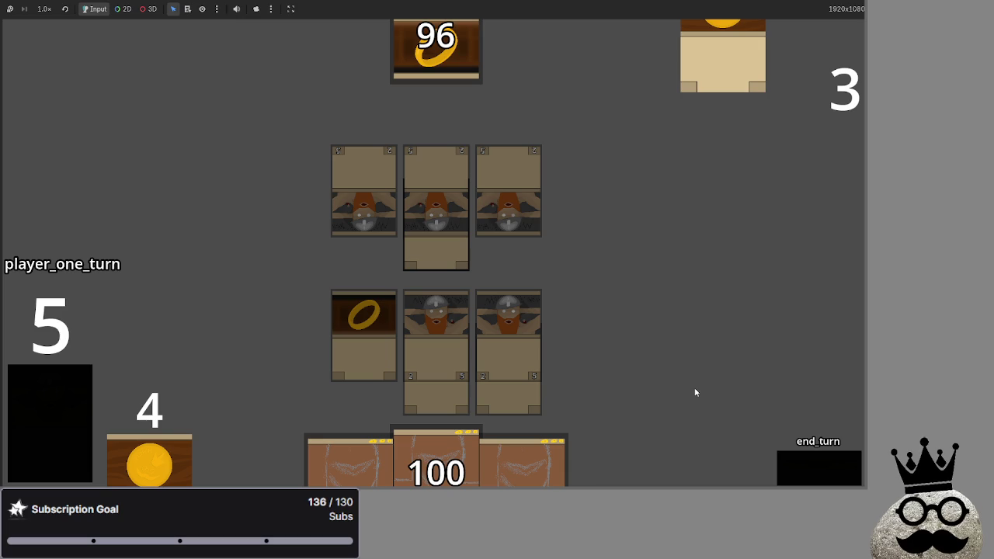
{"action": "mouse_move", "coordinate": [531, 439]}
{"action": "left_mouse_down"}
{"action": "mouse_move", "coordinate": [593, 287]}
{"action": "mouse_move", "coordinate": [591, 310]}
{"action": "left_mouse_up"}
{"action": "left_click", "coordinate": [814, 461]}
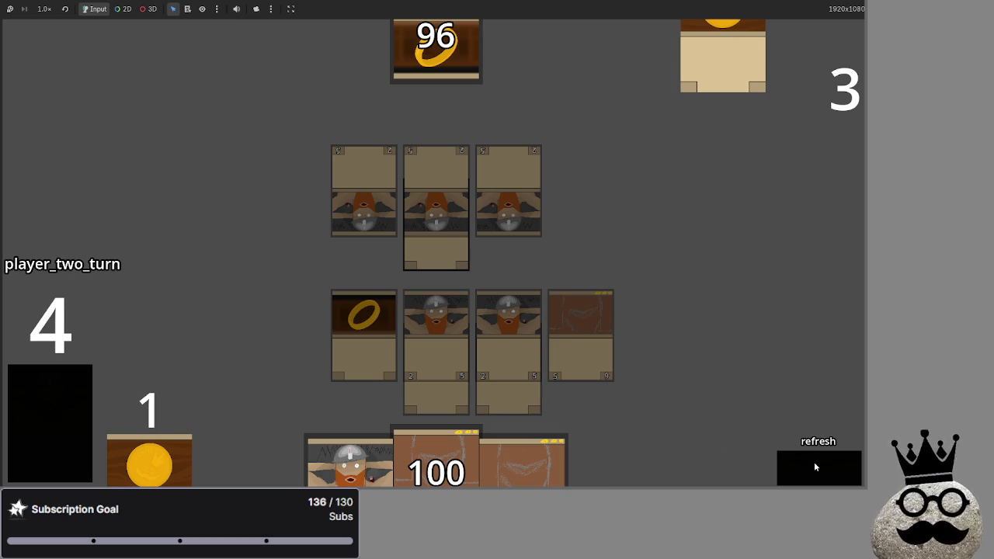
Step: Step player two through draw, main, attack, block, damage and main_two, dropping health to 94
{"action": "left_click", "coordinate": [814, 461]}
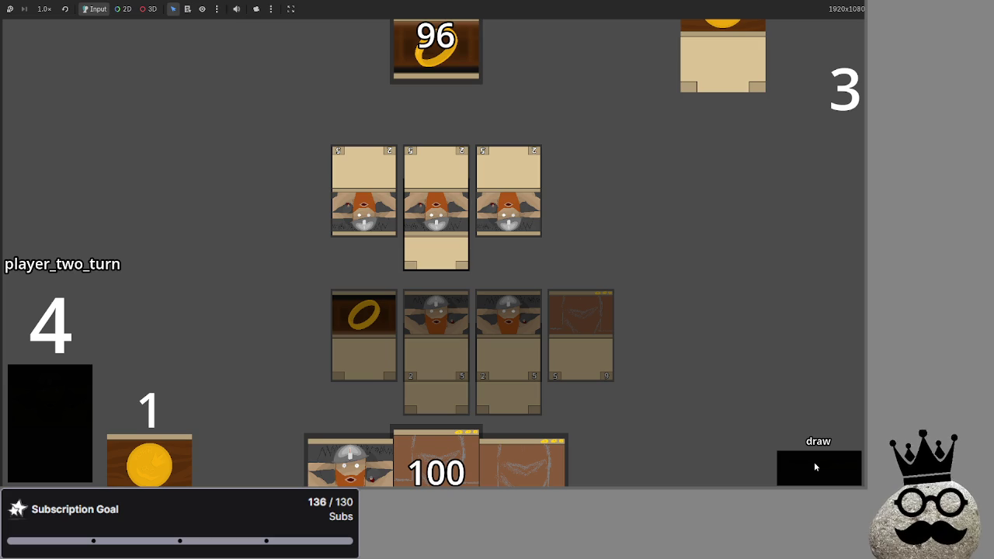
{"action": "left_click", "coordinate": [815, 461]}
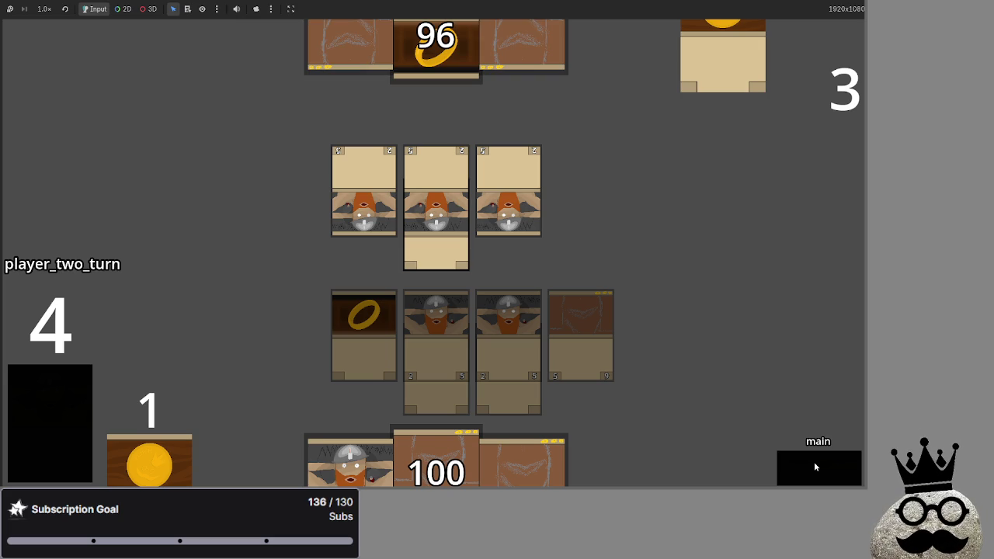
{"action": "left_click", "coordinate": [809, 458]}
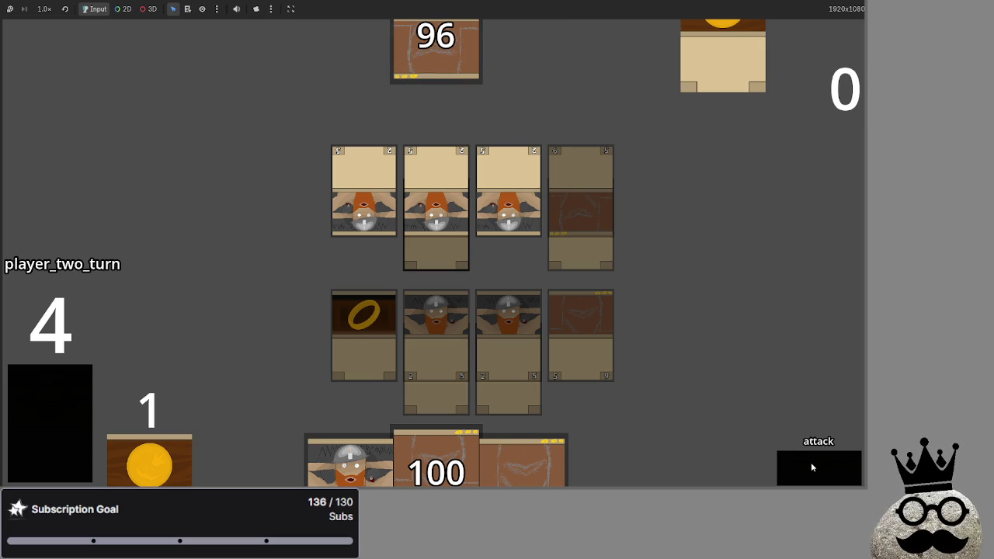
{"action": "left_click", "coordinate": [811, 462]}
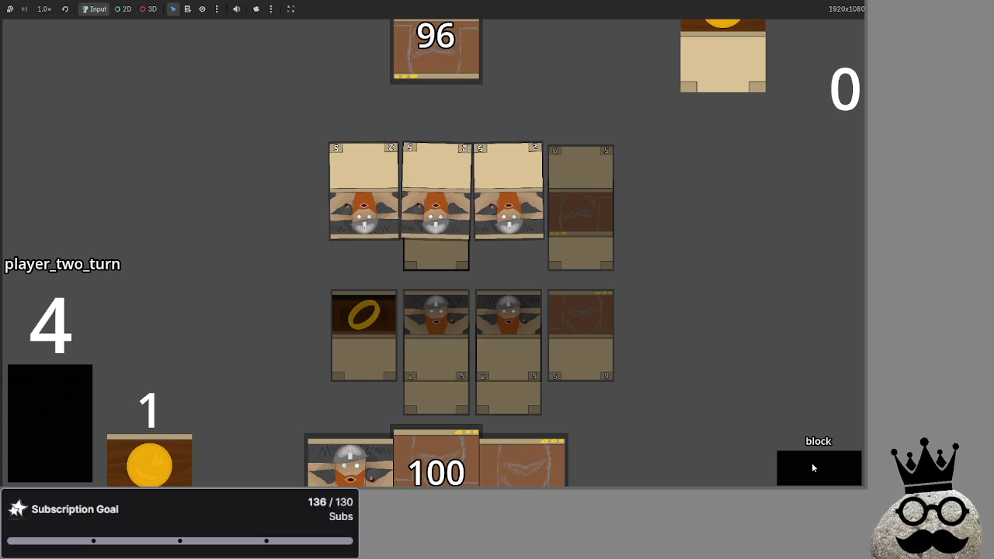
{"action": "left_click", "coordinate": [812, 462]}
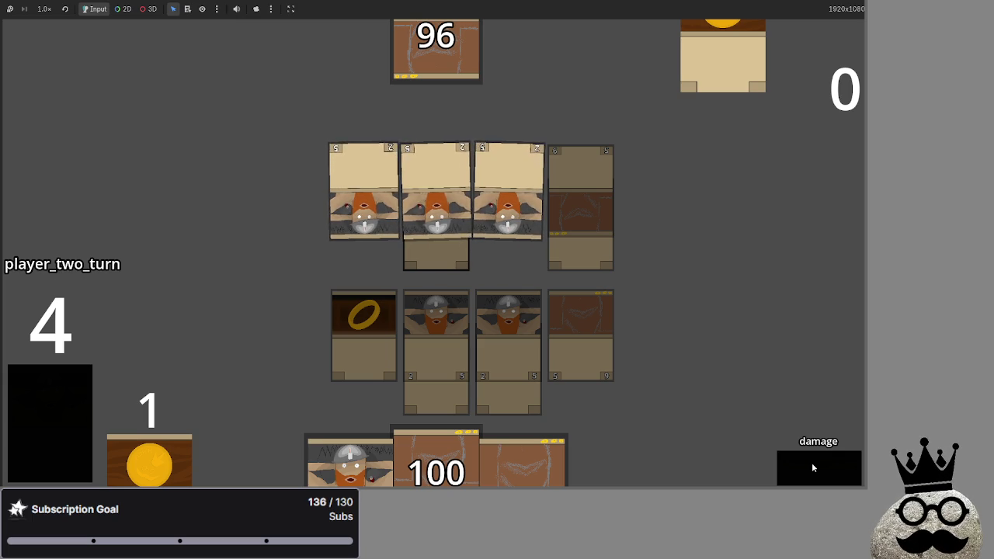
{"action": "left_click", "coordinate": [812, 462]}
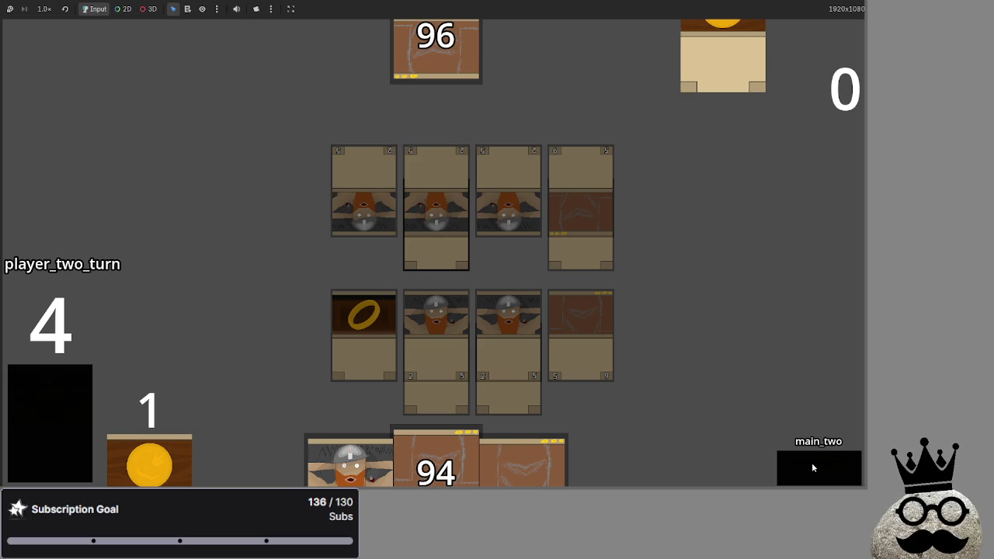
{"action": "left_click", "coordinate": [811, 467]}
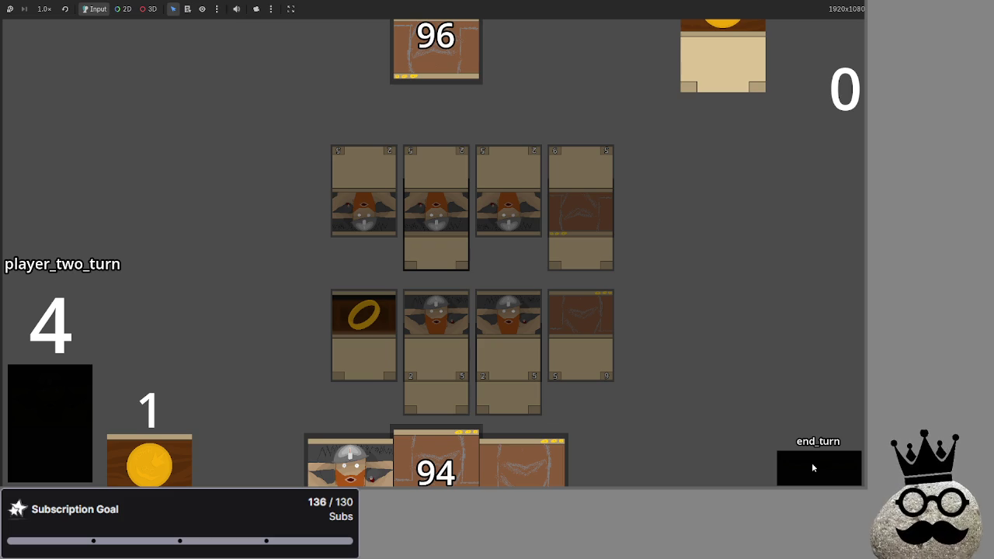
{"action": "left_click", "coordinate": [813, 467]}
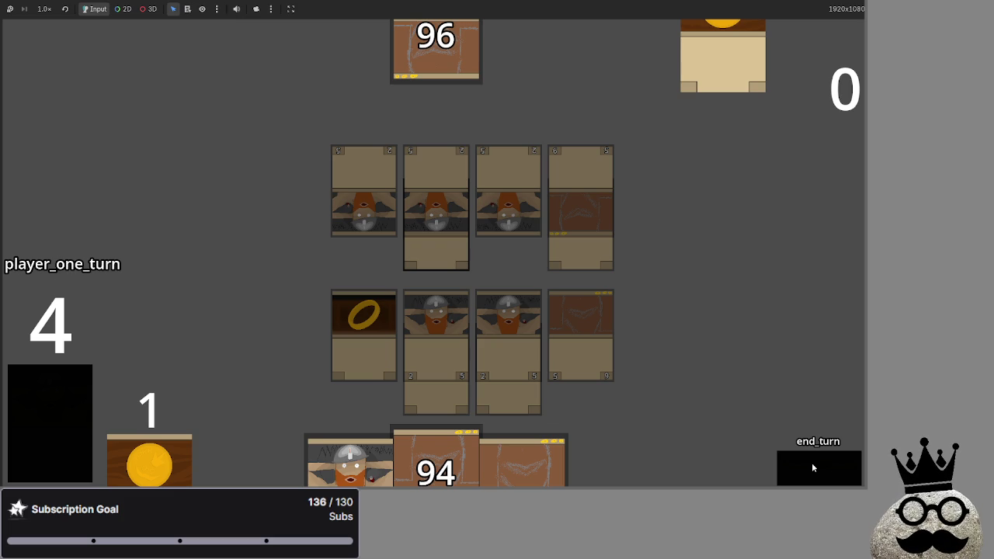
Step: Draw cards for player one and play four hand cards onto the board row
{"action": "left_click", "coordinate": [816, 467]}
{"action": "left_click", "coordinate": [824, 469]}
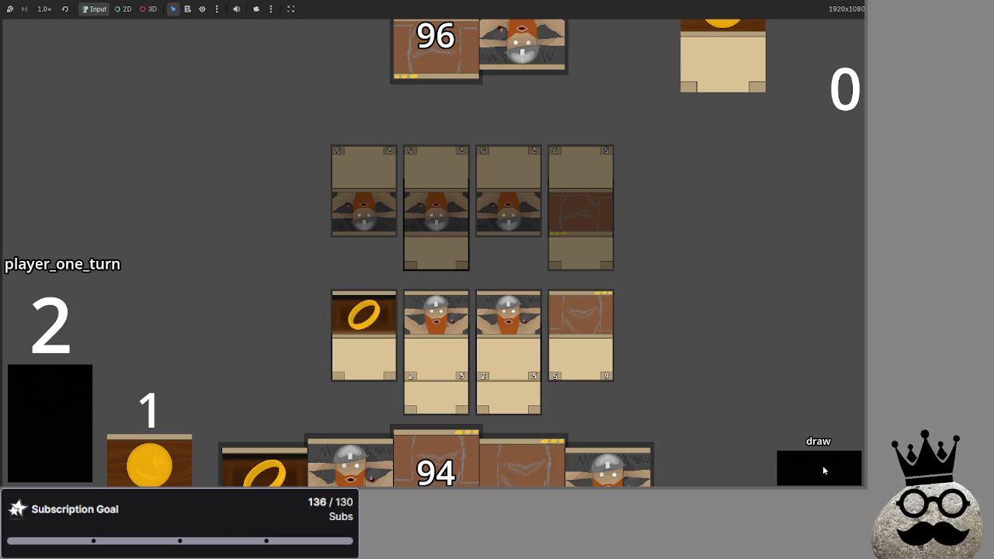
{"action": "left_click_drag", "start_coordinate": [265, 458], "coordinate": [249, 310]}
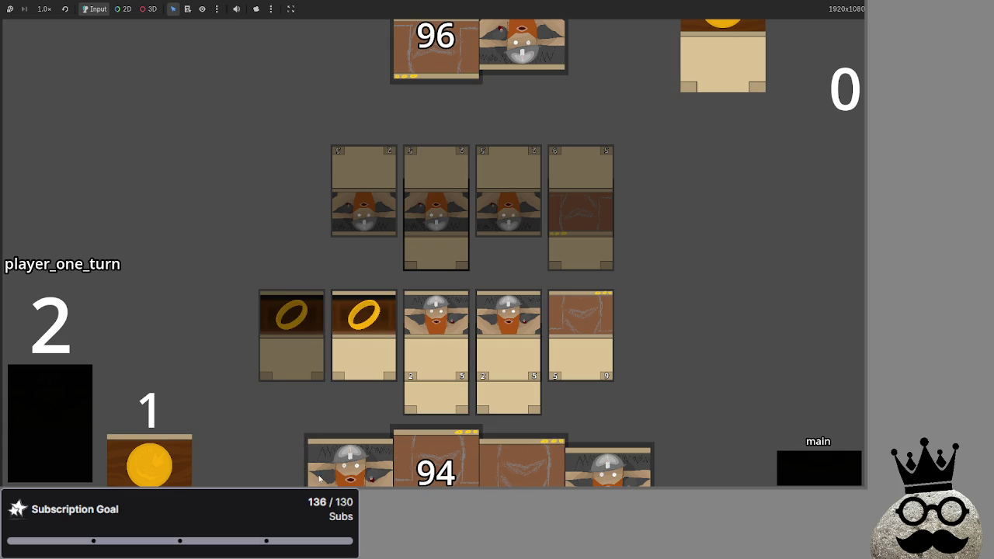
{"action": "left_click_drag", "start_coordinate": [609, 466], "coordinate": [653, 327]}
{"action": "left_click_drag", "start_coordinate": [350, 462], "coordinate": [348, 295]}
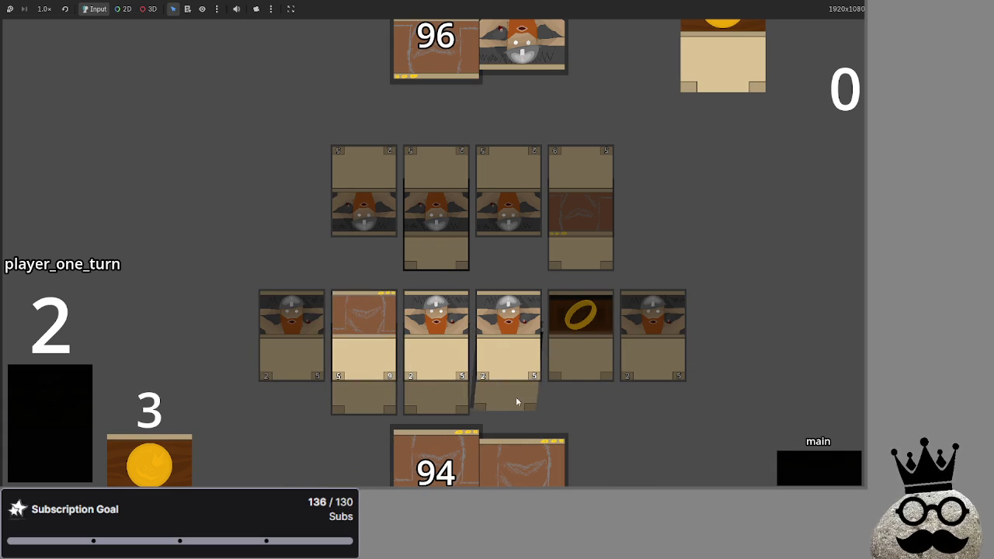
{"action": "left_click_drag", "start_coordinate": [537, 459], "coordinate": [708, 312]}
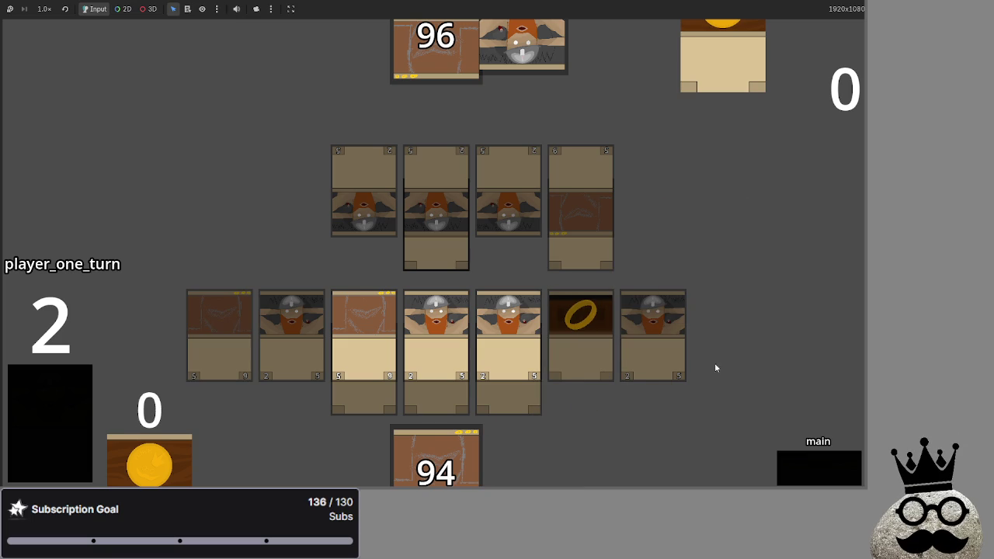
Step: Advance through attack, block and main_two, turning one board card sideways, and end player one's turn
{"action": "left_click", "coordinate": [789, 473]}
{"action": "left_click", "coordinate": [789, 473]}
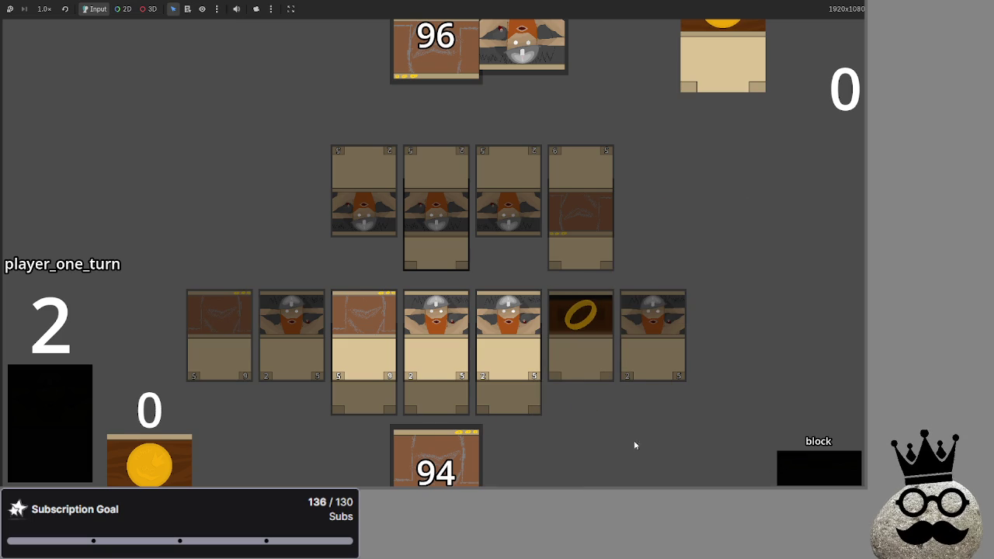
{"action": "left_click", "coordinate": [371, 313]}
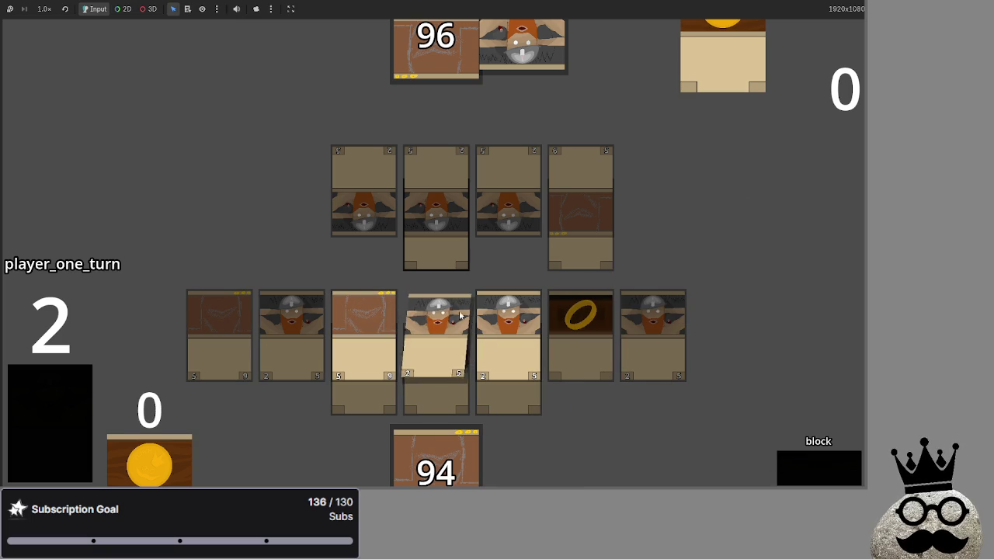
{"action": "left_click", "coordinate": [795, 466]}
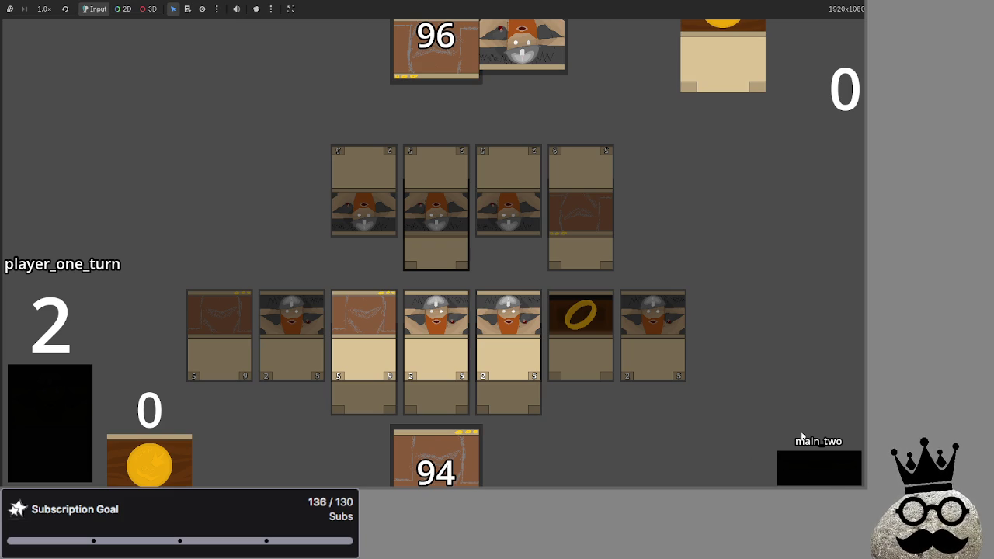
{"action": "left_click", "coordinate": [804, 468]}
{"action": "left_click", "coordinate": [808, 466]}
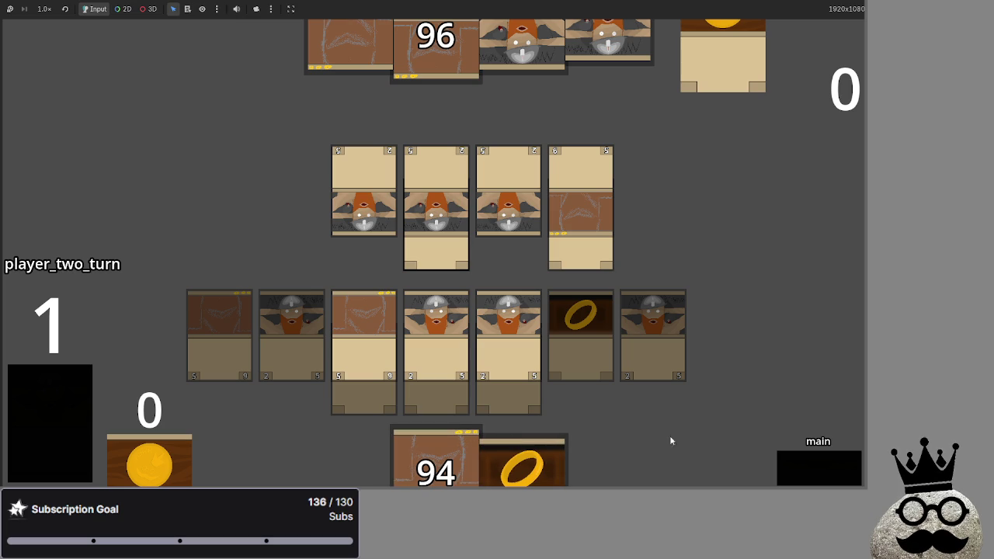
Step: Take player two through block and damage, dropping the bottom life to 88, then return to the script editor
{"action": "left_click", "coordinate": [820, 470]}
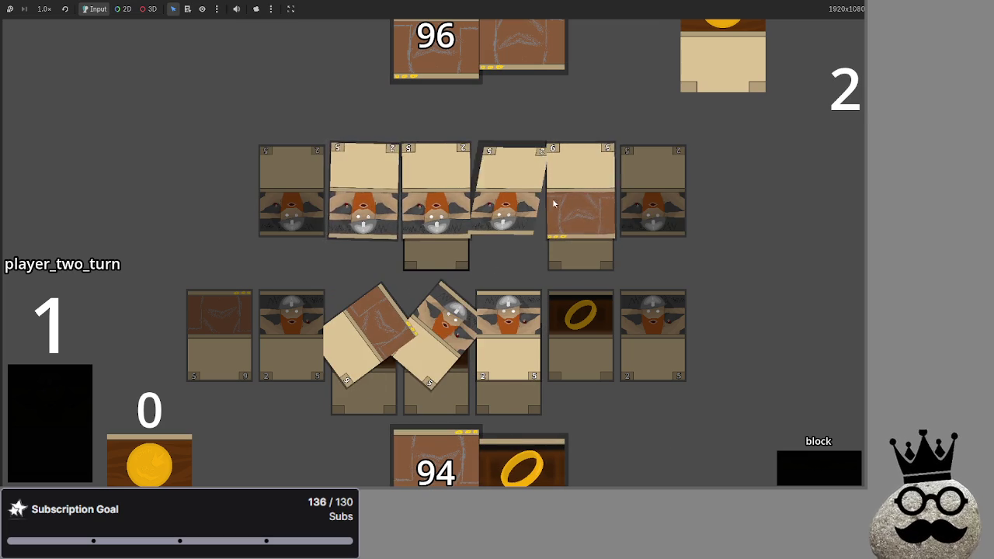
{"action": "left_click", "coordinate": [815, 464]}
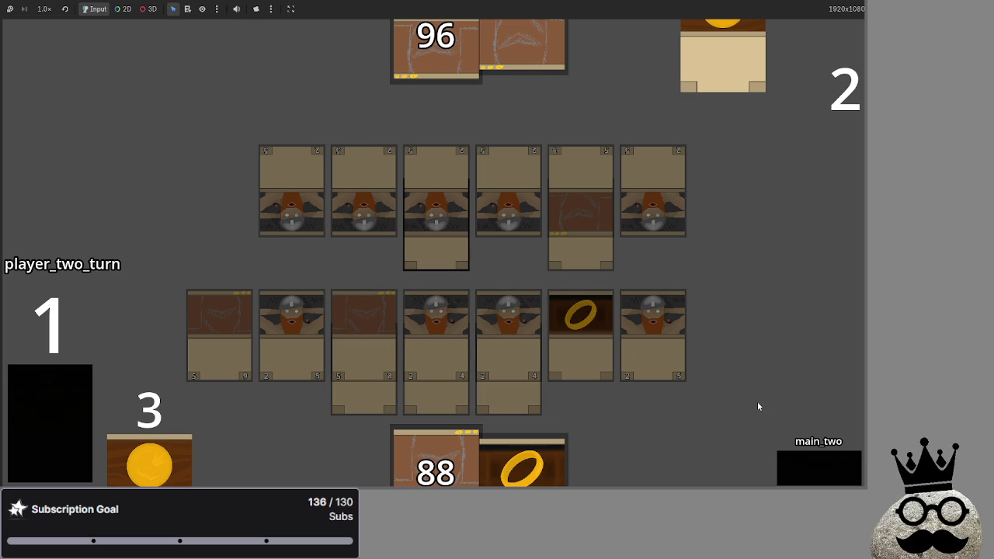
{"action": "key", "text": "alt+Tab"}
{"action": "key", "text": "alt+Tab"}
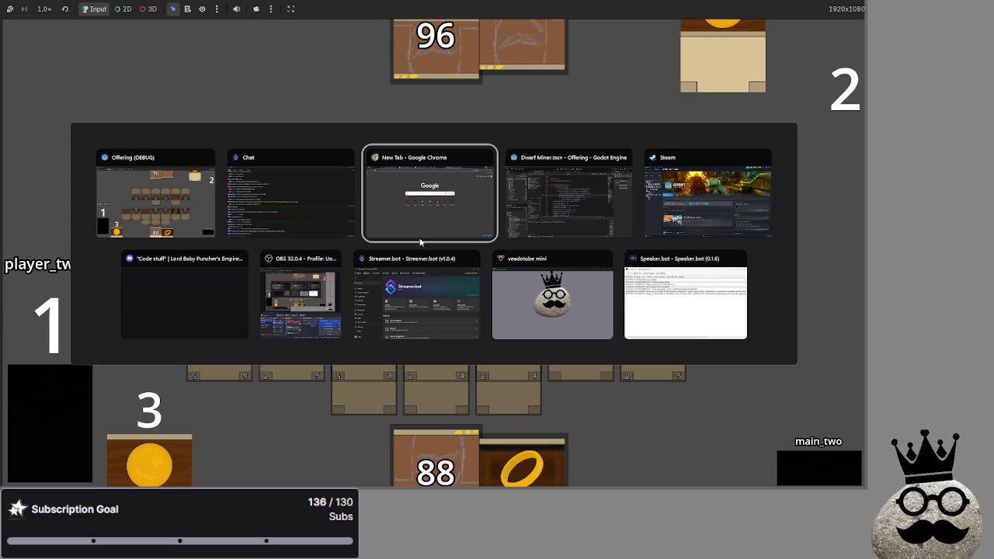
{"action": "key", "text": "alt+Tab"}
Step: Insert '#armor calc on multiple blockers is wrong' under the #TODO list heading, followed by a new '#' line
{"action": "scroll", "coordinate": [512, 271], "scroll_direction": "up", "scroll_amount": 15}
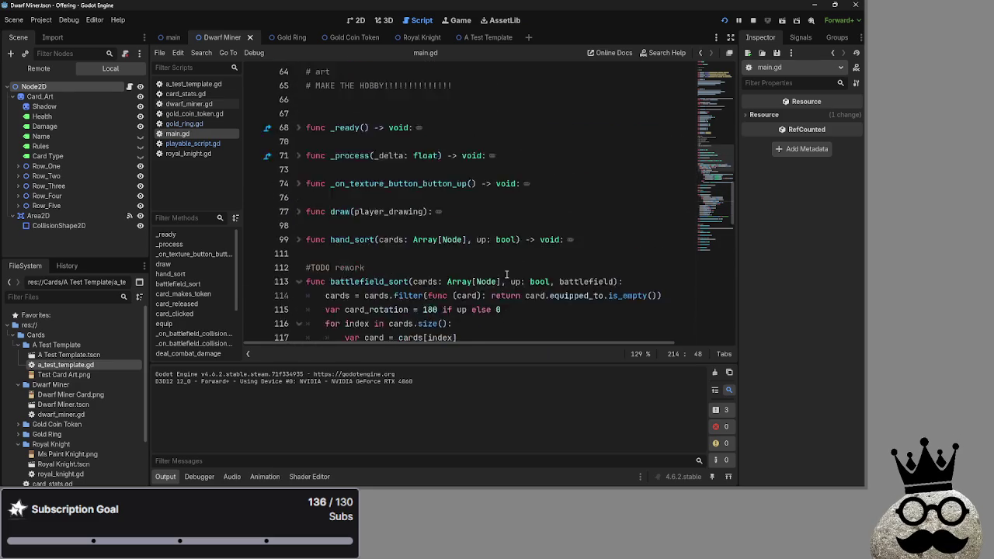
{"action": "left_click", "coordinate": [424, 199]}
{"action": "key", "text": "Return"}
{"action": "type", "text": "#fix arm"}
{"action": "key", "text": "BackSpace"}
{"action": "key", "text": "BackSpace"}
{"action": "key", "text": "BackSpace"}
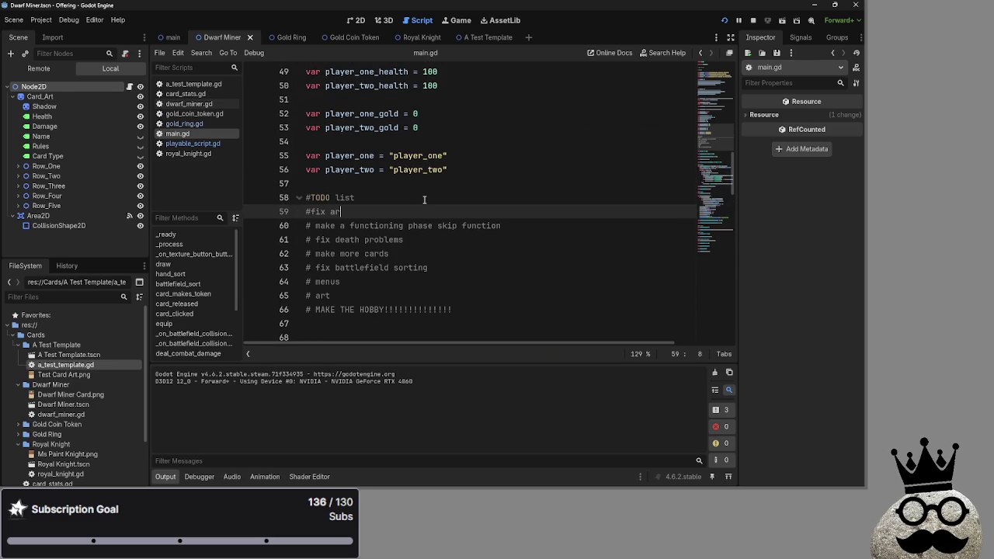
{"action": "type", "text": "amor"}
{"action": "key", "text": "BackSpace"}
{"action": "key", "text": "BackSpace"}
{"action": "key", "text": "BackSpace"}
{"action": "type", "text": "rmor ca"}
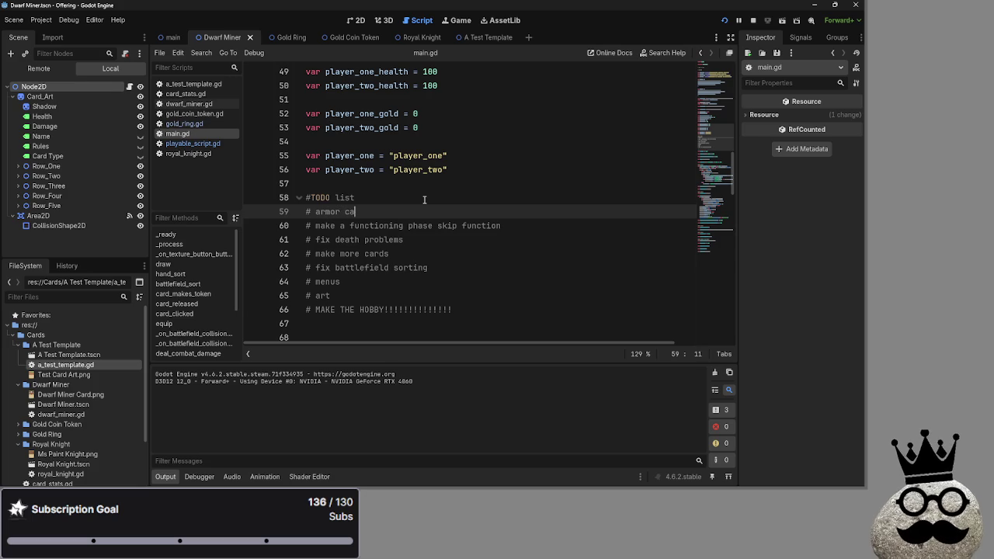
{"action": "type", "text": "lc on "}
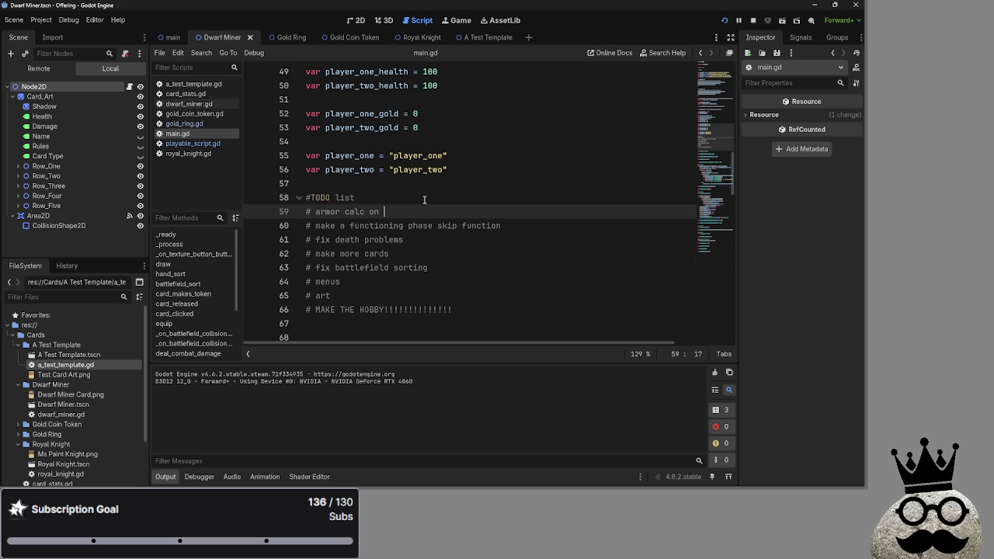
{"action": "type", "text": "multiple "}
{"action": "type", "text": "blockers"}
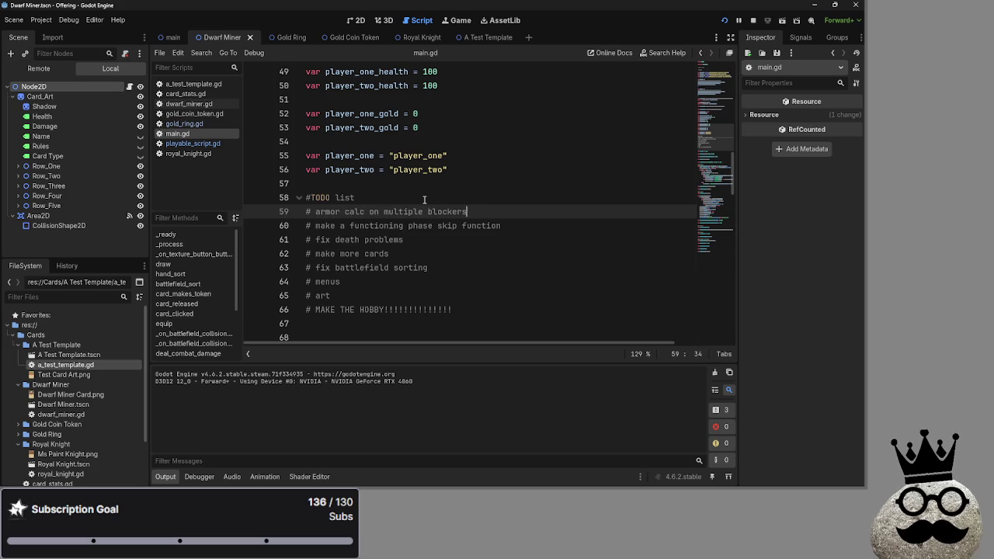
{"action": "type", "text": " is wrong"}
{"action": "key", "text": "Return"}
{"action": "type", "text": "#"}
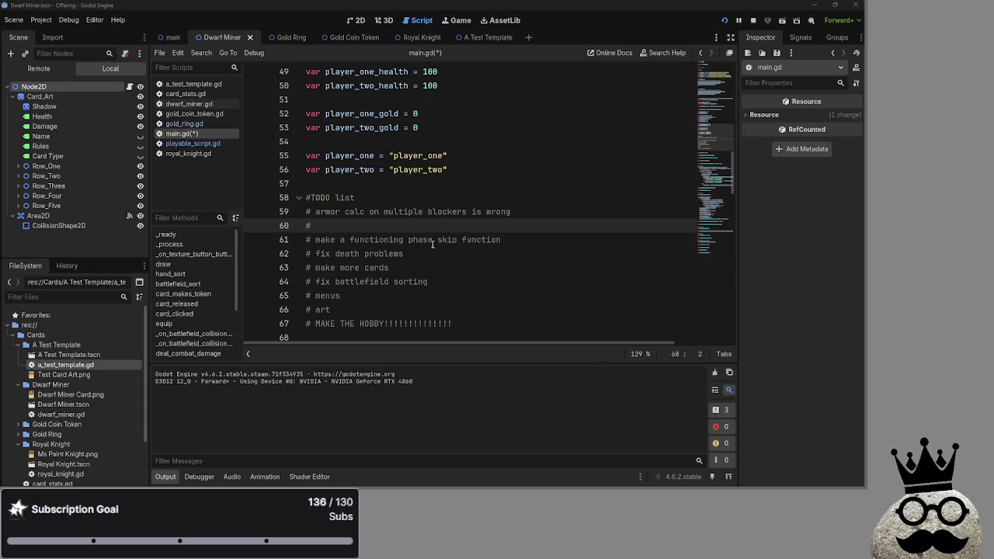
Step: Add '# move enums to seperate file' on the empty line after the TODO list
{"action": "left_click", "coordinate": [491, 333]}
{"action": "type", "text": "# move enums to ser"}
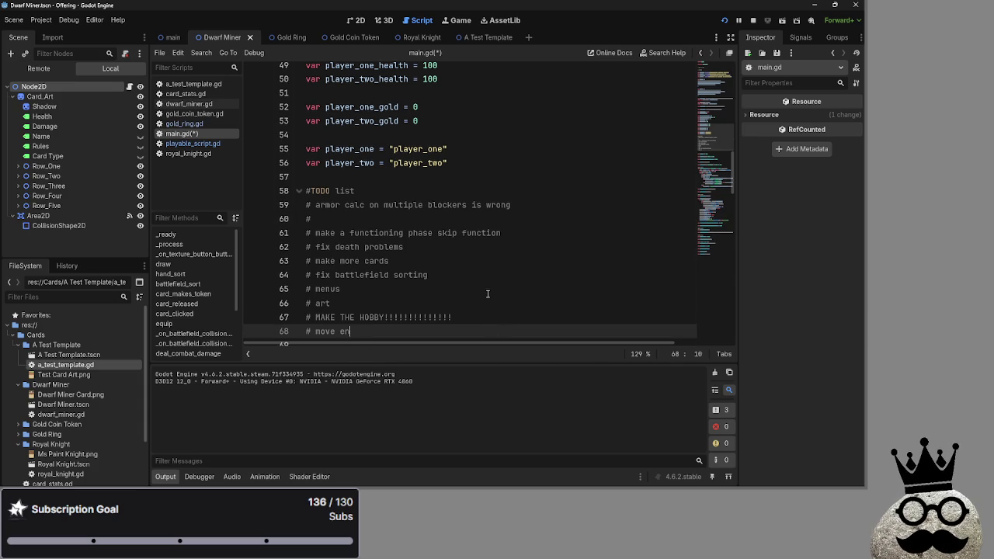
{"action": "key", "text": "BackSpace"}
{"action": "type", "text": "e"}
{"action": "key", "text": "BackSpace"}
{"action": "type", "text": "perate fi"}
{"action": "type", "text": "le"}
Step: Return the caret to the blank '#' item under the armor calc note
{"action": "left_click", "coordinate": [534, 314]}
{"action": "scroll", "coordinate": [536, 312], "scroll_direction": "down", "scroll_amount": 1}
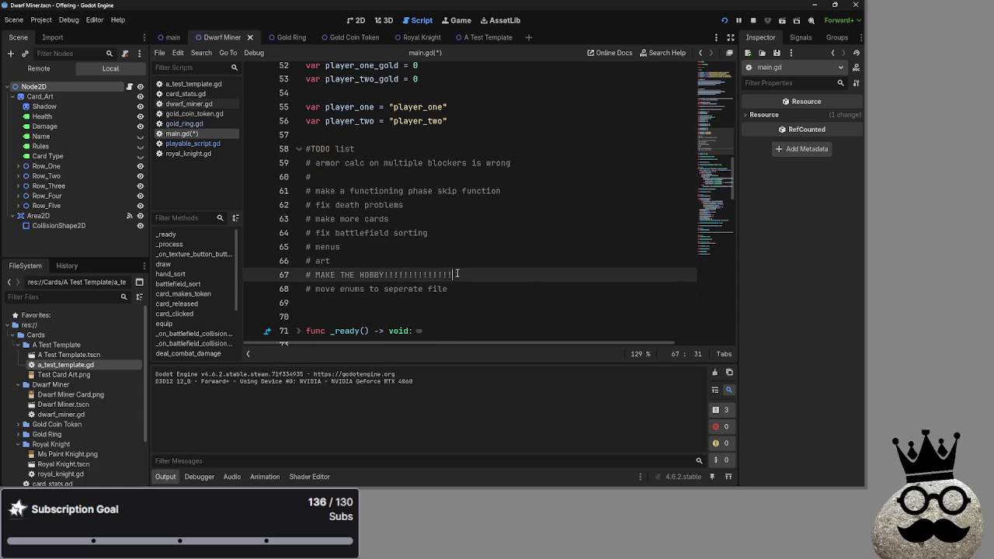
{"action": "left_click", "coordinate": [401, 177]}
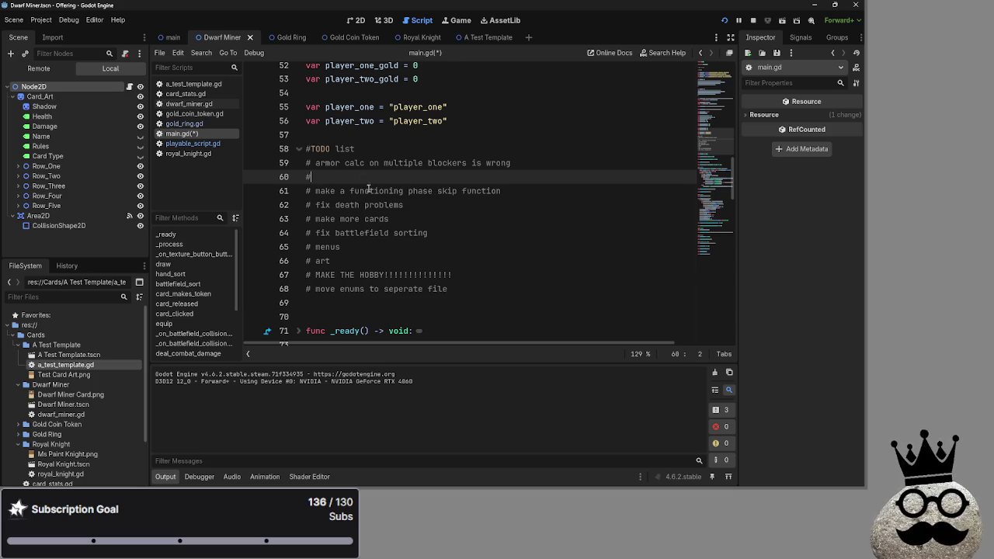
{"action": "scroll", "coordinate": [505, 233], "scroll_direction": "up", "scroll_amount": 5}
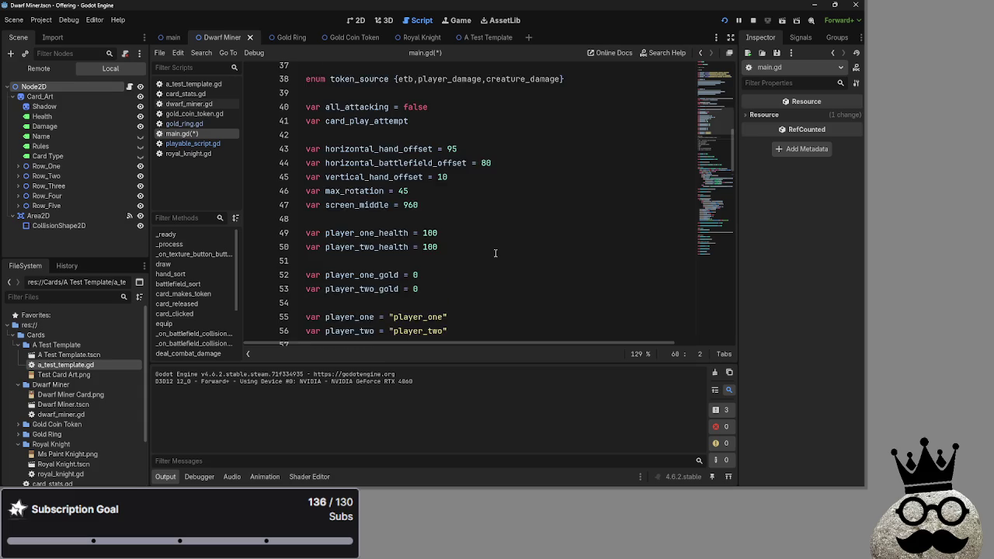
Step: Scroll through main.gd and glance at the running game window
{"action": "scroll", "coordinate": [495, 252], "scroll_direction": "down", "scroll_amount": 5}
{"action": "scroll", "coordinate": [495, 252], "scroll_direction": "up", "scroll_amount": 2}
{"action": "scroll", "coordinate": [495, 253], "scroll_direction": "down", "scroll_amount": 1}
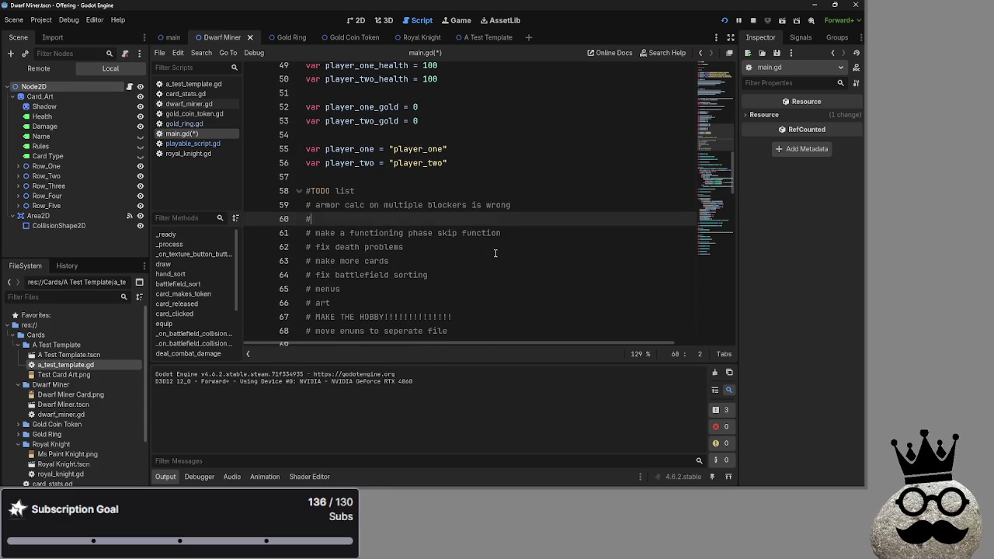
{"action": "scroll", "coordinate": [495, 253], "scroll_direction": "down", "scroll_amount": 2}
{"action": "scroll", "coordinate": [495, 253], "scroll_direction": "up", "scroll_amount": 3}
{"action": "scroll", "coordinate": [490, 306], "scroll_direction": "down", "scroll_amount": 1}
{"action": "key", "text": "alt+Tab"}
{"action": "key", "text": "alt+Tab"}
{"action": "key", "text": "alt+Tab"}
{"action": "scroll", "coordinate": [484, 303], "scroll_direction": "down", "scroll_amount": 3}
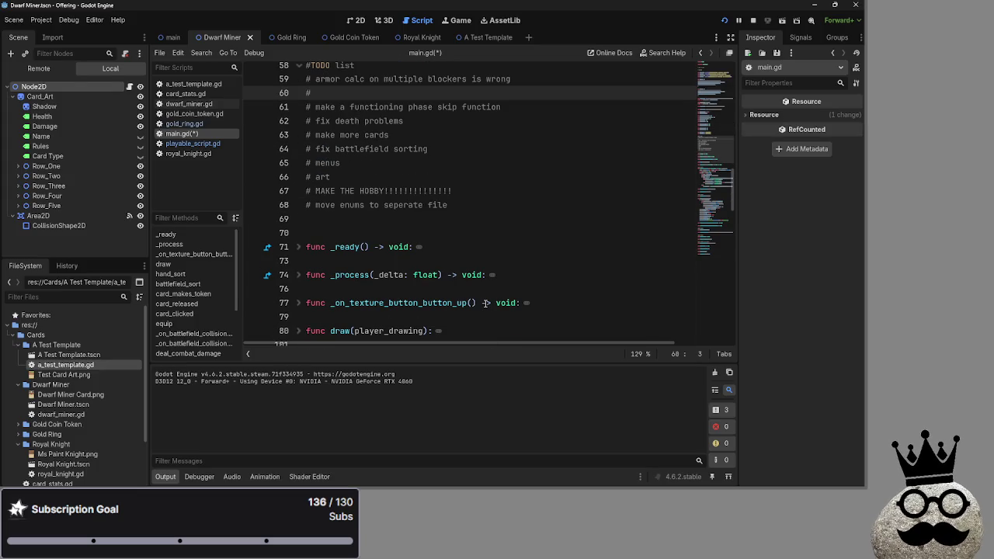
{"action": "scroll", "coordinate": [485, 303], "scroll_direction": "up", "scroll_amount": 1}
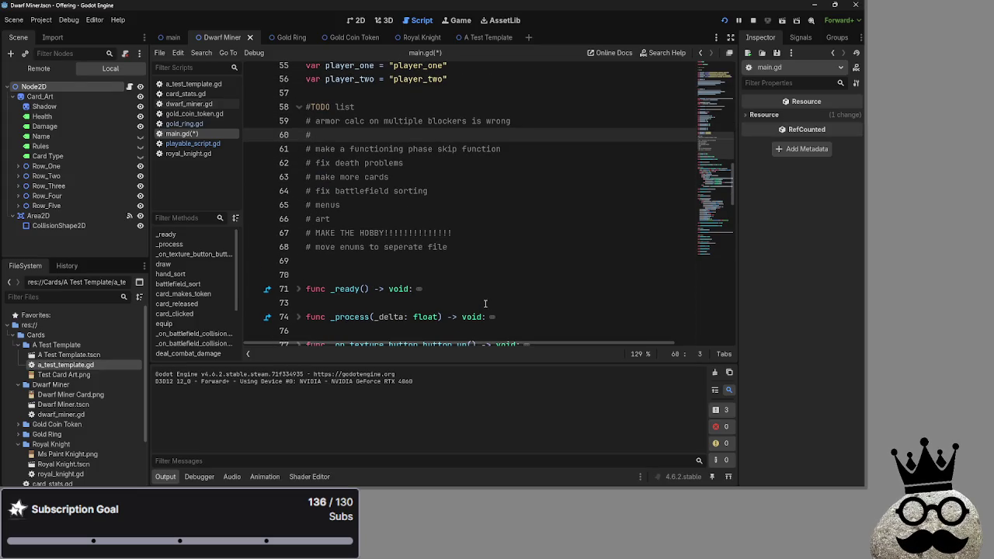
{"action": "scroll", "coordinate": [485, 303], "scroll_direction": "up", "scroll_amount": 2}
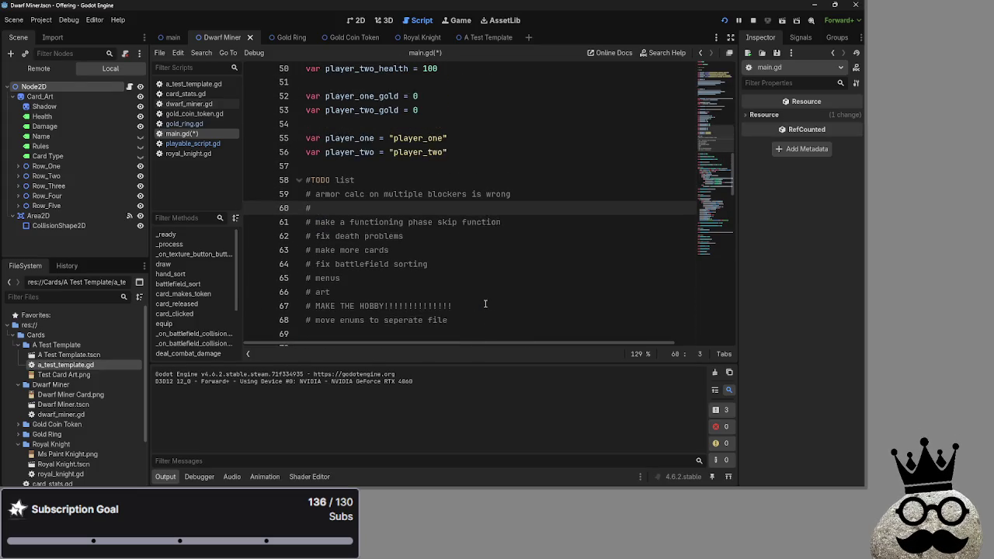
{"action": "scroll", "coordinate": [485, 303], "scroll_direction": "down", "scroll_amount": 5}
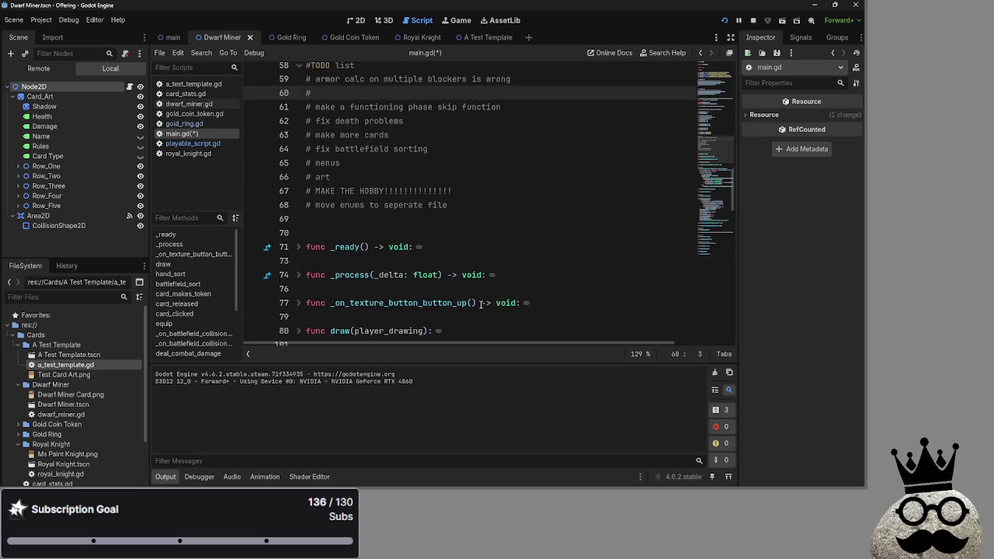
{"action": "scroll", "coordinate": [483, 304], "scroll_direction": "up", "scroll_amount": 6}
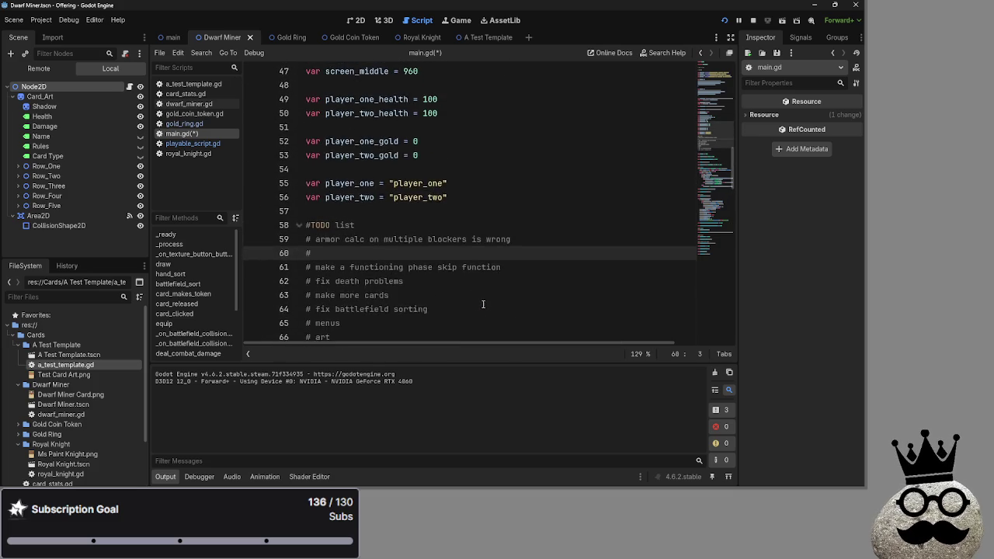
{"action": "scroll", "coordinate": [483, 304], "scroll_direction": "down", "scroll_amount": 2}
{"action": "scroll", "coordinate": [483, 304], "scroll_direction": "up", "scroll_amount": 1}
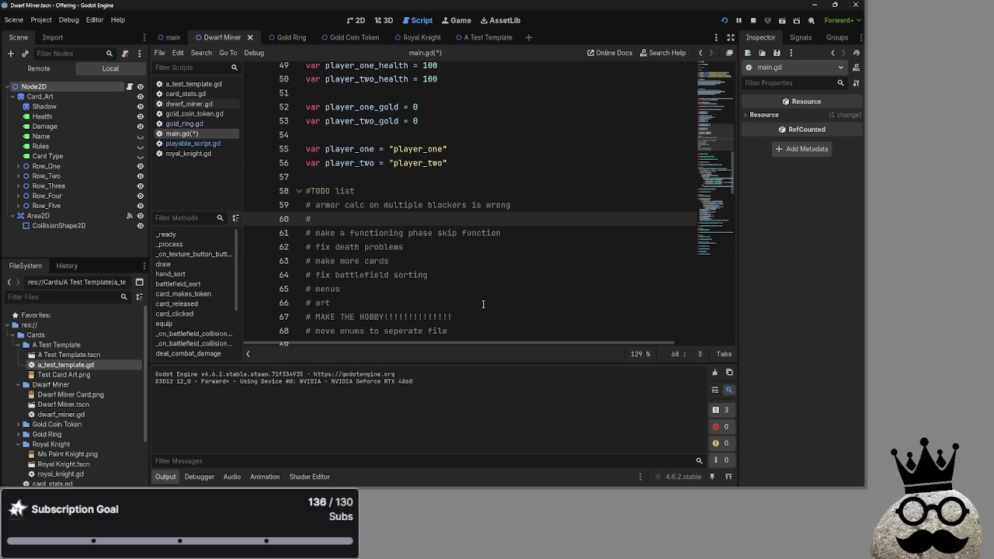
{"action": "scroll", "coordinate": [467, 281], "scroll_direction": "down", "scroll_amount": 2}
Step: Type 'fix enemy equipment being low' on the empty '#' line 60 below the armor note
{"action": "left_click", "coordinate": [498, 144]}
{"action": "left_click", "coordinate": [485, 140]}
{"action": "scroll", "coordinate": [497, 210], "scroll_direction": "up", "scroll_amount": 2}
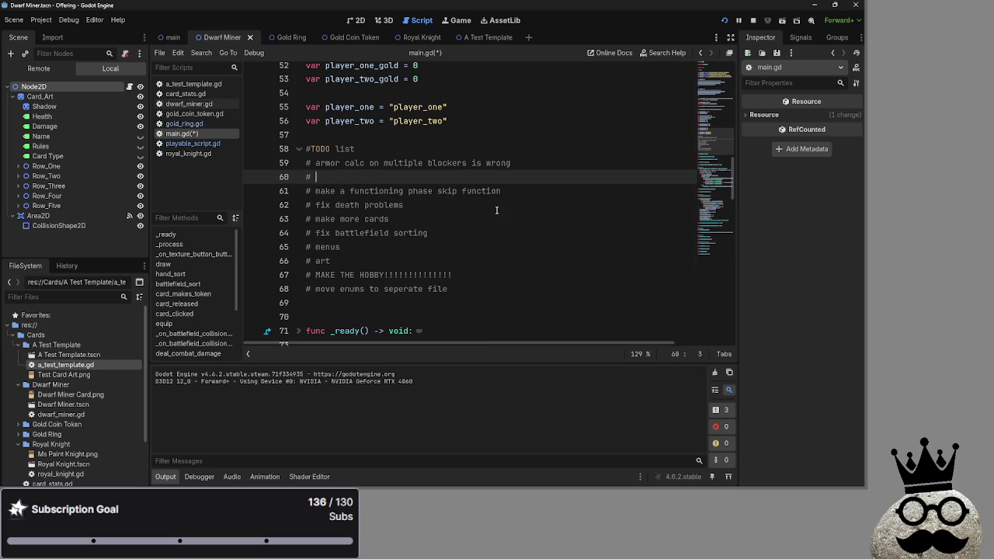
{"action": "double_click", "coordinate": [320, 205]}
{"action": "left_click", "coordinate": [470, 205]}
{"action": "left_click", "coordinate": [355, 219]}
{"action": "type", "text": "fix"}
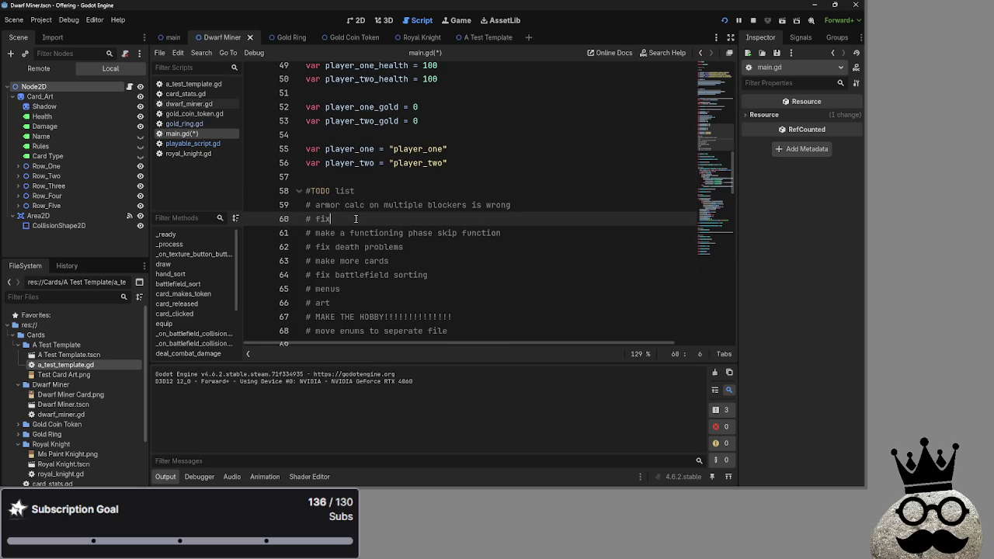
{"action": "type", "text": " enemy equipment bein"}
{"action": "type", "text": "g "}
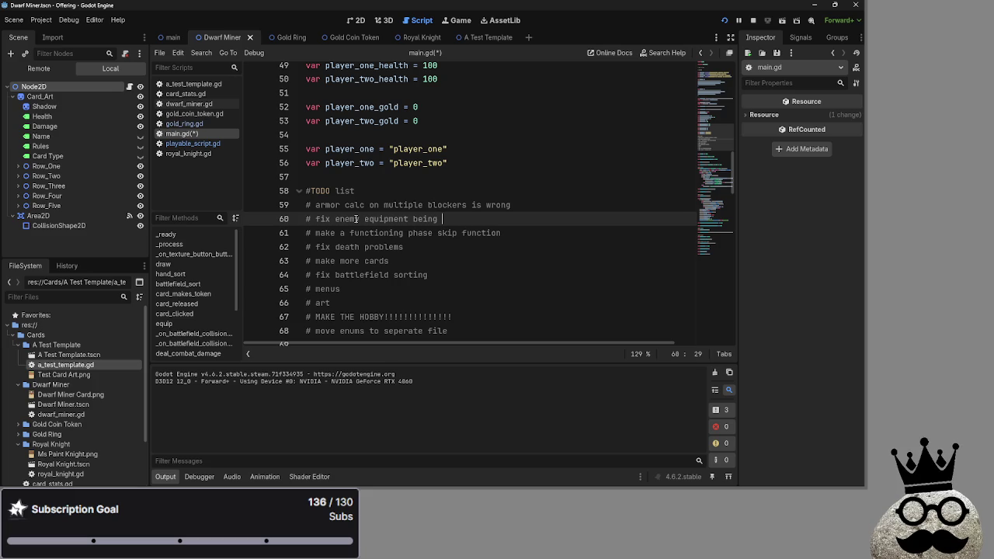
{"action": "type", "text": "low"}
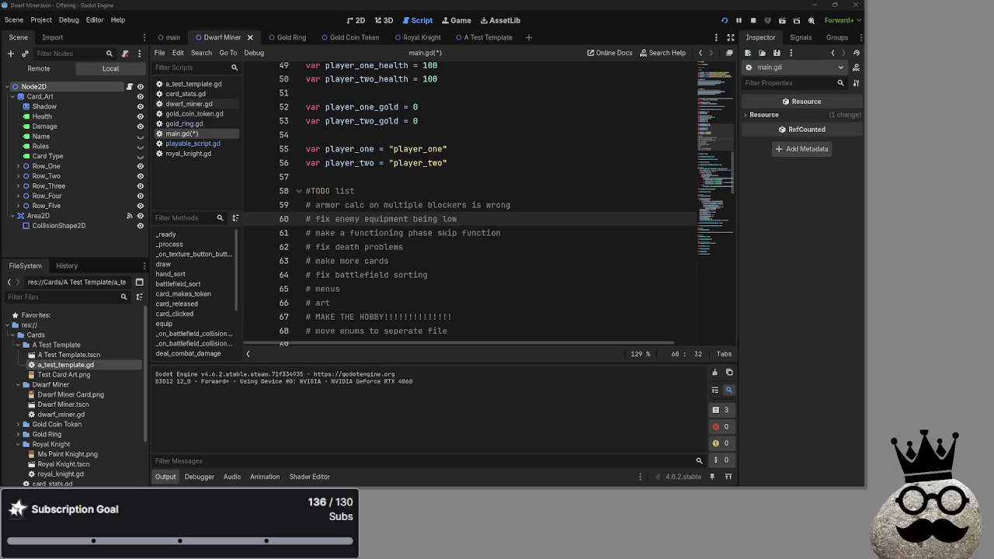
{"action": "left_click", "coordinate": [533, 194]}
Step: Move between the TODO heading, armor calc and enemy equipment entries to review them
{"action": "left_click", "coordinate": [533, 226]}
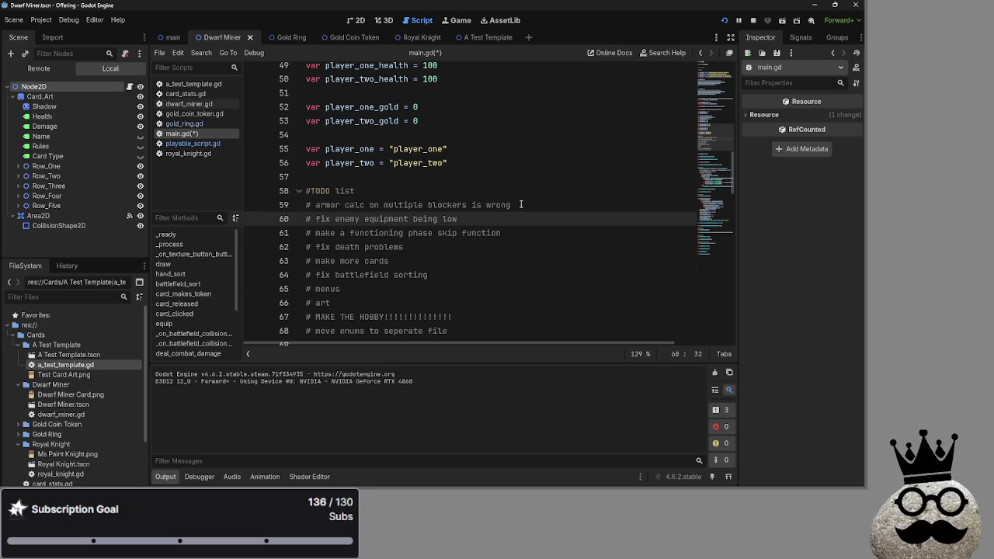
{"action": "left_click", "coordinate": [520, 233]}
{"action": "left_click", "coordinate": [521, 219]}
{"action": "left_click", "coordinate": [520, 191]}
{"action": "left_click", "coordinate": [521, 220]}
{"action": "left_click", "coordinate": [521, 191]}
{"action": "left_click", "coordinate": [521, 205]}
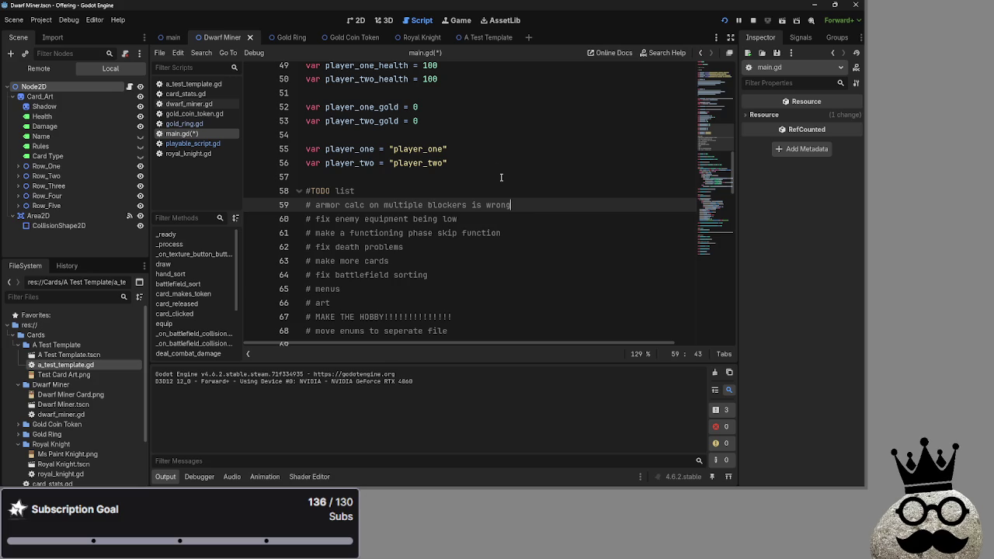
{"action": "left_click", "coordinate": [516, 193]}
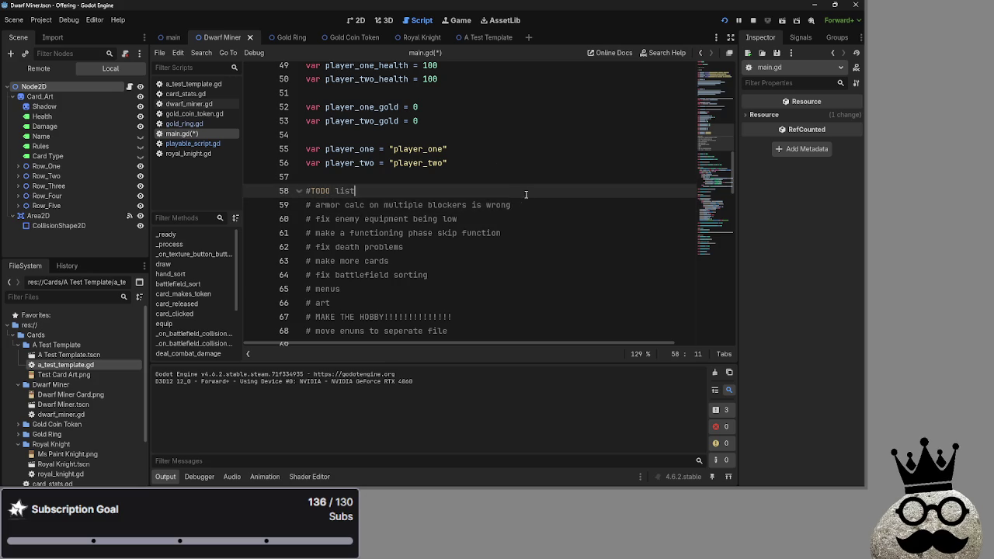
{"action": "left_click", "coordinate": [527, 206]}
{"action": "key", "text": "Up"}
{"action": "key", "text": "Up"}
{"action": "key", "text": "Down"}
{"action": "key", "text": "Up"}
{"action": "key", "text": "Down"}
{"action": "key", "text": "Down"}
{"action": "left_click", "coordinate": [544, 185]}
{"action": "left_click", "coordinate": [547, 175]}
{"action": "left_click", "coordinate": [547, 191]}
{"action": "scroll", "coordinate": [446, 283], "scroll_direction": "down", "scroll_amount": 2}
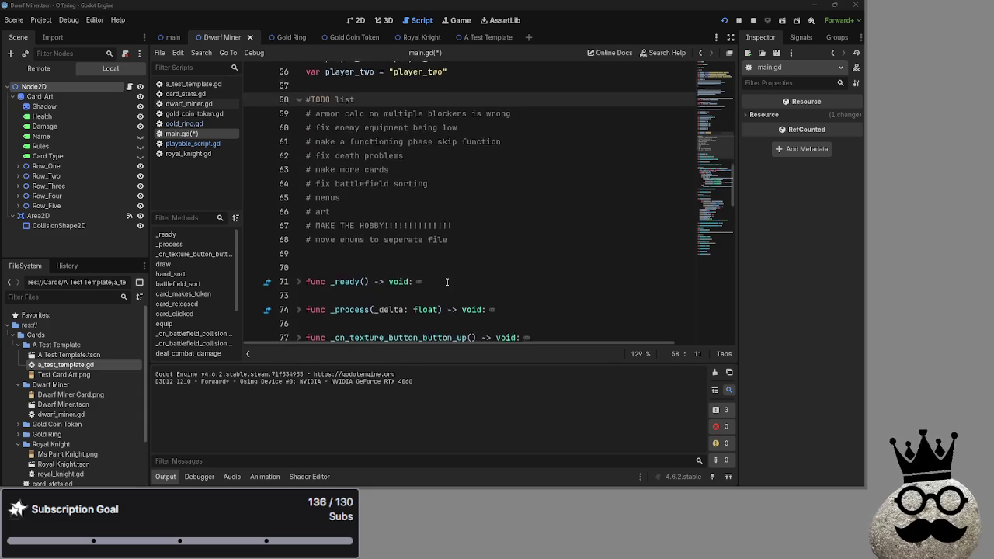
{"action": "scroll", "coordinate": [448, 282], "scroll_direction": "up", "scroll_amount": 1}
Step: Delete the blank line following the last TODO entry in main.gd
{"action": "left_click", "coordinate": [423, 257]}
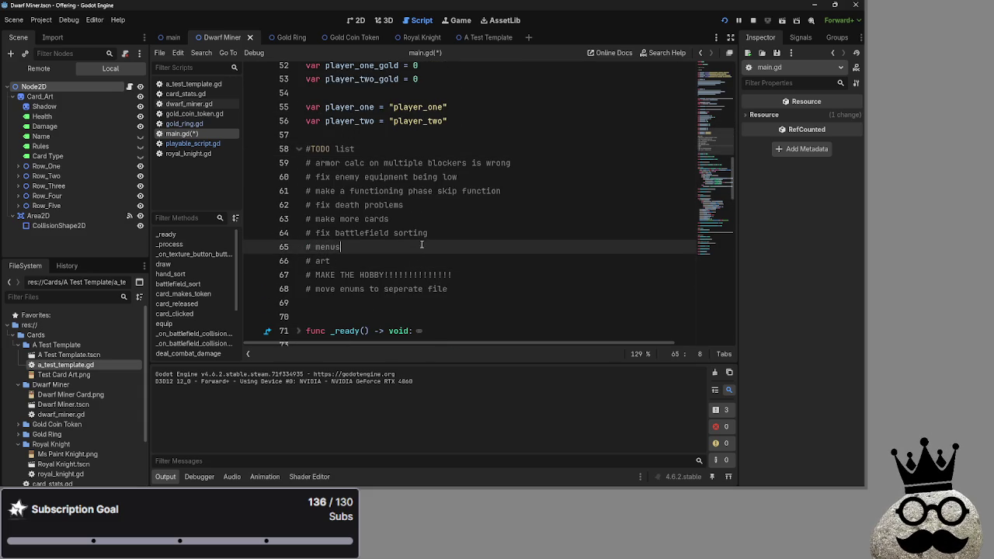
{"action": "left_click", "coordinate": [422, 246]}
{"action": "scroll", "coordinate": [467, 276], "scroll_direction": "down", "scroll_amount": 1}
{"action": "scroll", "coordinate": [490, 281], "scroll_direction": "up", "scroll_amount": 1}
{"action": "left_click", "coordinate": [347, 302]}
{"action": "key", "text": "BackSpace"}
{"action": "left_click", "coordinate": [362, 264]}
{"action": "left_click", "coordinate": [378, 247]}
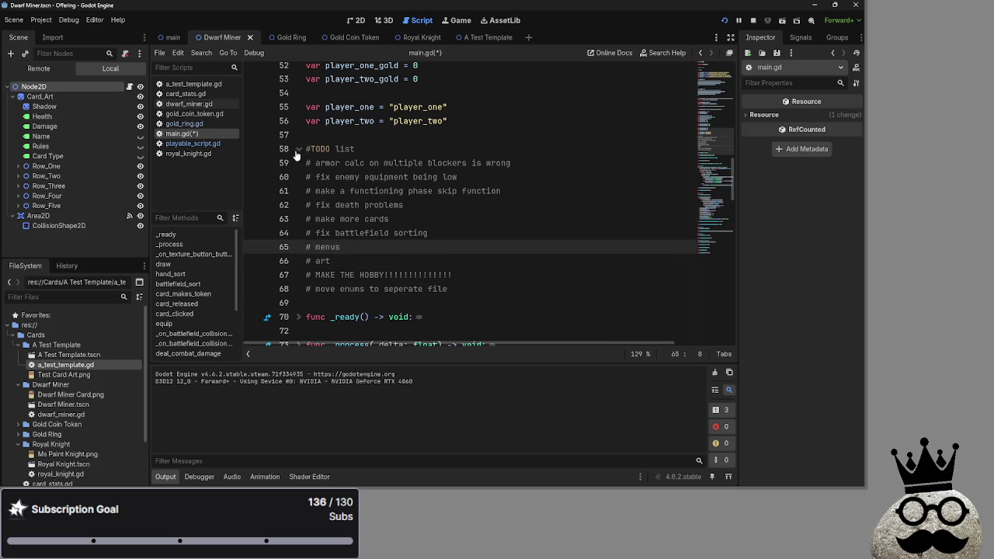
{"action": "left_click", "coordinate": [365, 149]}
{"action": "scroll", "coordinate": [426, 256], "scroll_direction": "up", "scroll_amount": 1}
Step: Review the TODO entries from death problems to phase skip, then switch to the running game
{"action": "left_click", "coordinate": [454, 302]}
{"action": "left_click", "coordinate": [457, 286]}
{"action": "left_click", "coordinate": [460, 275]}
{"action": "left_click", "coordinate": [463, 261]}
{"action": "left_click", "coordinate": [469, 250]}
{"action": "key", "text": "Down"}
{"action": "key", "text": "Down"}
{"action": "key", "text": "Up"}
{"action": "key", "text": "Up"}
{"action": "key", "text": "Down"}
{"action": "key", "text": "Down"}
{"action": "key", "text": "Up"}
{"action": "key", "text": "Up"}
{"action": "key", "text": "Down"}
{"action": "key", "text": "Down"}
{"action": "key", "text": "Up"}
{"action": "key", "text": "Up"}
{"action": "key", "text": "Down"}
{"action": "key", "text": "Down"}
{"action": "key", "text": "Up"}
{"action": "key", "text": "Up"}
{"action": "key", "text": "Down"}
{"action": "key", "text": "Down"}
{"action": "key", "text": "Up"}
{"action": "key", "text": "Down"}
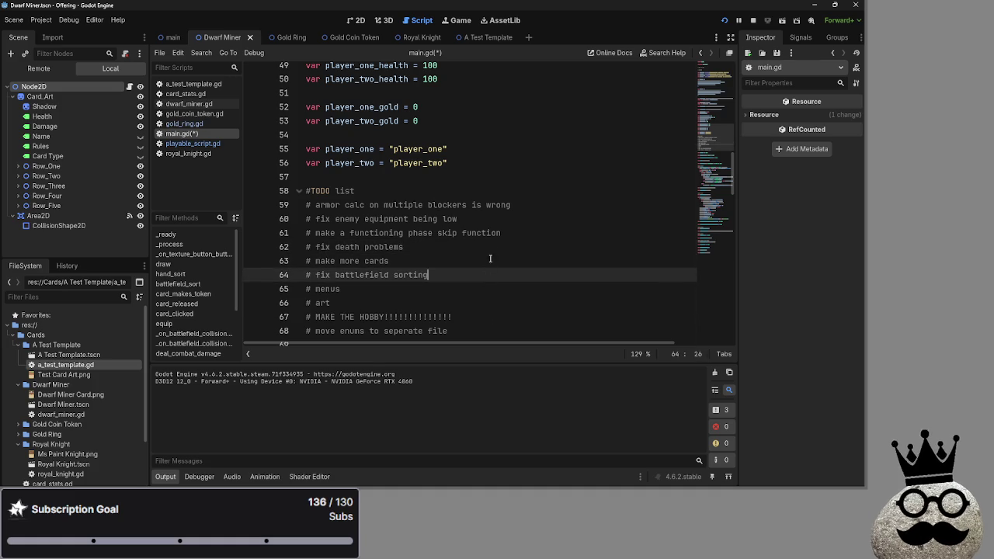
{"action": "key", "text": "Up"}
{"action": "key", "text": "Up"}
{"action": "left_click", "coordinate": [530, 235]}
{"action": "key", "text": "alt+Tab"}
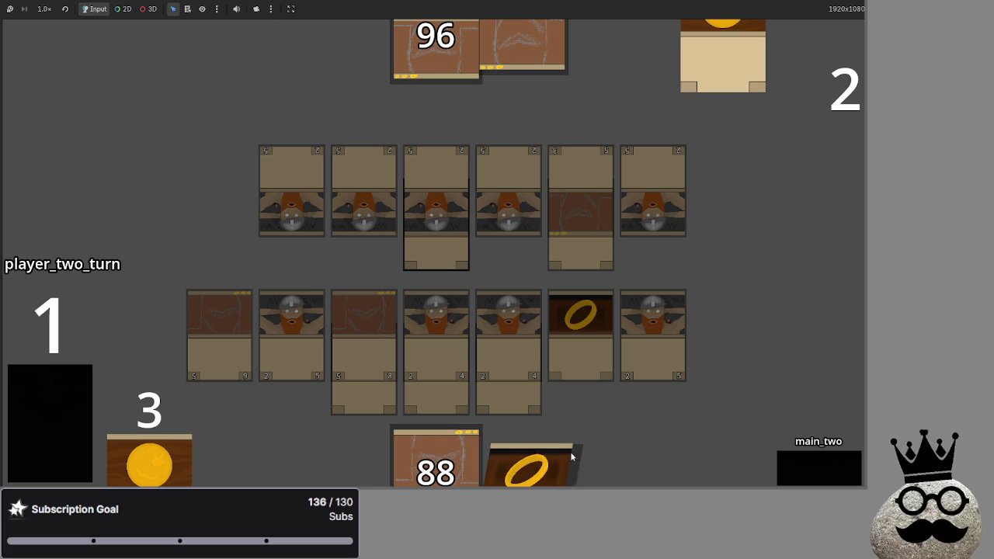
Step: End player two's turn, refresh and draw for player one, and place the drawn card at the row's end
{"action": "left_click", "coordinate": [801, 461]}
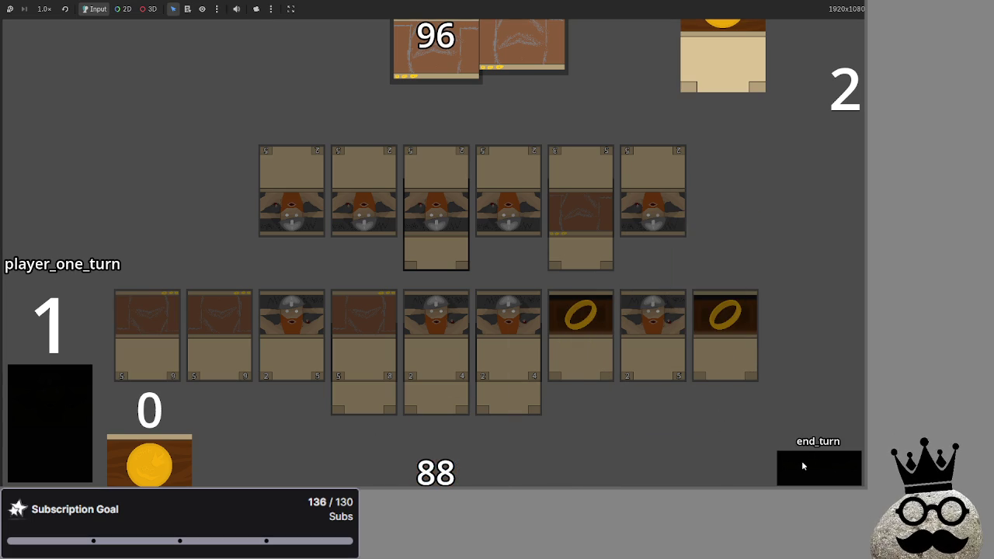
{"action": "left_click", "coordinate": [809, 463]}
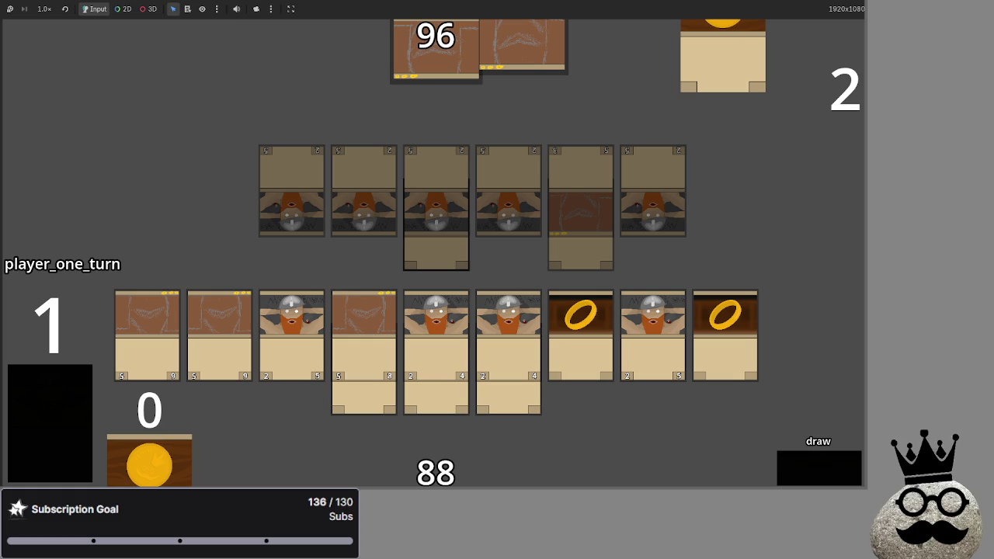
{"action": "left_click", "coordinate": [788, 461]}
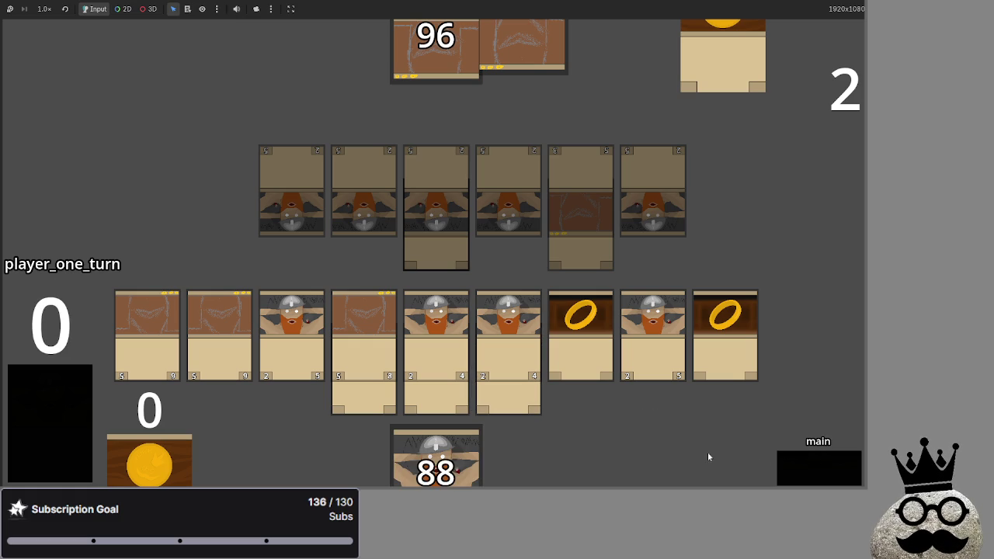
{"action": "left_click_drag", "start_coordinate": [444, 445], "coordinate": [767, 288]}
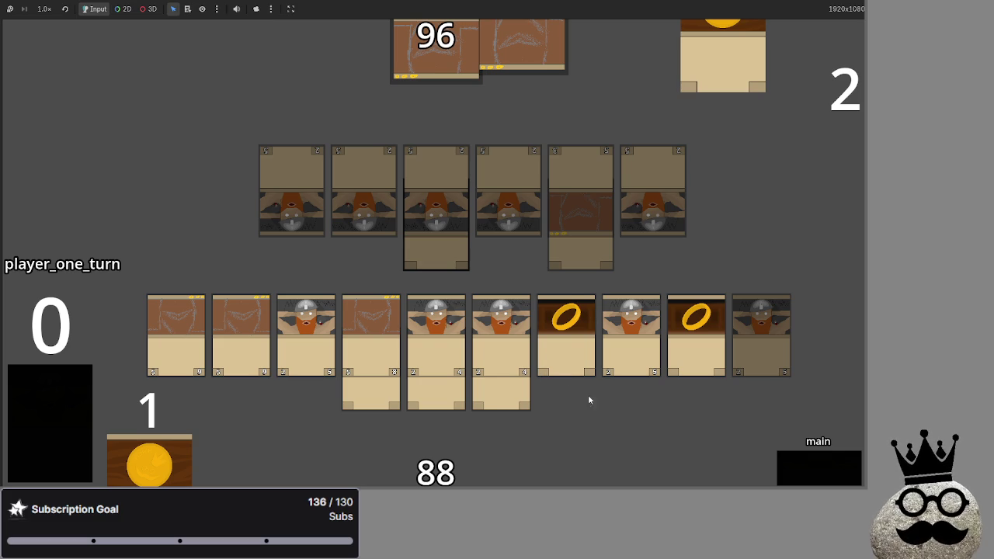
Step: Play a ring card, attack with the seventh card to drop the opponent to 91, and end the turn
{"action": "left_click", "coordinate": [512, 399]}
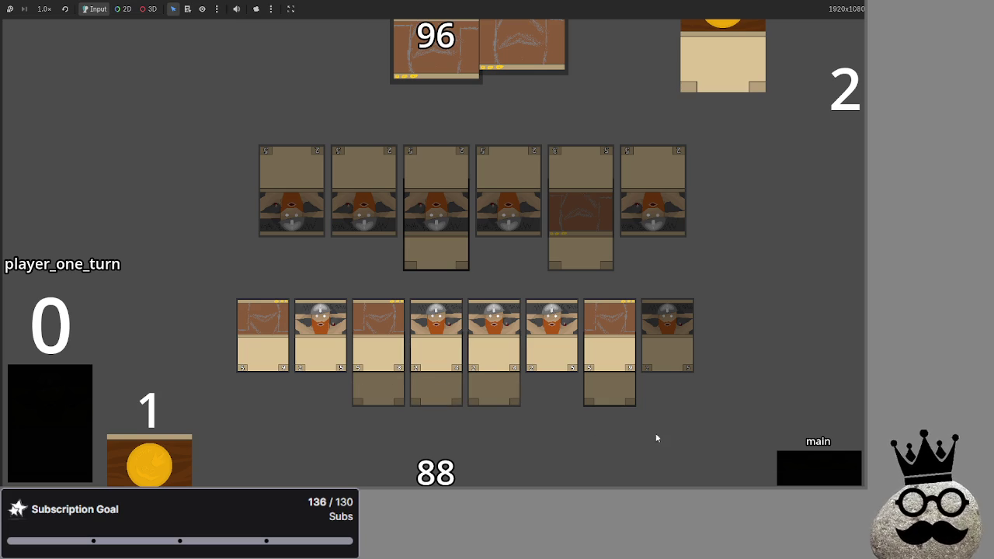
{"action": "left_click", "coordinate": [813, 465]}
{"action": "left_click", "coordinate": [813, 466]}
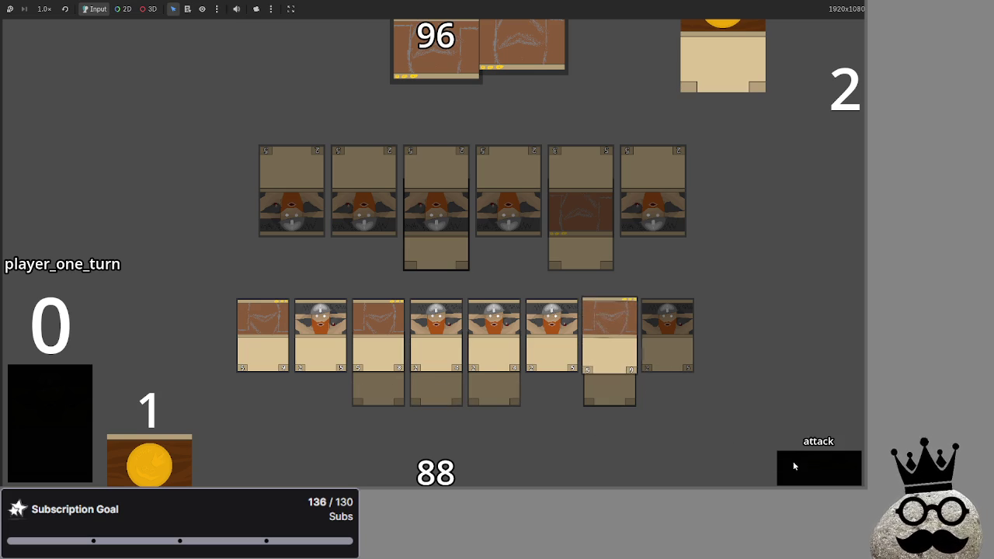
{"action": "left_click", "coordinate": [815, 471]}
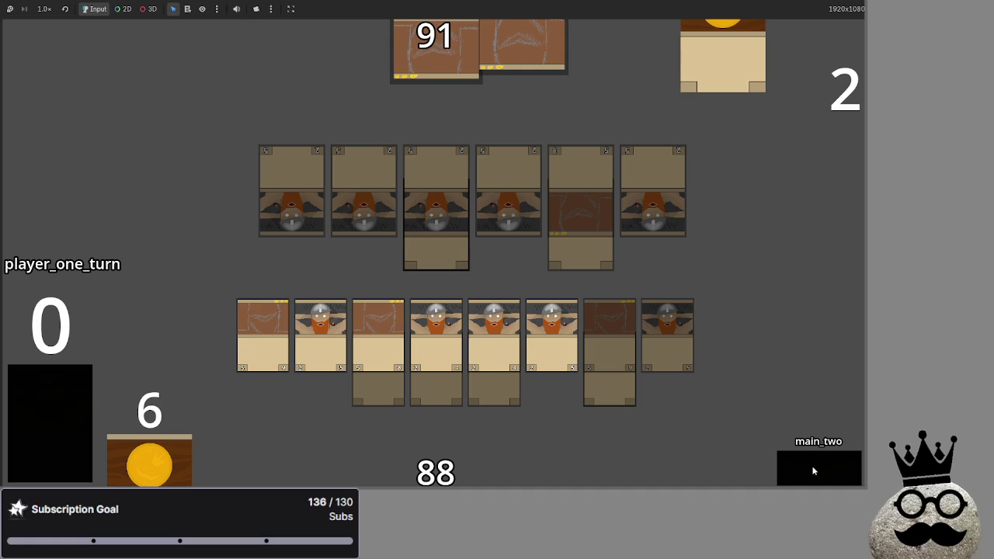
{"action": "left_click", "coordinate": [823, 469]}
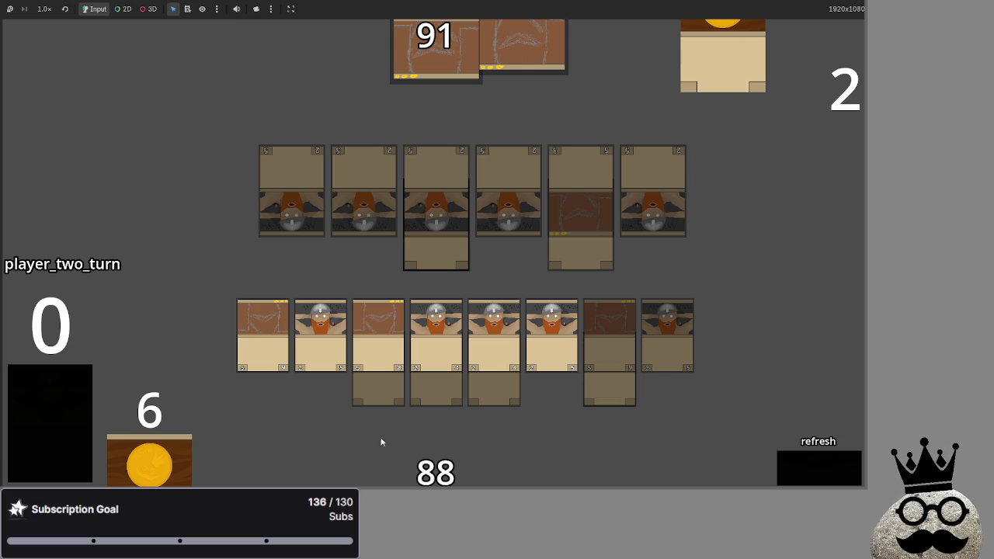
Step: Step player two through refresh and main, then bring player one to the attack phase
{"action": "left_click", "coordinate": [825, 466]}
{"action": "left_click", "coordinate": [818, 465]}
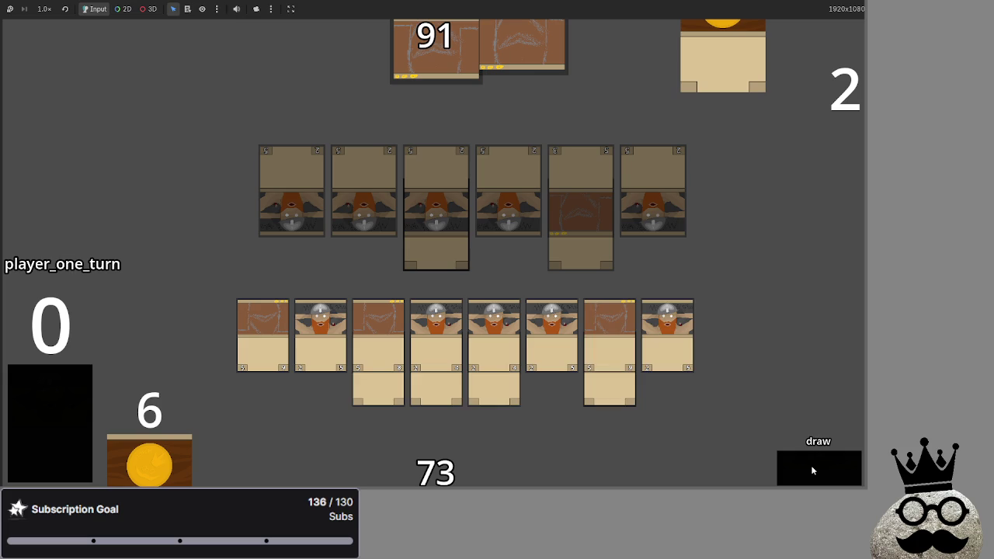
{"action": "left_click", "coordinate": [812, 471]}
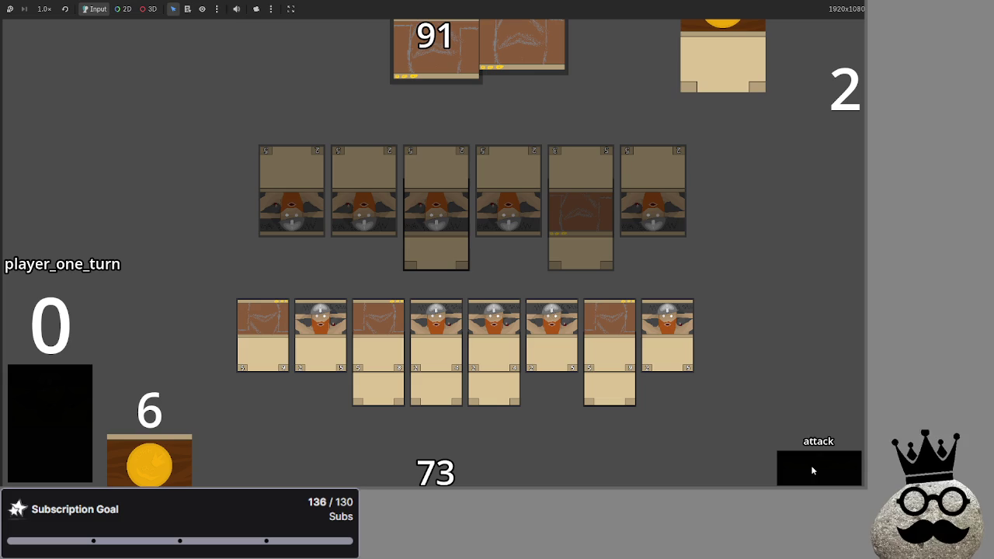